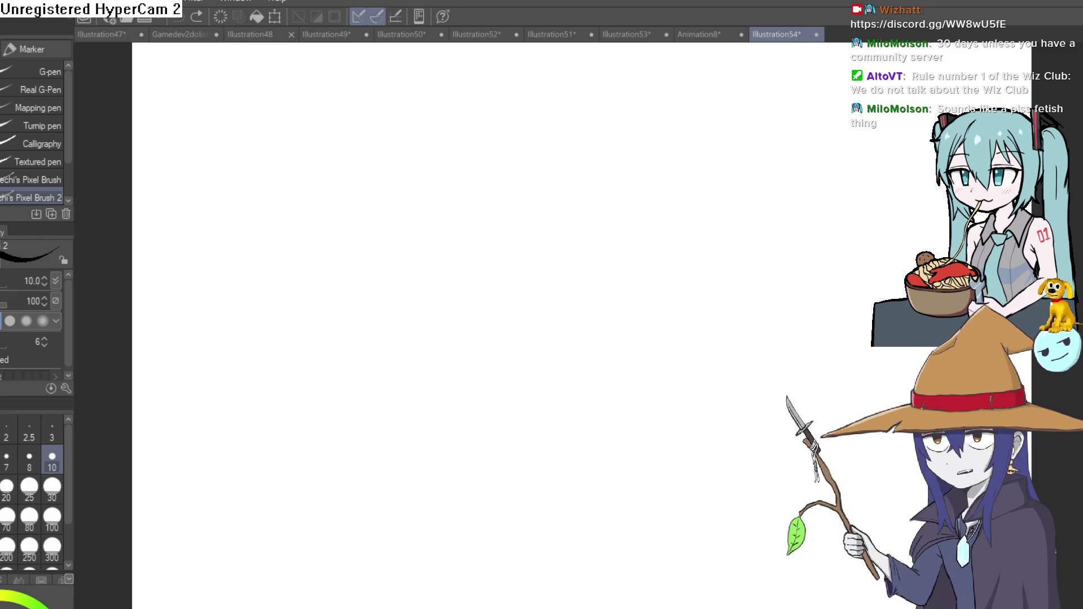
- Rough in a first head circle and center line, then undo them to start over
{"action": "left_click_drag", "start_coordinate": [523, 252], "coordinate": [609, 289]}
{"action": "key", "text": "ctrl+z"}
{"action": "mouse_move", "coordinate": [641, 257]}
{"action": "left_mouse_down"}
{"action": "mouse_move", "coordinate": [644, 230]}
{"action": "mouse_move", "coordinate": [540, 160]}
{"action": "left_mouse_up"}
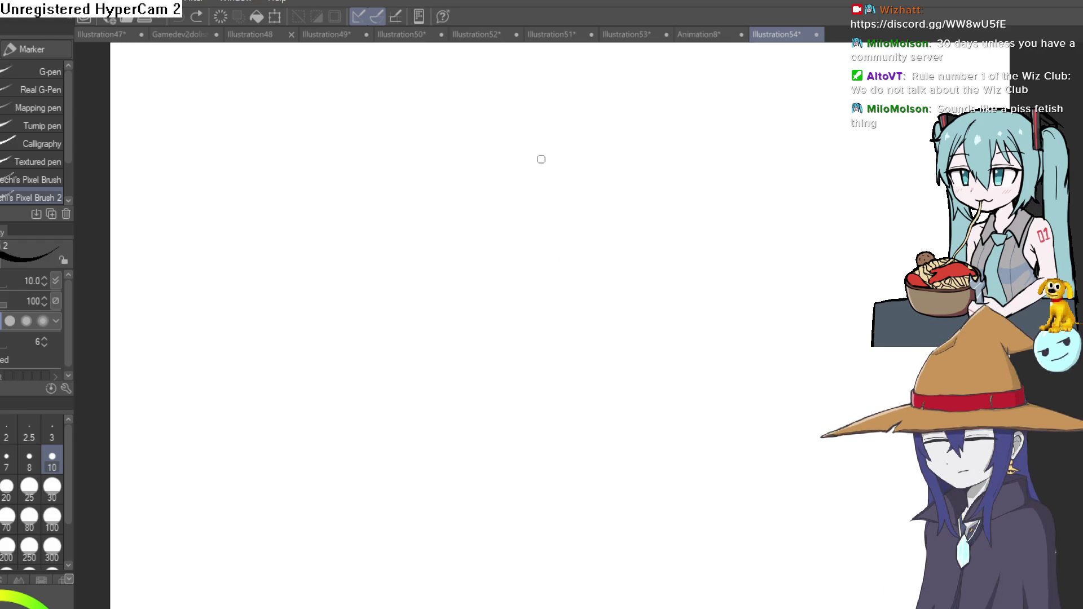
{"action": "left_click_drag", "start_coordinate": [458, 260], "coordinate": [614, 257]}
{"action": "left_click_drag", "start_coordinate": [556, 153], "coordinate": [542, 157]}
{"action": "scroll", "coordinate": [638, 182], "scroll_direction": "down", "scroll_amount": 2}
{"action": "left_click_drag", "start_coordinate": [561, 259], "coordinate": [563, 326]}
{"action": "scroll", "coordinate": [639, 178], "scroll_direction": "down", "scroll_amount": 1}
{"action": "scroll", "coordinate": [640, 178], "scroll_direction": "down", "scroll_amount": 1}
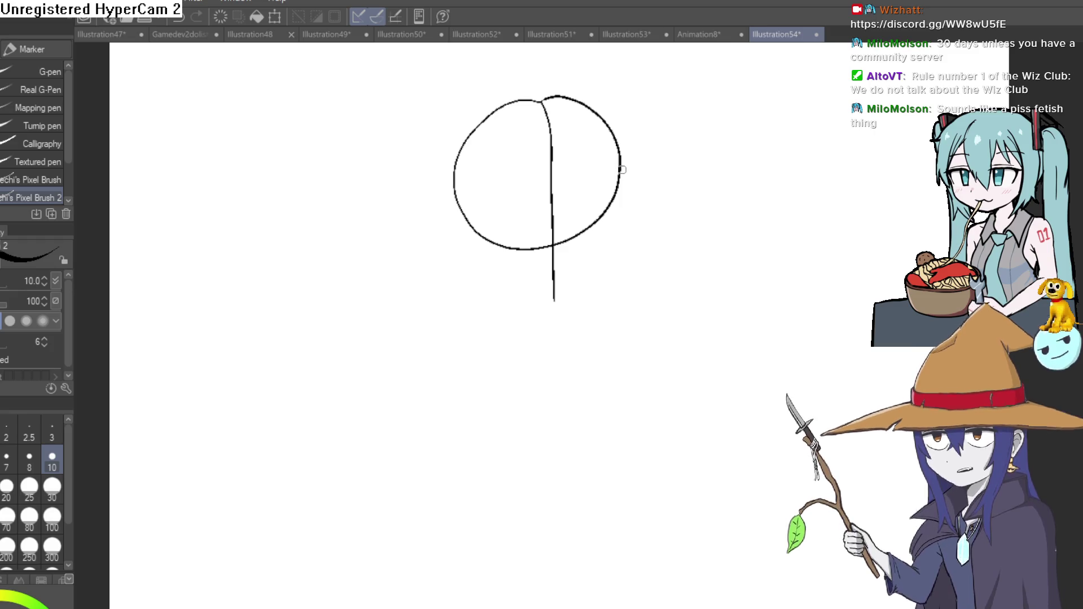
{"action": "scroll", "coordinate": [602, 165], "scroll_direction": "down", "scroll_amount": 1}
{"action": "scroll", "coordinate": [604, 169], "scroll_direction": "down", "scroll_amount": 2}
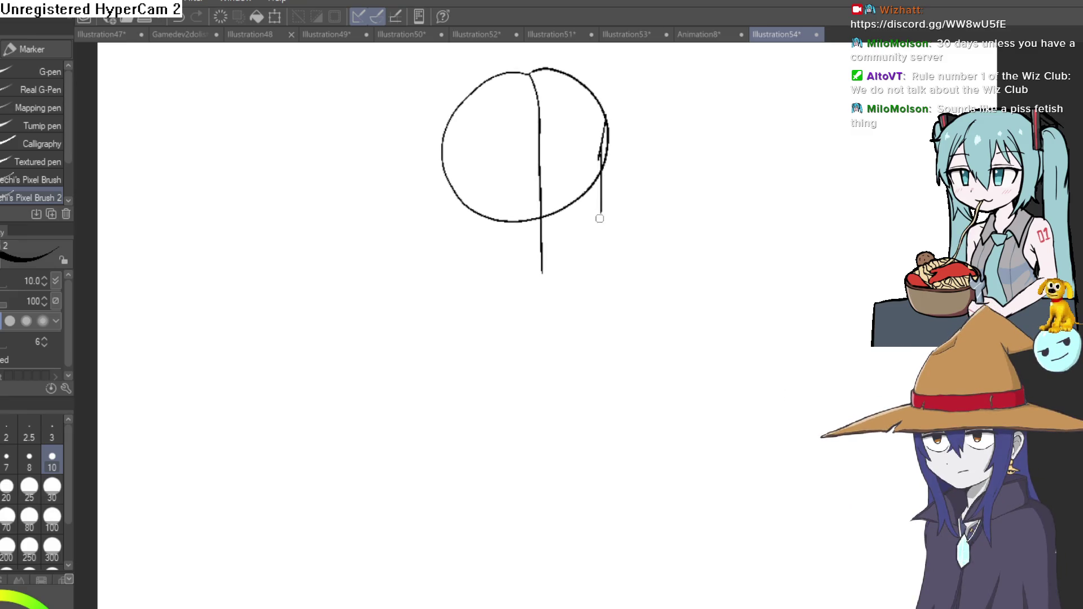
{"action": "key", "text": "ctrl+z"}
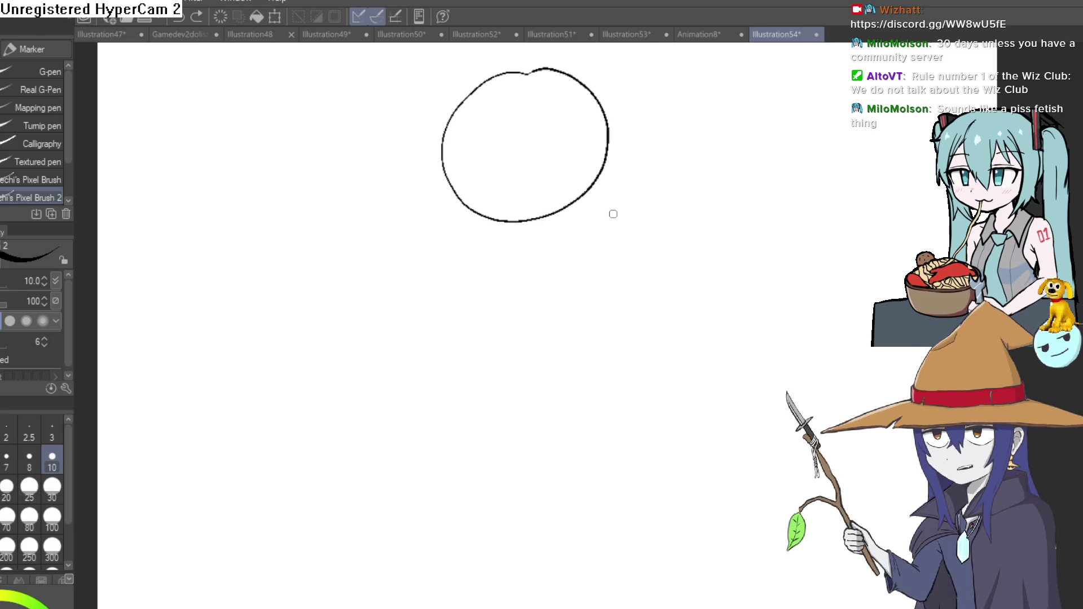
{"action": "key", "text": "ctrl+z"}
{"action": "scroll", "coordinate": [575, 259], "scroll_direction": "right", "scroll_amount": 1}
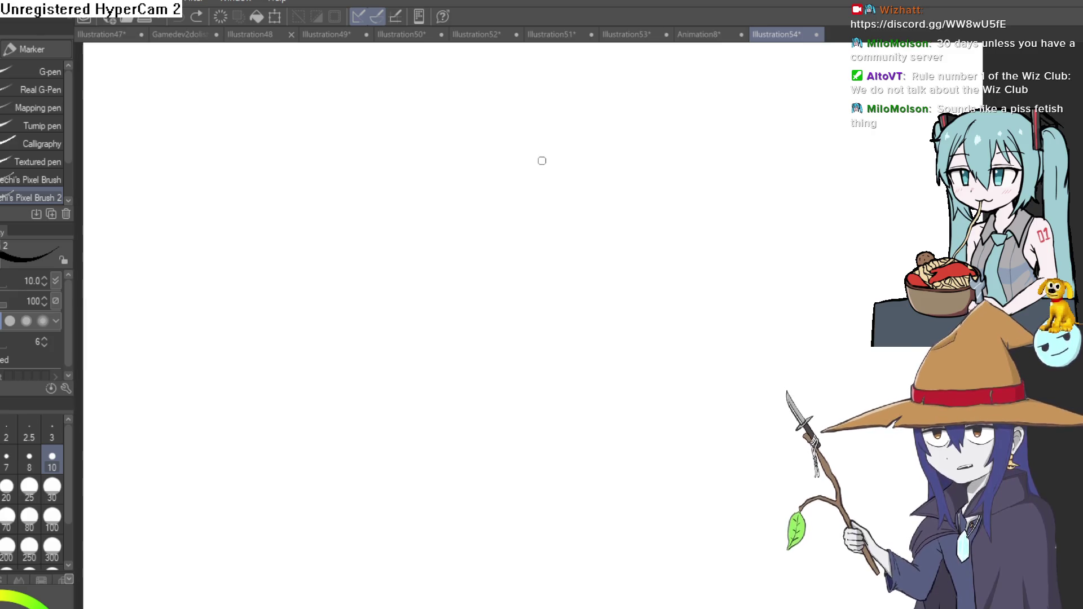
{"action": "scroll", "coordinate": [517, 164], "scroll_direction": "left", "scroll_amount": 1}
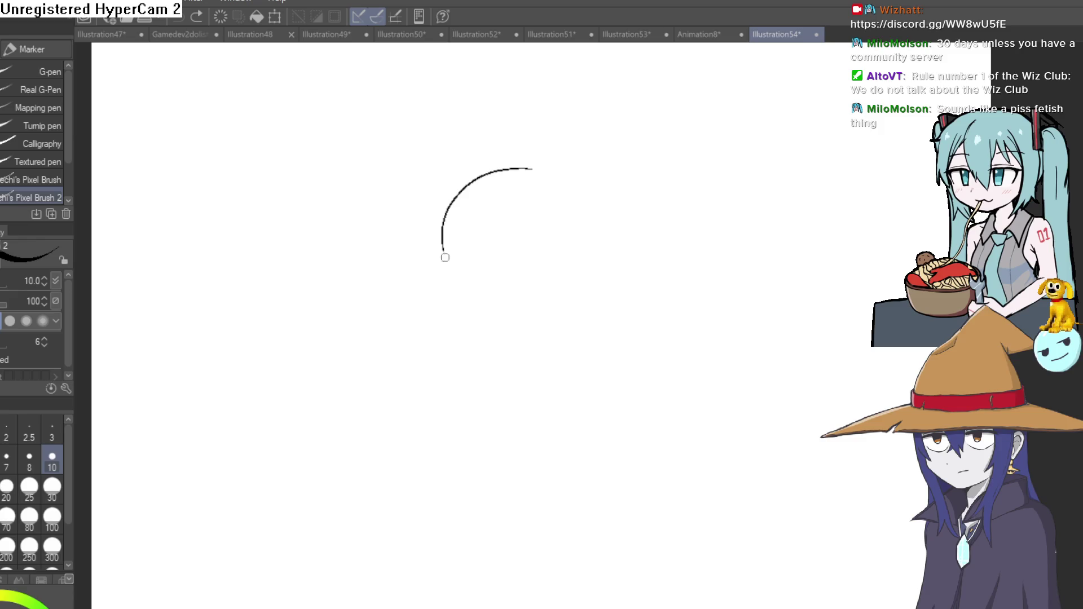
- Redraw the head circle, closing its right side cleanly
{"action": "left_click_drag", "start_coordinate": [602, 273], "coordinate": [581, 164]}
{"action": "key", "text": "ctrl+z"}
{"action": "left_click_drag", "start_coordinate": [608, 232], "coordinate": [553, 160]}
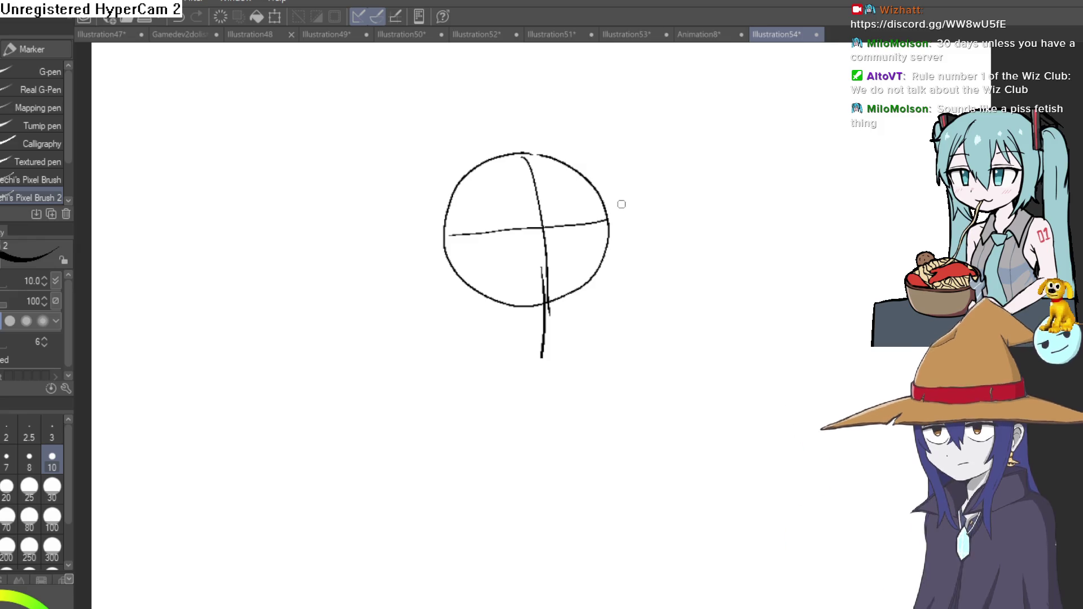
{"action": "left_click", "coordinate": [584, 242]}
{"action": "left_click_drag", "start_coordinate": [610, 248], "coordinate": [583, 268]}
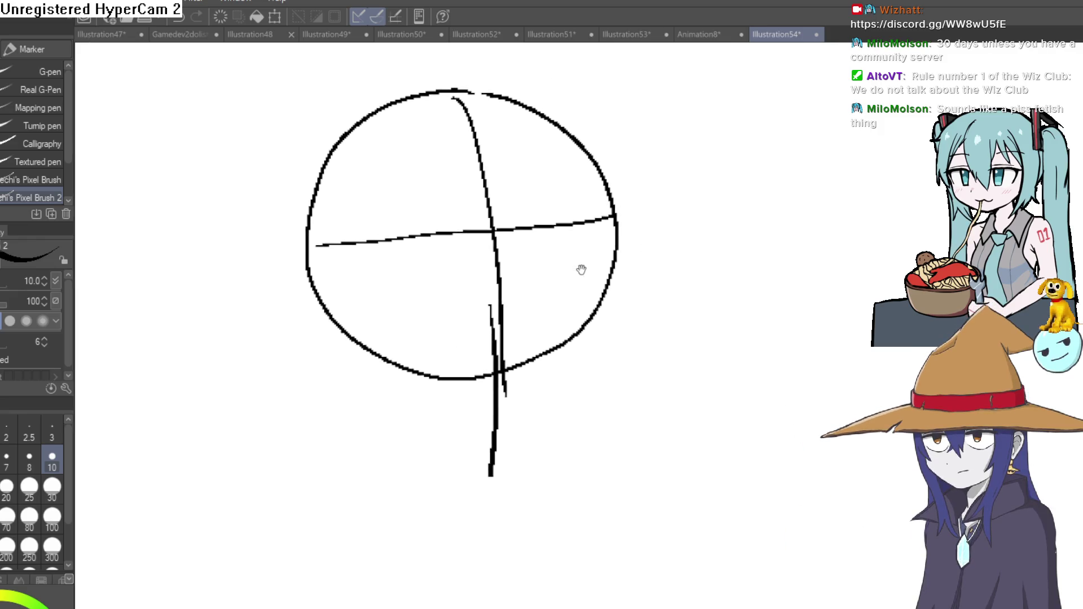
- Sketch the jaw line and a short stroke on the circle's left side
{"action": "mouse_move", "coordinate": [603, 188]}
{"action": "left_mouse_down"}
{"action": "mouse_move", "coordinate": [602, 368]}
{"action": "mouse_move", "coordinate": [498, 457]}
{"action": "mouse_move", "coordinate": [333, 398]}
{"action": "mouse_move", "coordinate": [303, 368]}
{"action": "mouse_move", "coordinate": [310, 273]}
{"action": "left_mouse_up"}
{"action": "key", "text": "ctrl+z"}
{"action": "left_click_drag", "start_coordinate": [558, 254], "coordinate": [635, 199]}
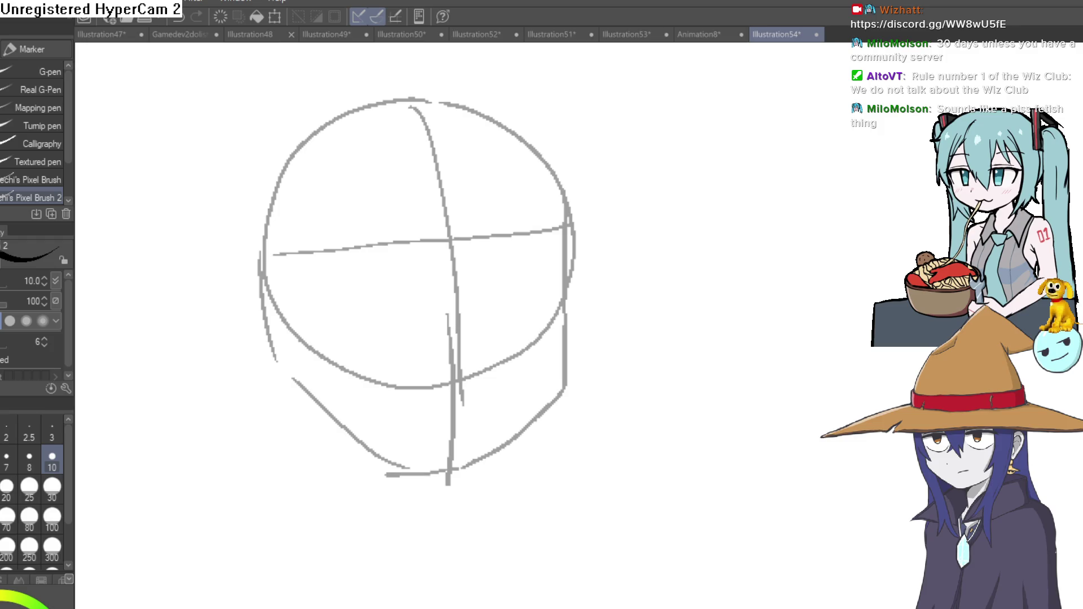
{"action": "mouse_move", "coordinate": [693, 331]}
{"action": "left_mouse_down"}
{"action": "mouse_move", "coordinate": [630, 229]}
{"action": "mouse_move", "coordinate": [628, 217]}
{"action": "mouse_move", "coordinate": [643, 229]}
{"action": "mouse_move", "coordinate": [651, 207]}
{"action": "left_mouse_up"}
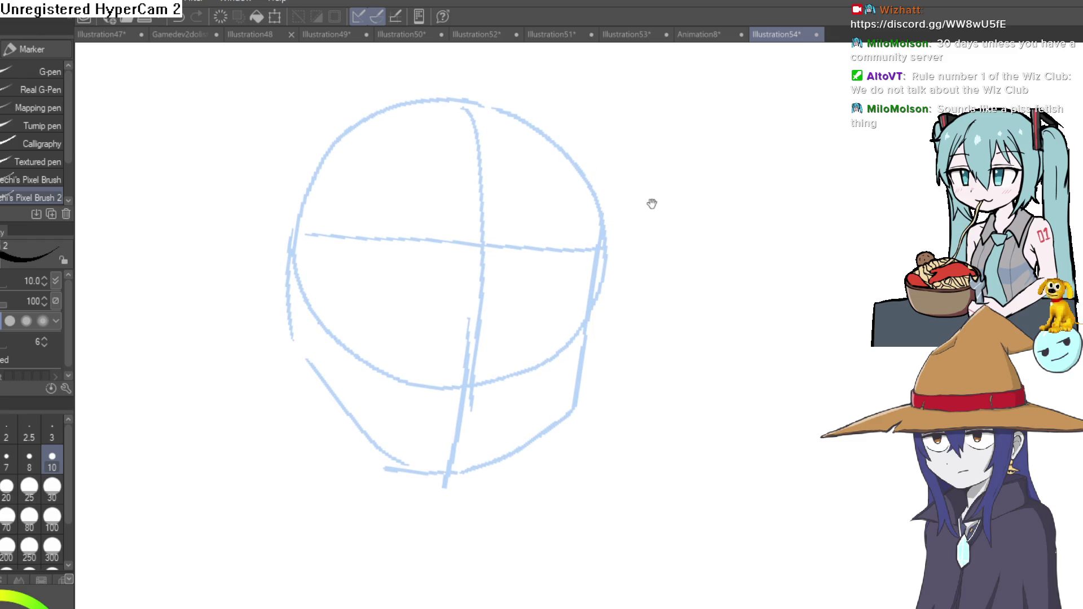
- Ink the black brow band across the face, drawing its lower and top edges
{"action": "left_click_drag", "start_coordinate": [551, 245], "coordinate": [603, 248]}
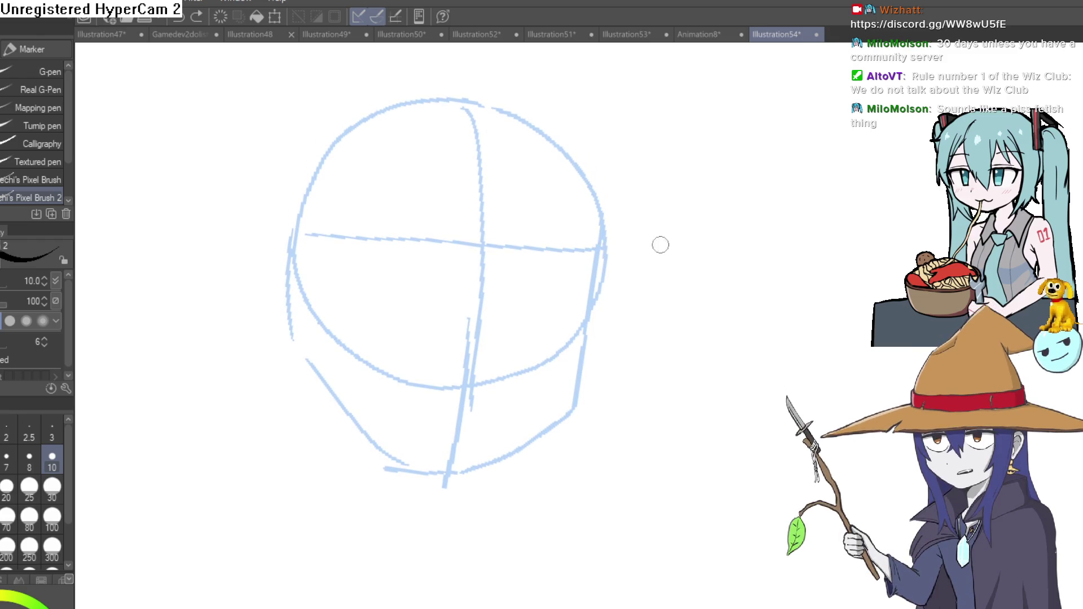
{"action": "mouse_move", "coordinate": [617, 198]}
{"action": "left_mouse_down"}
{"action": "mouse_move", "coordinate": [544, 184]}
{"action": "mouse_move", "coordinate": [602, 213]}
{"action": "left_mouse_up"}
{"action": "mouse_move", "coordinate": [577, 255]}
{"action": "left_mouse_down"}
{"action": "mouse_move", "coordinate": [506, 313]}
{"action": "mouse_move", "coordinate": [310, 382]}
{"action": "left_mouse_up"}
{"action": "mouse_move", "coordinate": [724, 266]}
{"action": "left_mouse_down"}
{"action": "mouse_move", "coordinate": [478, 245]}
{"action": "mouse_move", "coordinate": [507, 237]}
{"action": "mouse_move", "coordinate": [496, 236]}
{"action": "left_mouse_up"}
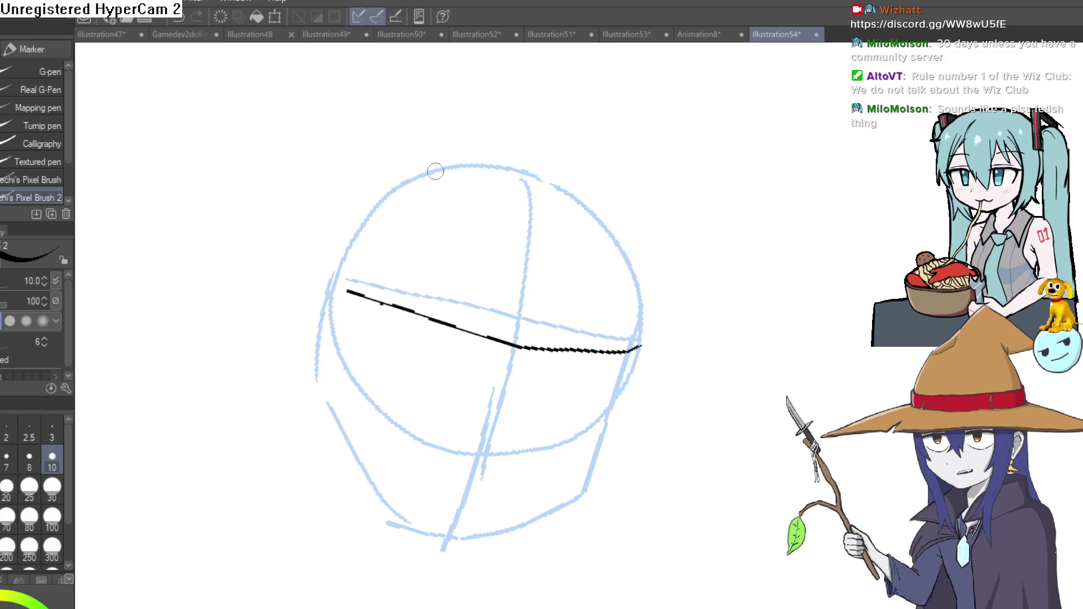
{"action": "mouse_move", "coordinate": [348, 228]}
{"action": "left_mouse_down"}
{"action": "mouse_move", "coordinate": [505, 169]}
{"action": "mouse_move", "coordinate": [274, 249]}
{"action": "mouse_move", "coordinate": [271, 299]}
{"action": "left_mouse_up"}
{"action": "key", "text": "ctrl+z"}
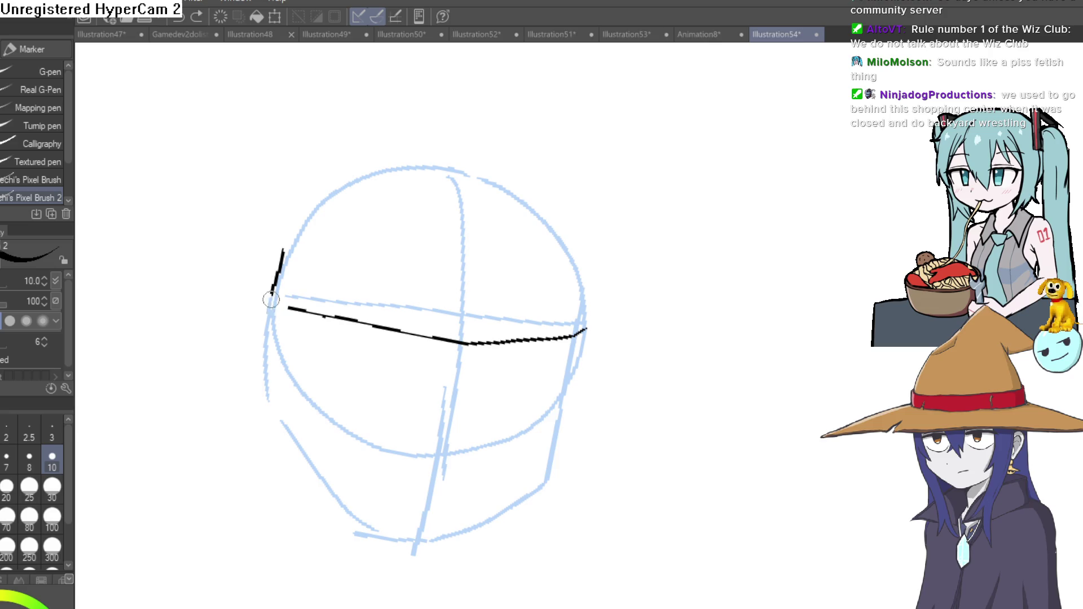
{"action": "left_click_drag", "start_coordinate": [289, 237], "coordinate": [464, 259]}
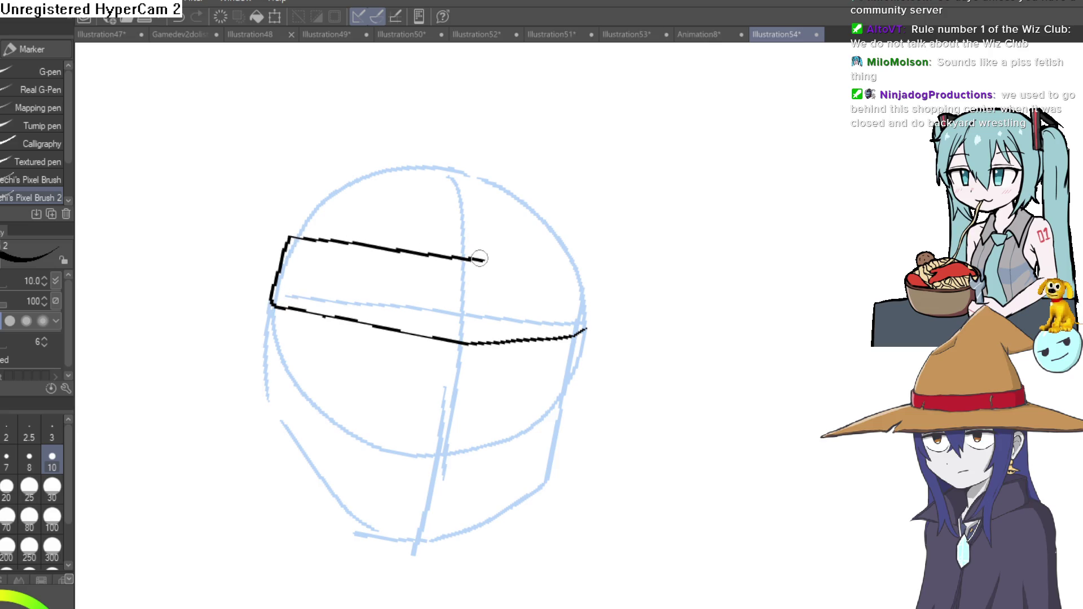
- Ink the curved eyelid and lash hatching at the band's right end
{"action": "mouse_move", "coordinate": [629, 272]}
{"action": "left_mouse_down"}
{"action": "mouse_move", "coordinate": [610, 244]}
{"action": "mouse_move", "coordinate": [605, 259]}
{"action": "mouse_move", "coordinate": [608, 240]}
{"action": "mouse_move", "coordinate": [587, 269]}
{"action": "mouse_move", "coordinate": [513, 259]}
{"action": "left_mouse_up"}
{"action": "mouse_move", "coordinate": [462, 301]}
{"action": "left_mouse_down"}
{"action": "mouse_move", "coordinate": [501, 278]}
{"action": "mouse_move", "coordinate": [508, 222]}
{"action": "left_mouse_up"}
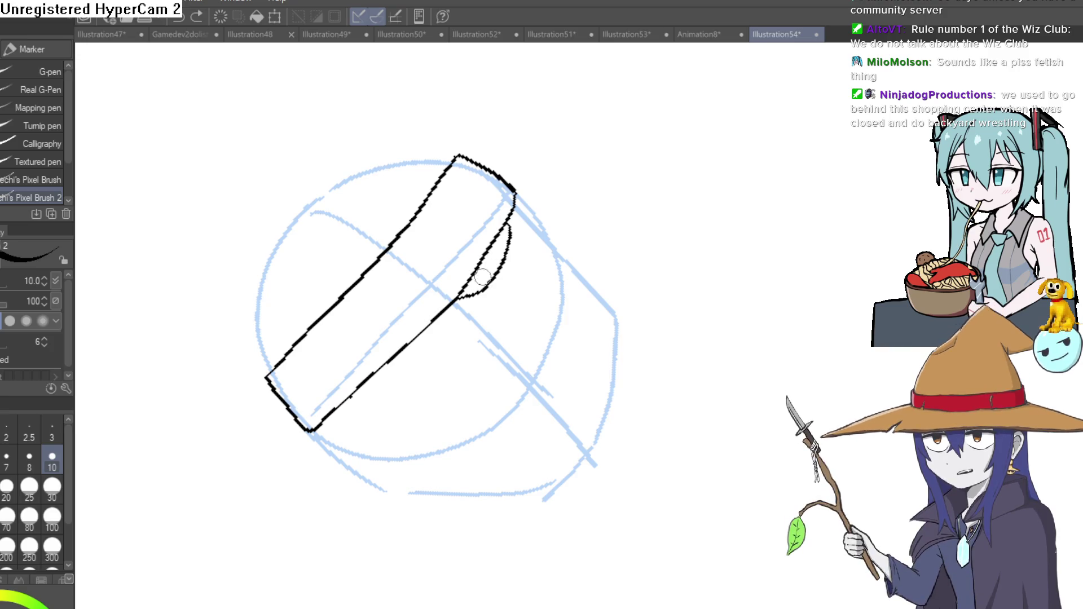
{"action": "mouse_move", "coordinate": [486, 267]}
{"action": "left_mouse_down"}
{"action": "mouse_move", "coordinate": [497, 243]}
{"action": "mouse_move", "coordinate": [479, 252]}
{"action": "left_mouse_up"}
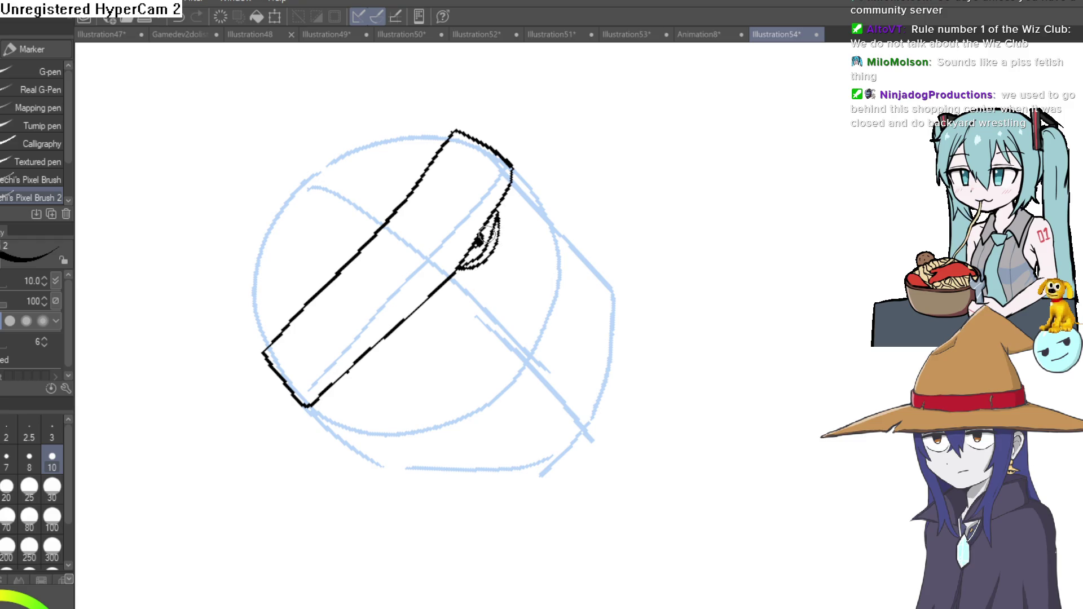
{"action": "mouse_move", "coordinate": [492, 273]}
{"action": "left_mouse_down"}
{"action": "mouse_move", "coordinate": [507, 216]}
{"action": "mouse_move", "coordinate": [484, 281]}
{"action": "left_mouse_up"}
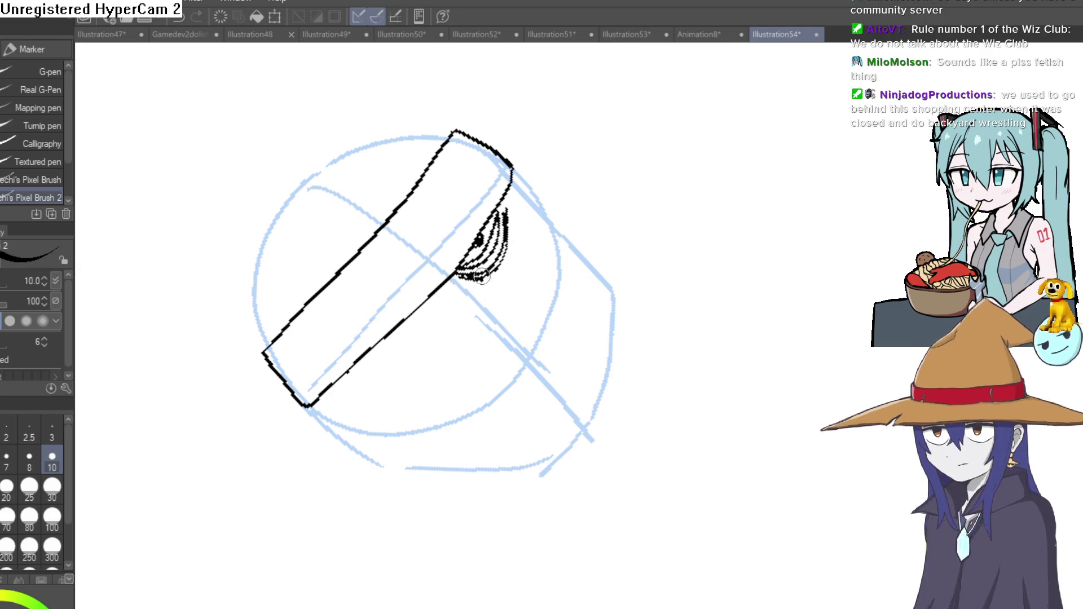
{"action": "scroll", "coordinate": [483, 242], "scroll_direction": "up", "scroll_amount": 3}
- Try nose strokes below the eye, undo them, and thicken the band's lower edge
{"action": "left_click_drag", "start_coordinate": [483, 242], "coordinate": [675, 277]}
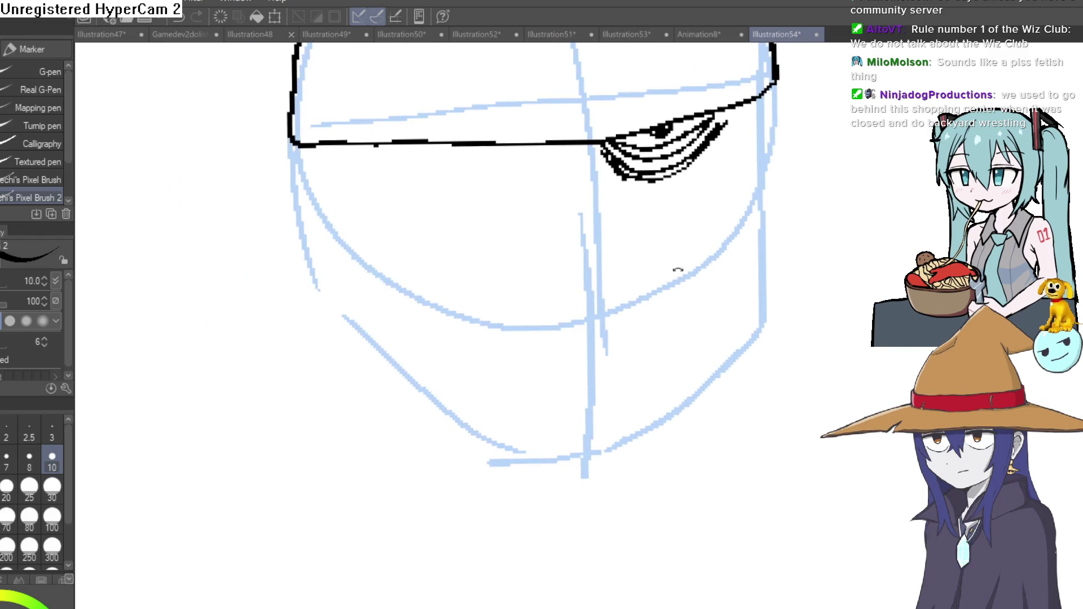
{"action": "left_click_drag", "start_coordinate": [776, 196], "coordinate": [575, 171]}
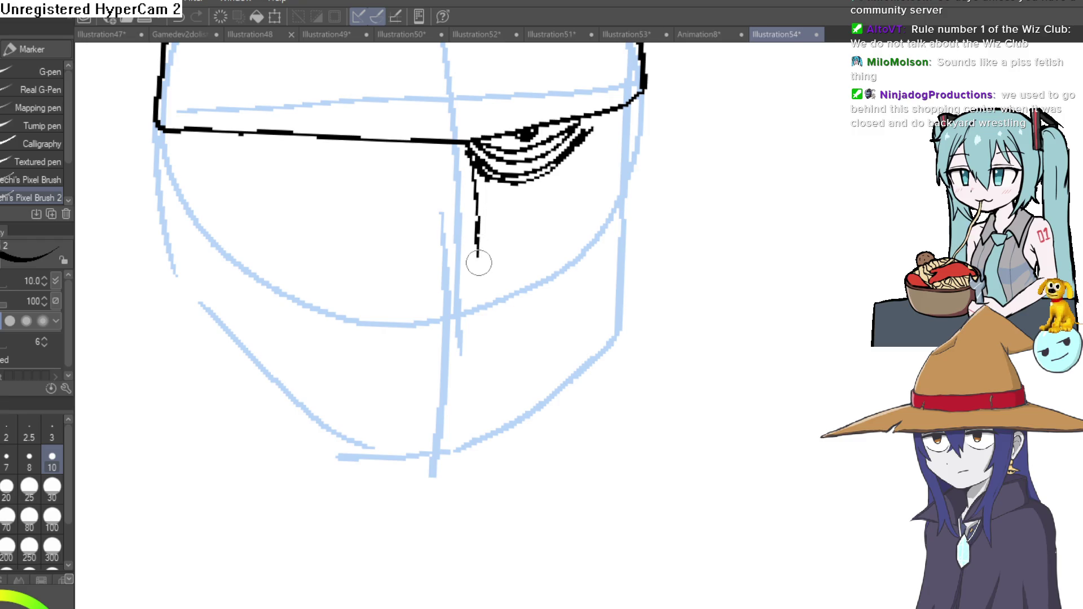
{"action": "left_click_drag", "start_coordinate": [483, 292], "coordinate": [475, 328]}
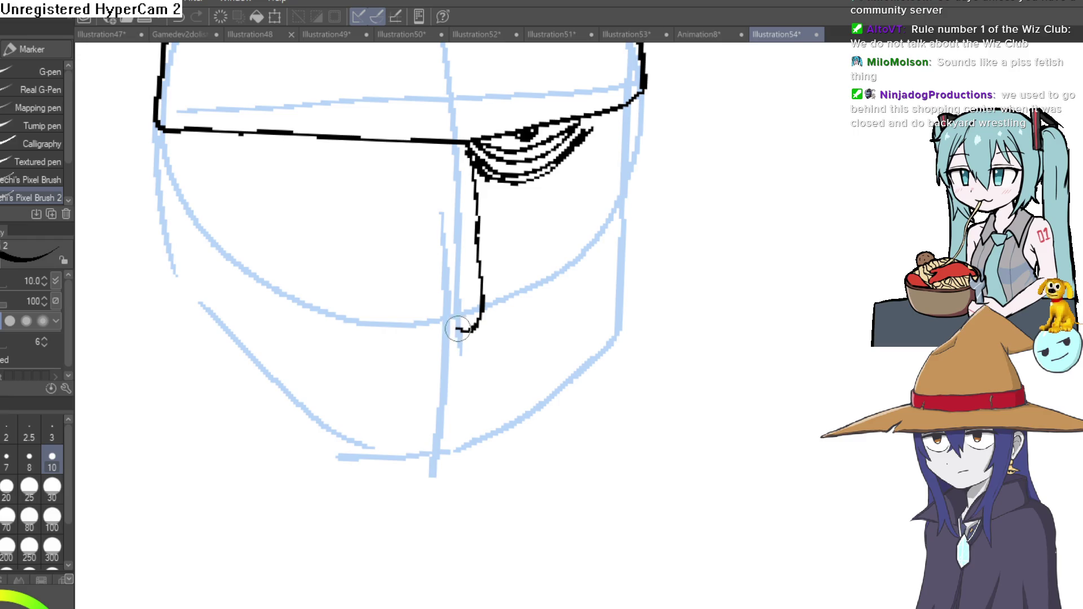
{"action": "left_click_drag", "start_coordinate": [426, 297], "coordinate": [513, 293]}
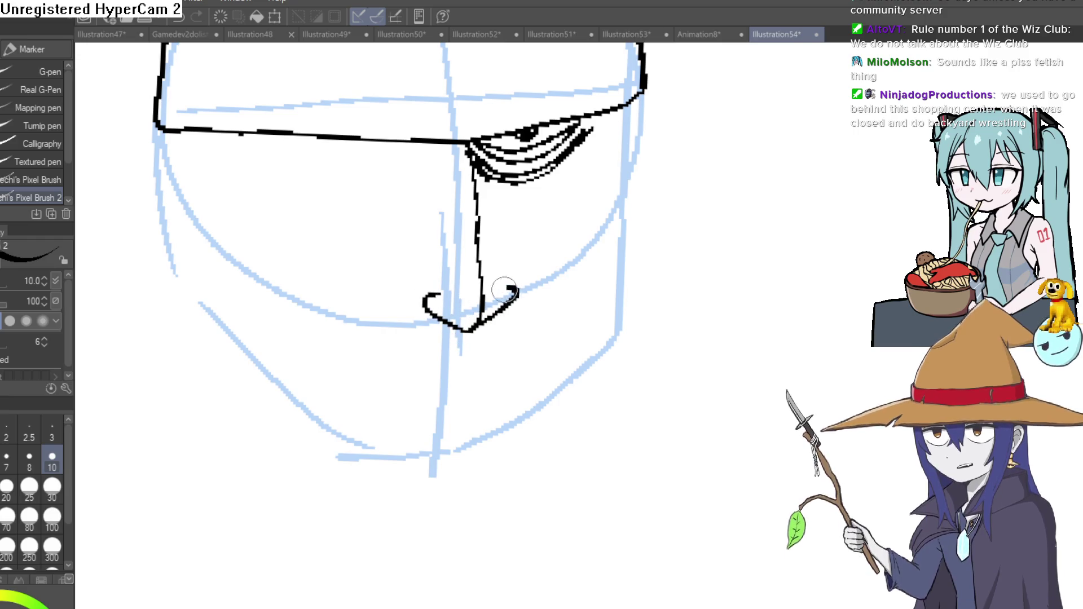
{"action": "key", "text": "ctrl+z"}
{"action": "key", "text": "ctrl+z"}
{"action": "key", "text": "ctrl+z"}
{"action": "left_click_drag", "start_coordinate": [508, 289], "coordinate": [505, 283]}
{"action": "left_click_drag", "start_coordinate": [543, 197], "coordinate": [499, 196]}
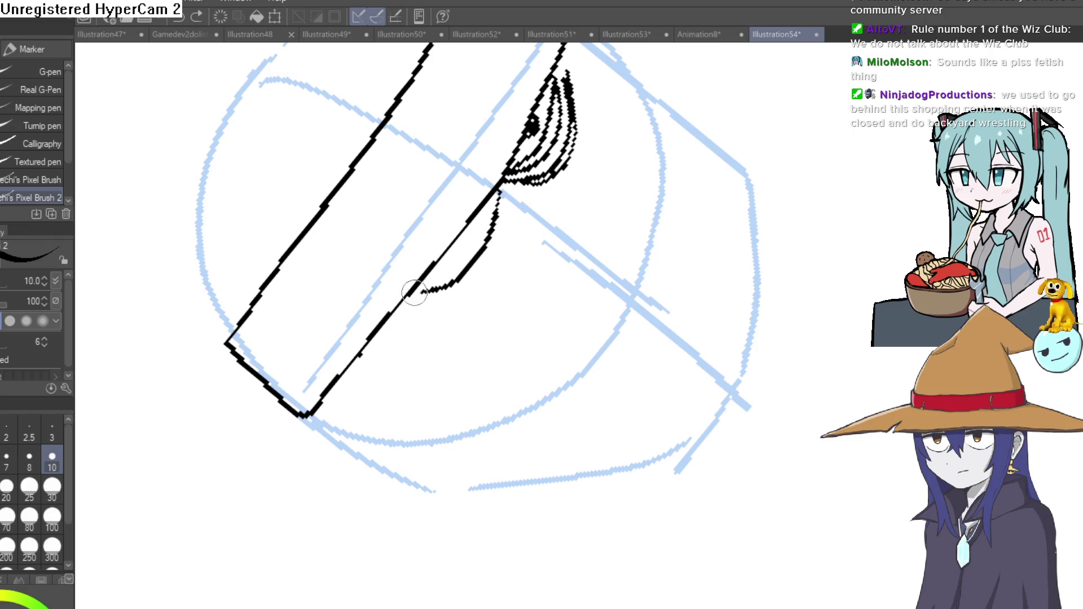
{"action": "mouse_move", "coordinate": [508, 187]}
{"action": "left_mouse_down"}
{"action": "mouse_move", "coordinate": [461, 280]}
{"action": "mouse_move", "coordinate": [465, 237]}
{"action": "left_mouse_up"}
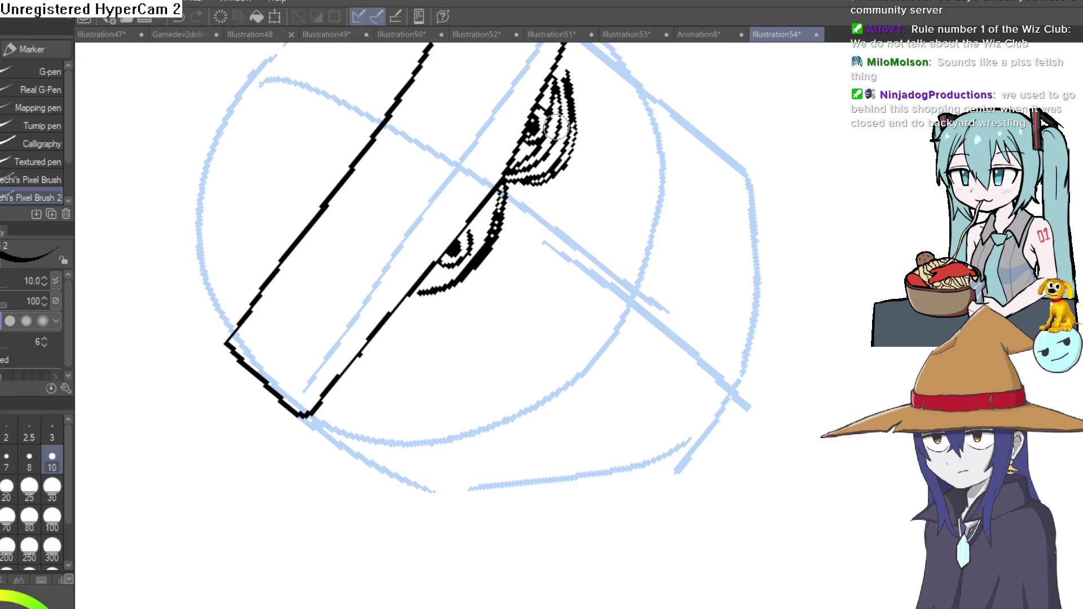
- Ink furrow lines and a long lash stroke where the brows meet
{"action": "mouse_move", "coordinate": [552, 126]}
{"action": "left_mouse_down"}
{"action": "mouse_move", "coordinate": [495, 174]}
{"action": "mouse_move", "coordinate": [467, 295]}
{"action": "left_mouse_up"}
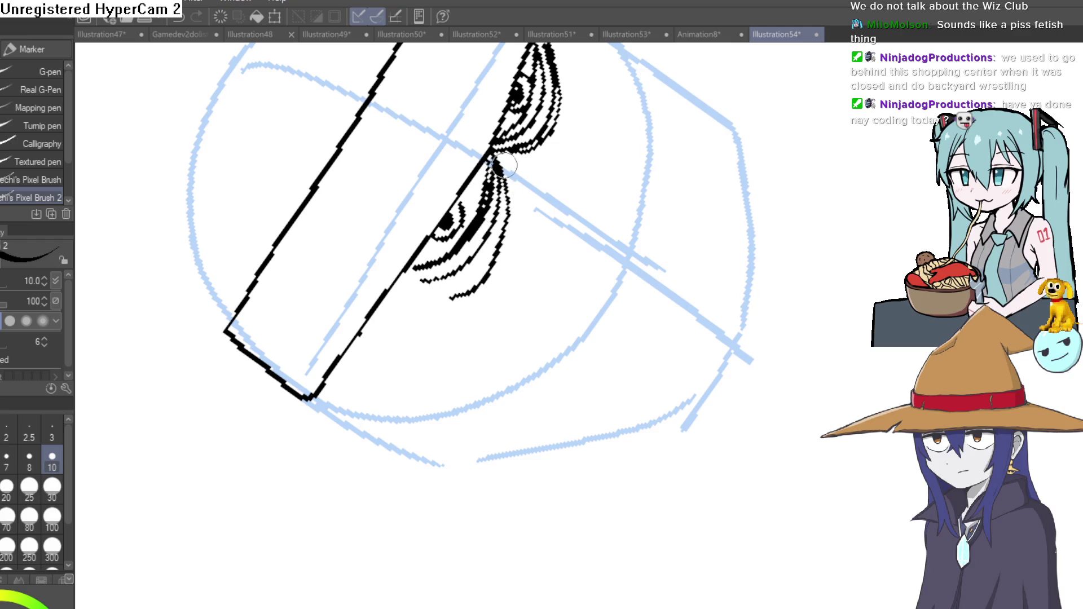
{"action": "mouse_move", "coordinate": [629, 181]}
{"action": "left_mouse_down"}
{"action": "mouse_move", "coordinate": [755, 307]}
{"action": "mouse_move", "coordinate": [719, 310]}
{"action": "mouse_move", "coordinate": [684, 186]}
{"action": "mouse_move", "coordinate": [592, 211]}
{"action": "mouse_move", "coordinate": [592, 222]}
{"action": "left_mouse_up"}
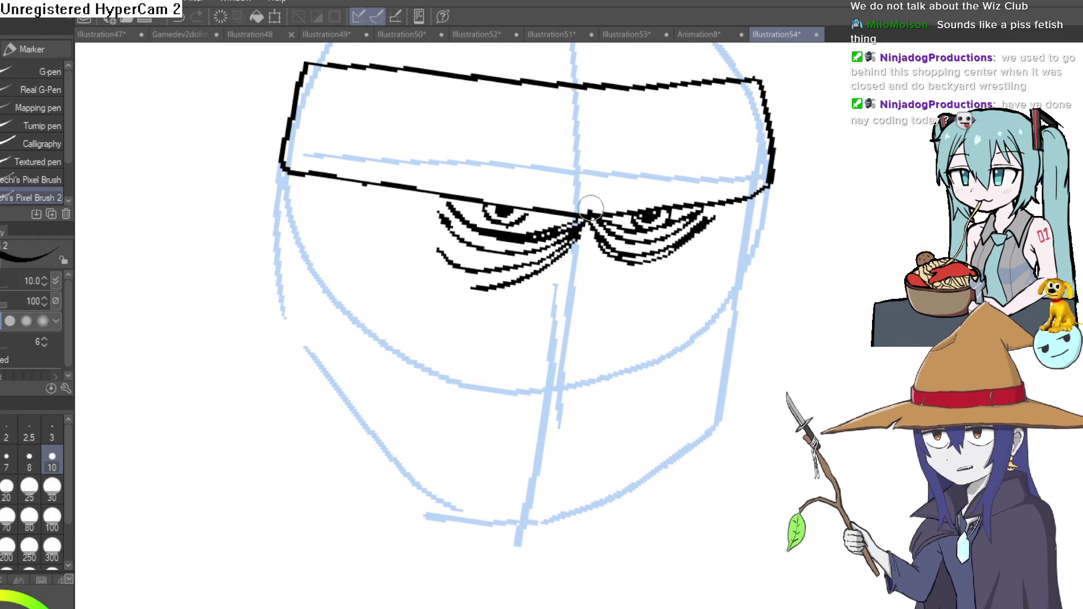
{"action": "left_click_drag", "start_coordinate": [566, 178], "coordinate": [588, 203]}
{"action": "mouse_move", "coordinate": [596, 183]}
{"action": "left_mouse_down"}
{"action": "mouse_move", "coordinate": [596, 208]}
{"action": "mouse_move", "coordinate": [579, 163]}
{"action": "left_mouse_up"}
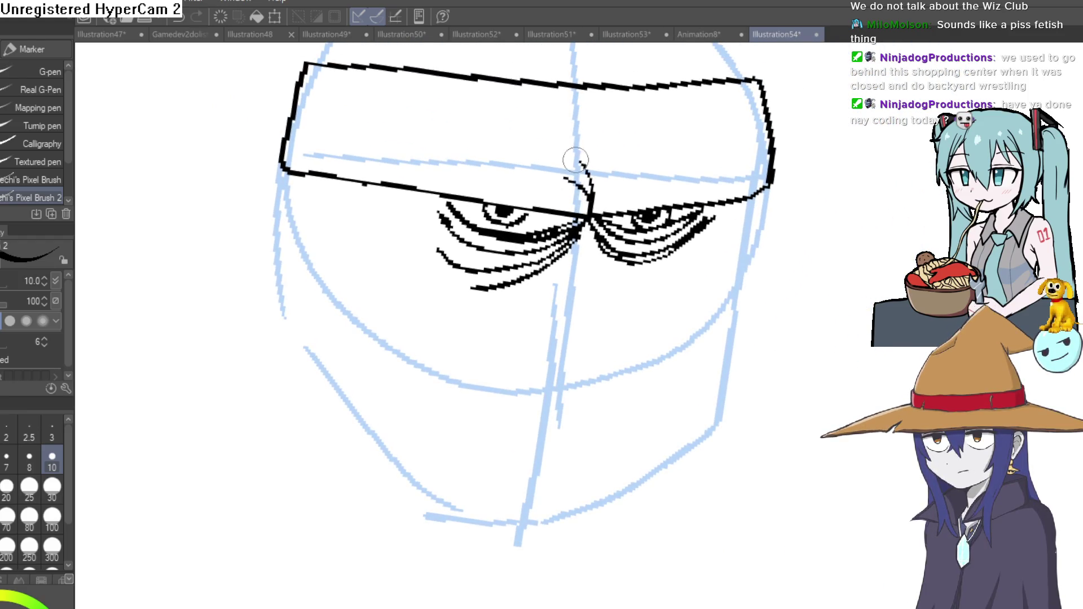
{"action": "mouse_move", "coordinate": [623, 213]}
{"action": "left_mouse_down"}
{"action": "mouse_move", "coordinate": [665, 165]}
{"action": "mouse_move", "coordinate": [685, 170]}
{"action": "mouse_move", "coordinate": [758, 316]}
{"action": "mouse_move", "coordinate": [568, 199]}
{"action": "mouse_move", "coordinate": [541, 206]}
{"action": "left_mouse_up"}
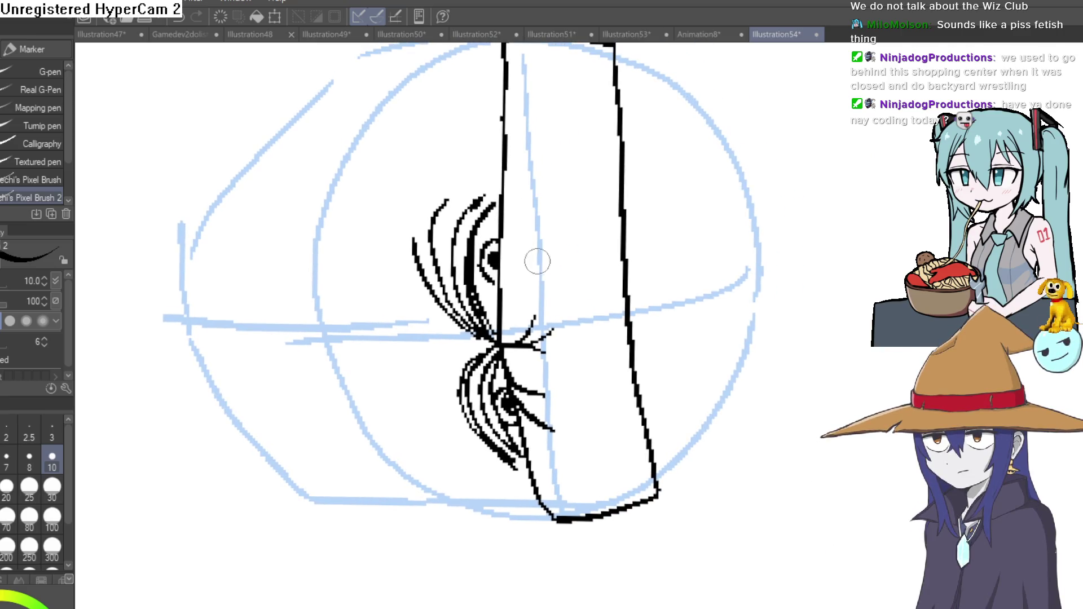
{"action": "left_click_drag", "start_coordinate": [506, 272], "coordinate": [532, 193]}
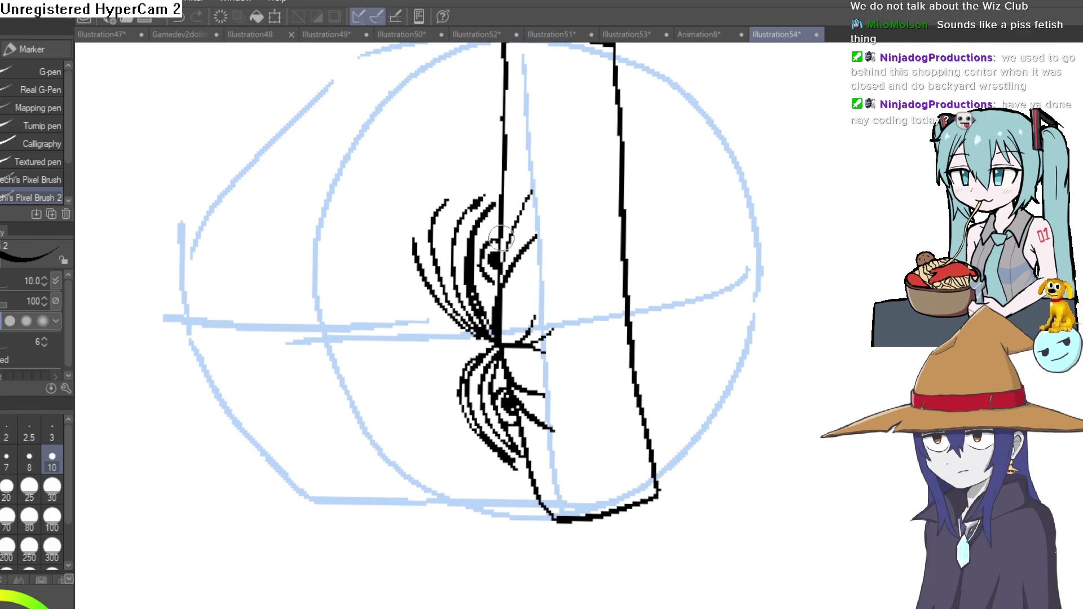
{"action": "left_click_drag", "start_coordinate": [561, 144], "coordinate": [373, 279]}
{"action": "scroll", "coordinate": [684, 246], "scroll_direction": "down", "scroll_amount": 3}
{"action": "mouse_move", "coordinate": [665, 244]}
{"action": "left_mouse_down"}
{"action": "mouse_move", "coordinate": [637, 190]}
{"action": "mouse_move", "coordinate": [627, 228]}
{"action": "left_mouse_up"}
{"action": "scroll", "coordinate": [556, 242], "scroll_direction": "up", "scroll_amount": 3}
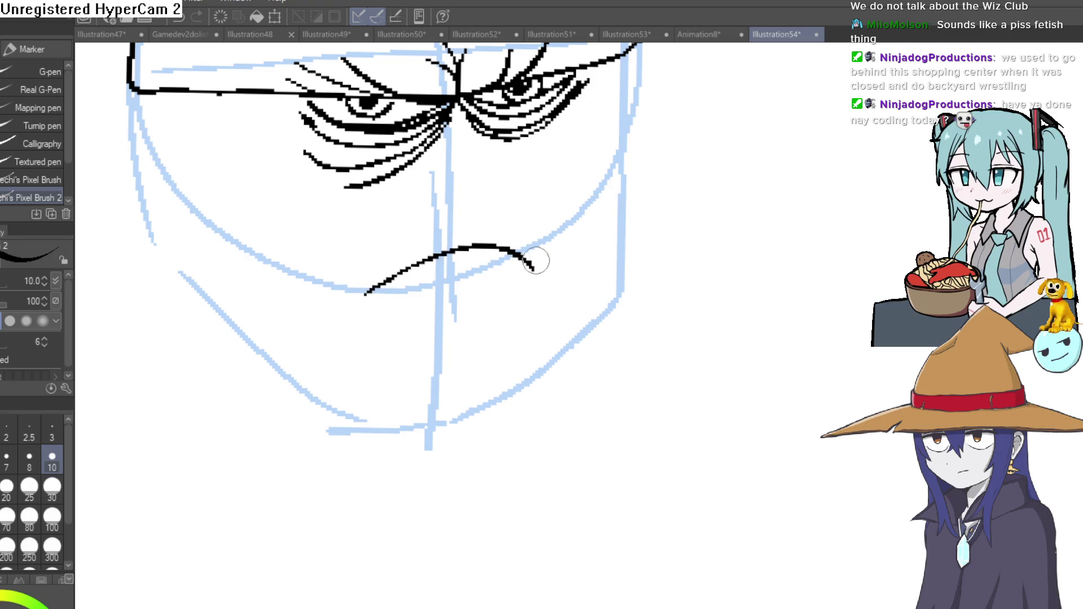
- Undo the mouth curve and add a lash under the right eye
{"action": "key", "text": "ctrl+z"}
{"action": "key", "text": "ctrl+z"}
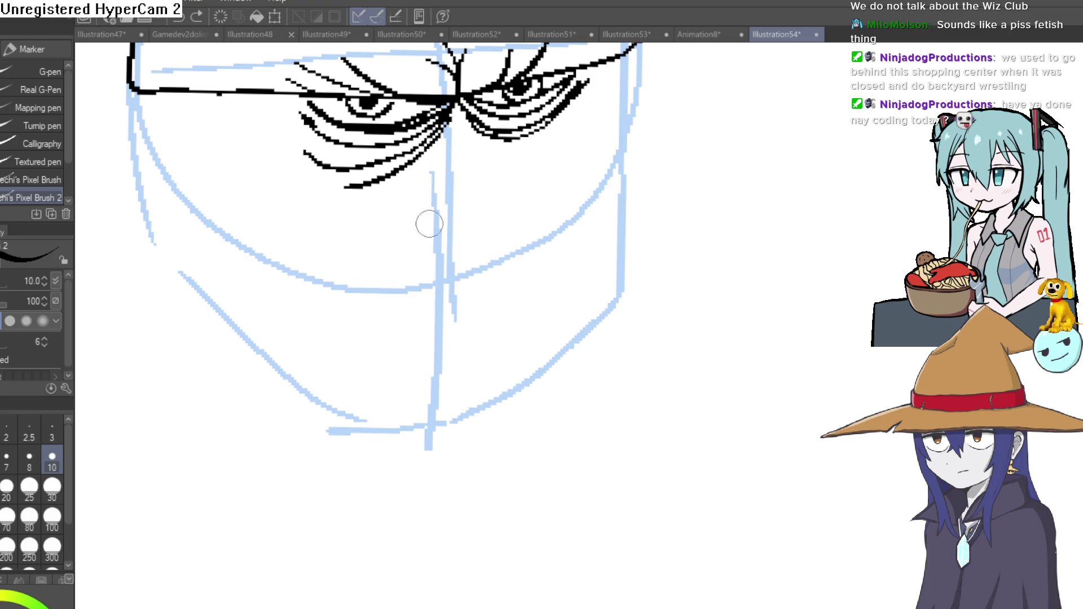
{"action": "mouse_move", "coordinate": [496, 149]}
{"action": "left_mouse_down"}
{"action": "mouse_move", "coordinate": [534, 151]}
{"action": "mouse_move", "coordinate": [566, 173]}
{"action": "left_mouse_up"}
{"action": "left_click_drag", "start_coordinate": [527, 205], "coordinate": [517, 192]}
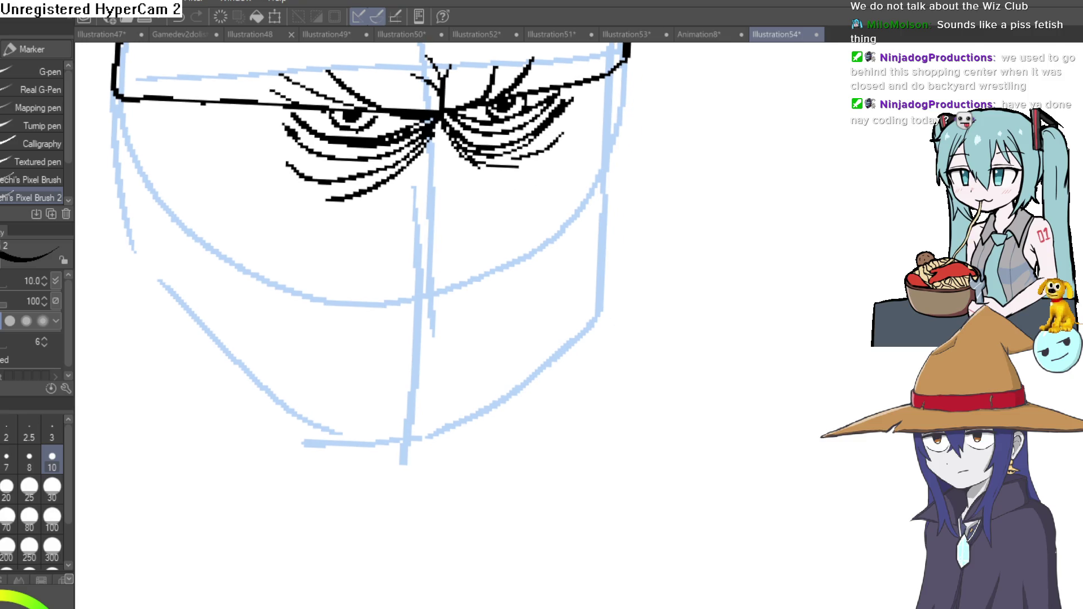
{"action": "left_click_drag", "start_coordinate": [446, 192], "coordinate": [437, 184]}
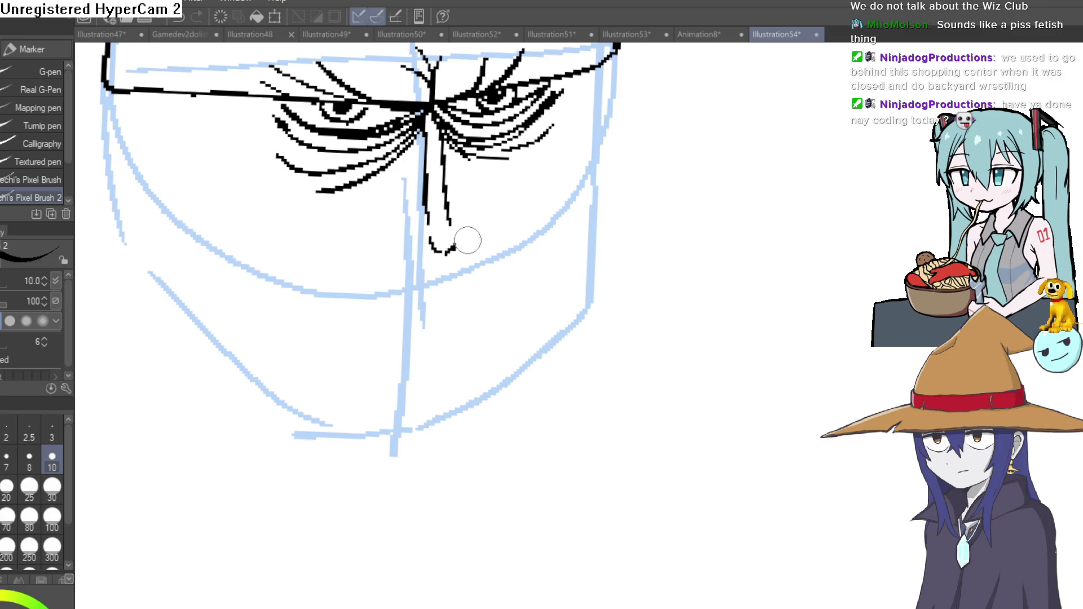
- Ink drooping mustache strokes under the nose and the upper lip line
{"action": "left_click_drag", "start_coordinate": [452, 249], "coordinate": [482, 223]}
{"action": "left_click_drag", "start_coordinate": [436, 252], "coordinate": [349, 278]}
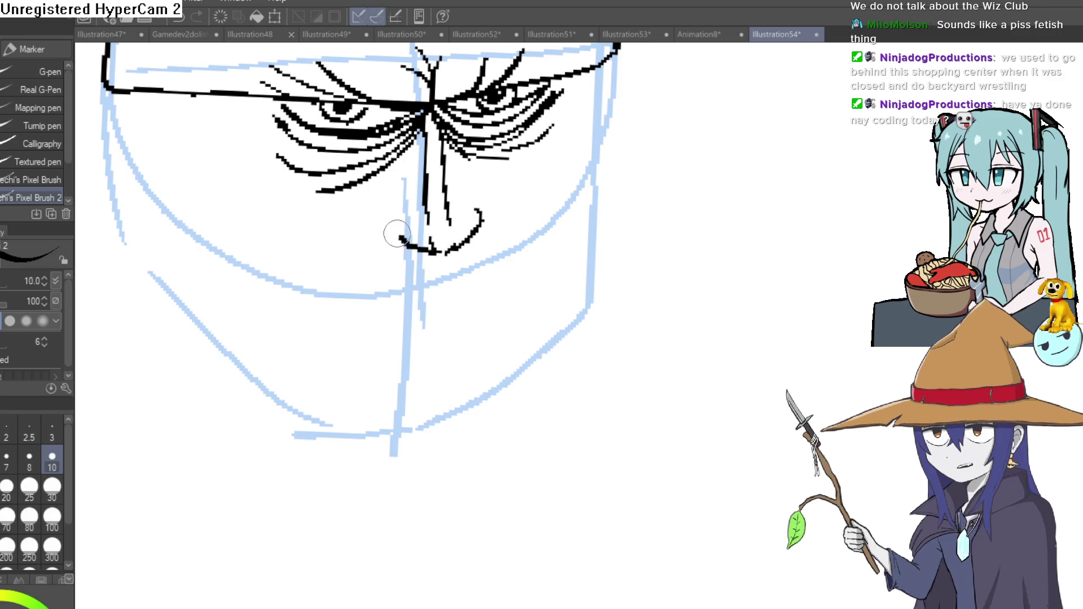
{"action": "mouse_move", "coordinate": [479, 212]}
{"action": "left_mouse_down"}
{"action": "mouse_move", "coordinate": [514, 269]}
{"action": "mouse_move", "coordinate": [513, 198]}
{"action": "left_mouse_up"}
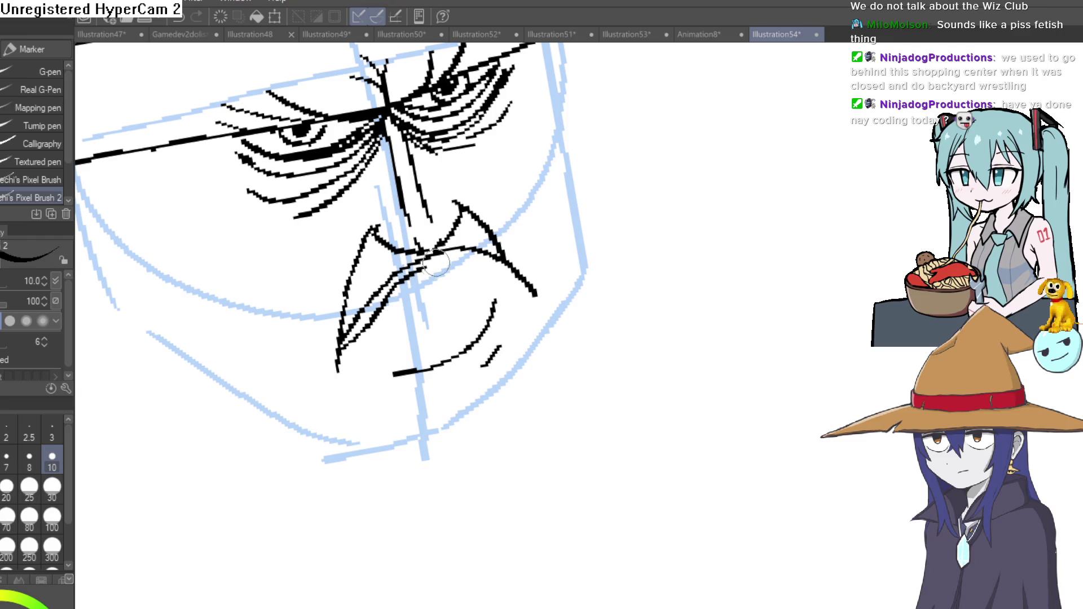
{"action": "left_click_drag", "start_coordinate": [618, 217], "coordinate": [572, 250]}
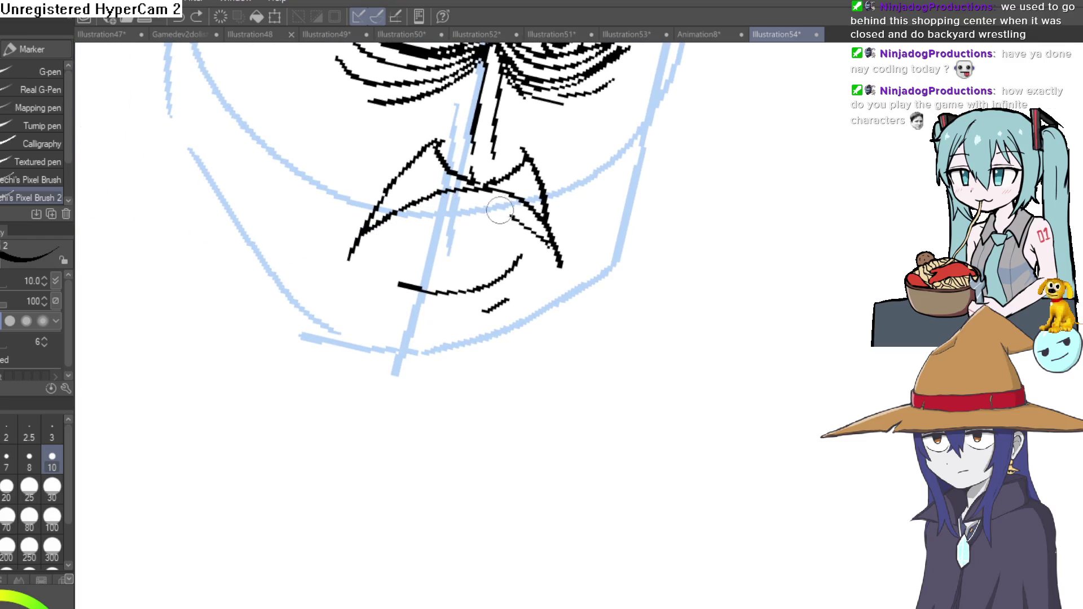
{"action": "mouse_move", "coordinate": [373, 224]}
{"action": "left_mouse_down"}
{"action": "mouse_move", "coordinate": [533, 205]}
{"action": "mouse_move", "coordinate": [599, 184]}
{"action": "mouse_move", "coordinate": [547, 194]}
{"action": "mouse_move", "coordinate": [624, 225]}
{"action": "mouse_move", "coordinate": [567, 228]}
{"action": "left_mouse_up"}
{"action": "scroll", "coordinate": [600, 183], "scroll_direction": "down", "scroll_amount": 3}
{"action": "scroll", "coordinate": [566, 227], "scroll_direction": "down", "scroll_amount": 2}
{"action": "left_click_drag", "start_coordinate": [564, 176], "coordinate": [568, 162]}
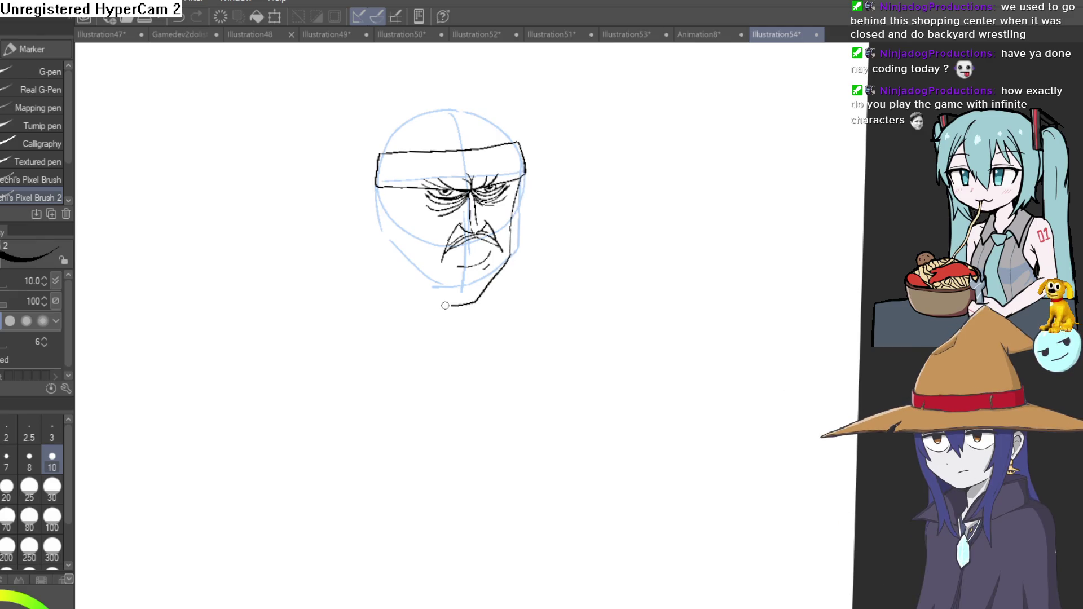
{"action": "scroll", "coordinate": [386, 190], "scroll_direction": "up", "scroll_amount": 2}
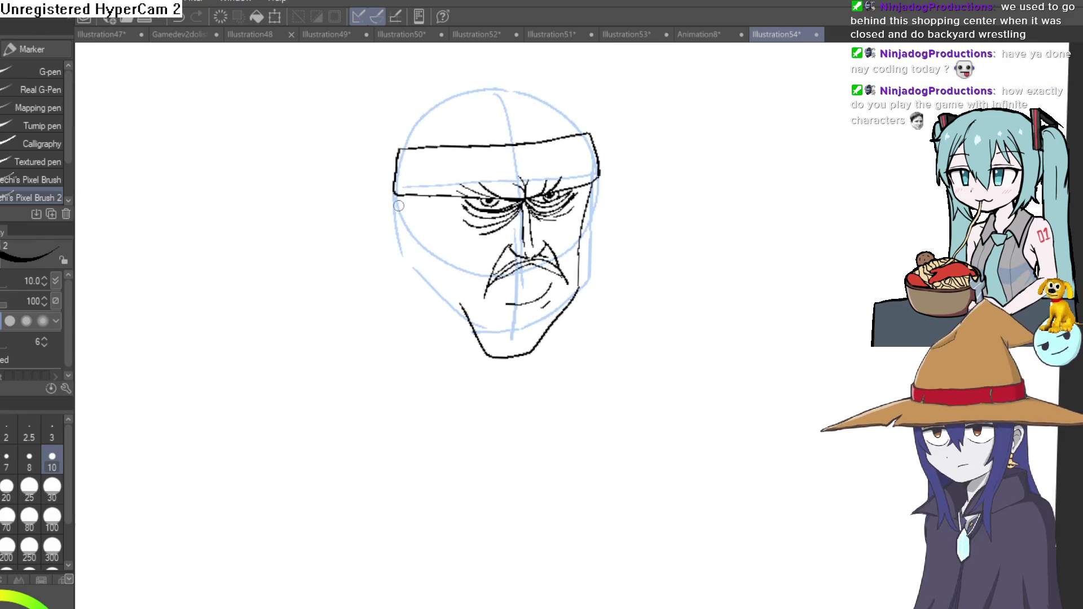
- Draw the ear on the left and long lines down both cheeks
{"action": "mouse_move", "coordinate": [395, 190]}
{"action": "left_mouse_down"}
{"action": "mouse_move", "coordinate": [408, 256]}
{"action": "mouse_move", "coordinate": [390, 239]}
{"action": "mouse_move", "coordinate": [430, 279]}
{"action": "left_mouse_up"}
{"action": "mouse_move", "coordinate": [595, 251]}
{"action": "left_mouse_down"}
{"action": "mouse_move", "coordinate": [463, 205]}
{"action": "mouse_move", "coordinate": [589, 151]}
{"action": "mouse_move", "coordinate": [550, 258]}
{"action": "mouse_move", "coordinate": [644, 190]}
{"action": "mouse_move", "coordinate": [636, 185]}
{"action": "mouse_move", "coordinate": [626, 428]}
{"action": "left_mouse_up"}
{"action": "scroll", "coordinate": [464, 206], "scroll_direction": "up", "scroll_amount": 2}
{"action": "left_click_drag", "start_coordinate": [435, 307], "coordinate": [418, 264]}
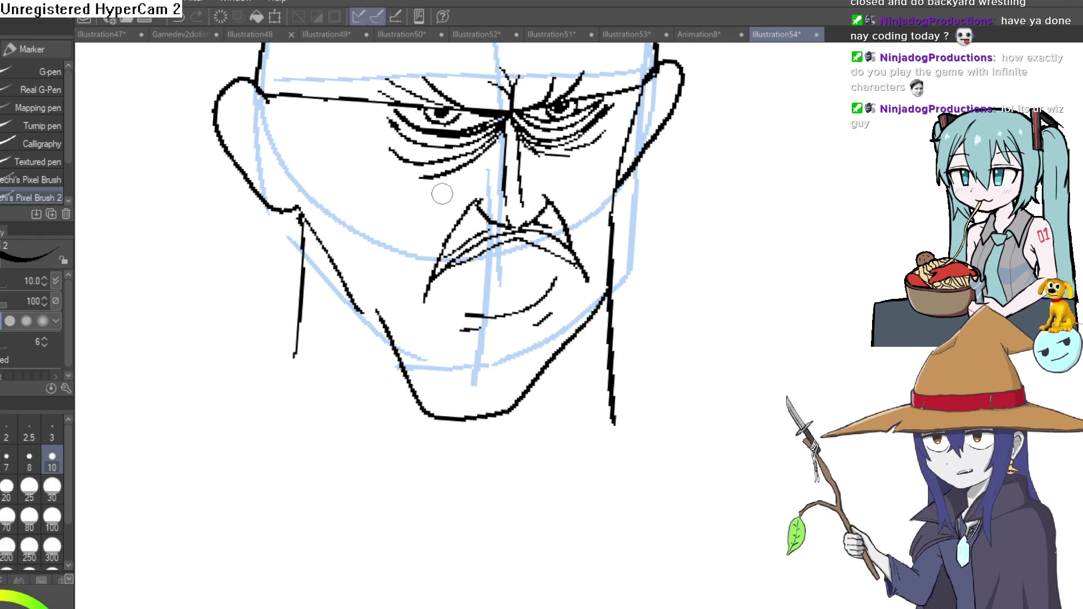
{"action": "left_click_drag", "start_coordinate": [432, 199], "coordinate": [356, 204]}
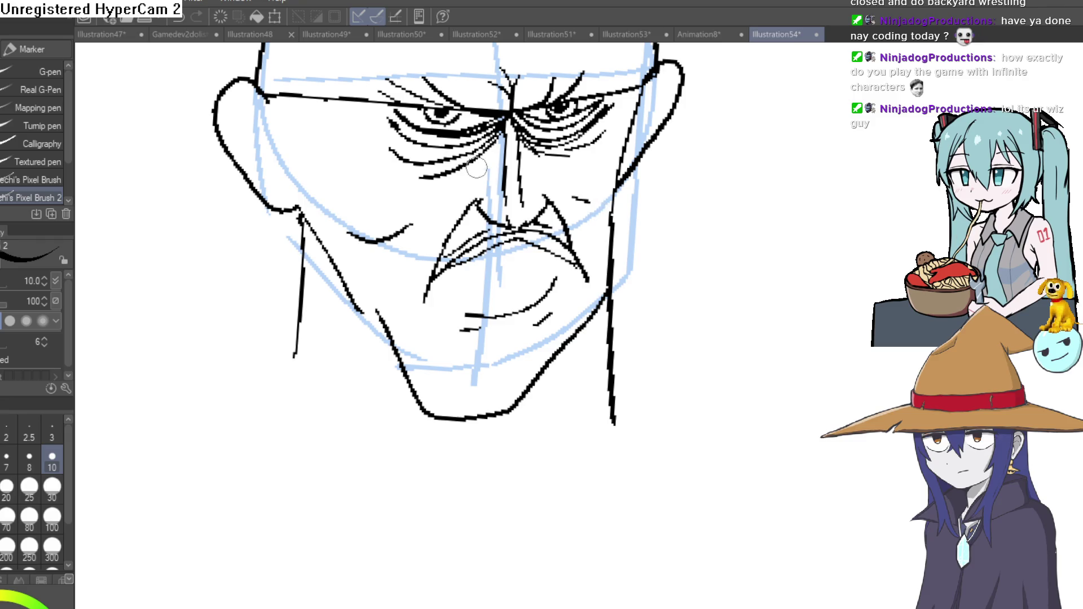
{"action": "left_click_drag", "start_coordinate": [478, 199], "coordinate": [436, 181]}
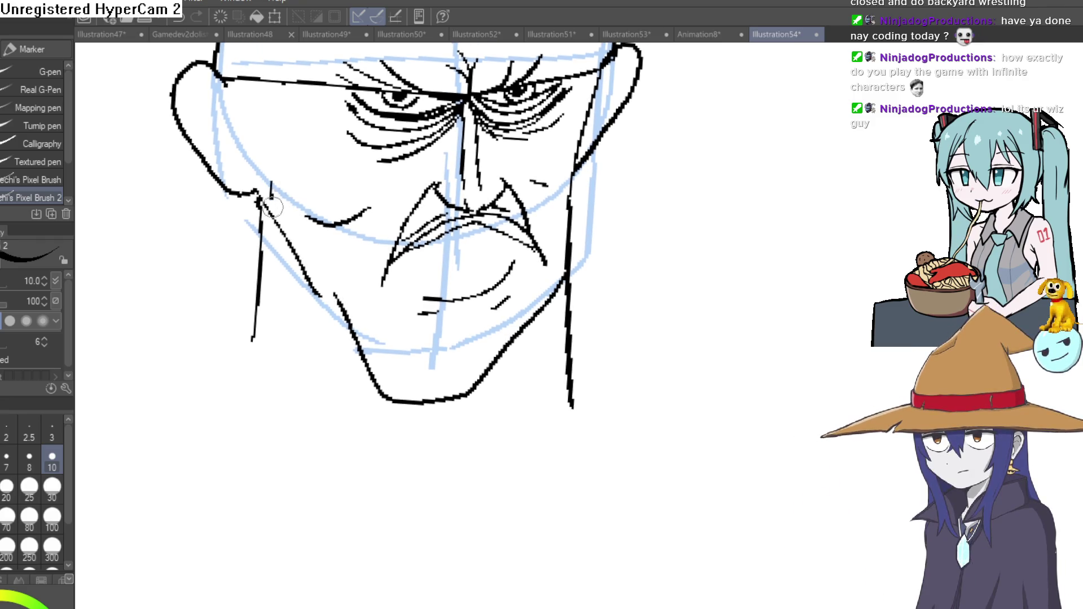
- Hatch stubble along the left cheek, across the chin and up the right cheek
{"action": "left_click_drag", "start_coordinate": [300, 195], "coordinate": [307, 256]}
{"action": "mouse_move", "coordinate": [319, 222]}
{"action": "left_mouse_down"}
{"action": "mouse_move", "coordinate": [322, 289]}
{"action": "mouse_move", "coordinate": [347, 320]}
{"action": "left_mouse_up"}
{"action": "mouse_move", "coordinate": [359, 275]}
{"action": "left_mouse_down"}
{"action": "mouse_move", "coordinate": [368, 353]}
{"action": "mouse_move", "coordinate": [393, 399]}
{"action": "left_mouse_up"}
{"action": "mouse_move", "coordinate": [409, 342]}
{"action": "left_mouse_down"}
{"action": "mouse_move", "coordinate": [411, 399]}
{"action": "mouse_move", "coordinate": [435, 397]}
{"action": "left_mouse_up"}
{"action": "left_click_drag", "start_coordinate": [453, 337], "coordinate": [455, 384]}
{"action": "left_click_drag", "start_coordinate": [463, 330], "coordinate": [465, 382]}
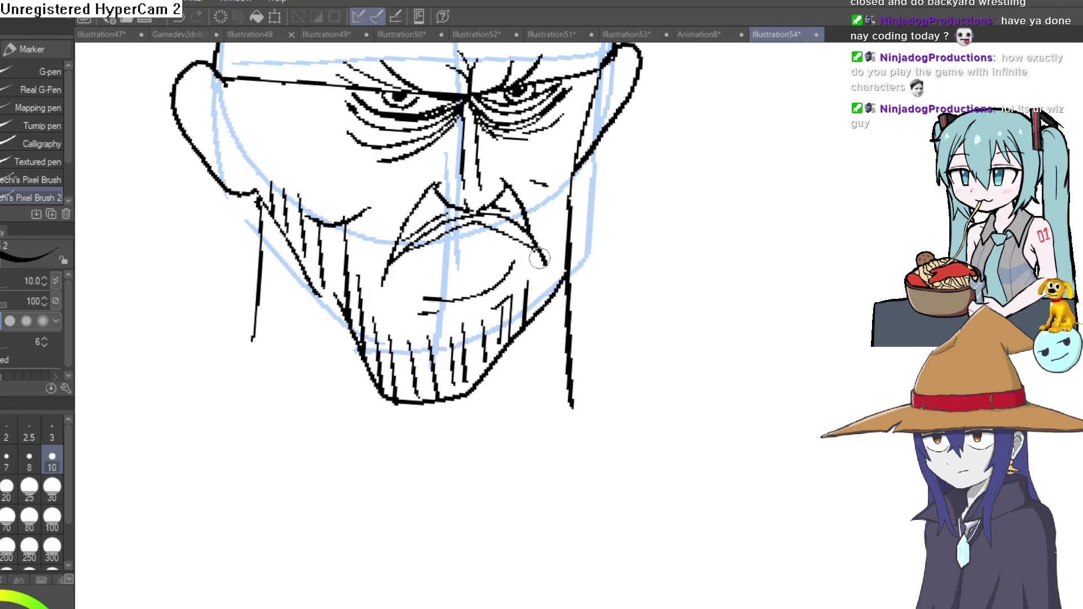
{"action": "left_click_drag", "start_coordinate": [534, 219], "coordinate": [531, 296]}
{"action": "left_click_drag", "start_coordinate": [545, 202], "coordinate": [542, 288]}
{"action": "left_click_drag", "start_coordinate": [555, 182], "coordinate": [552, 276]}
{"action": "left_click_drag", "start_coordinate": [564, 170], "coordinate": [562, 239]}
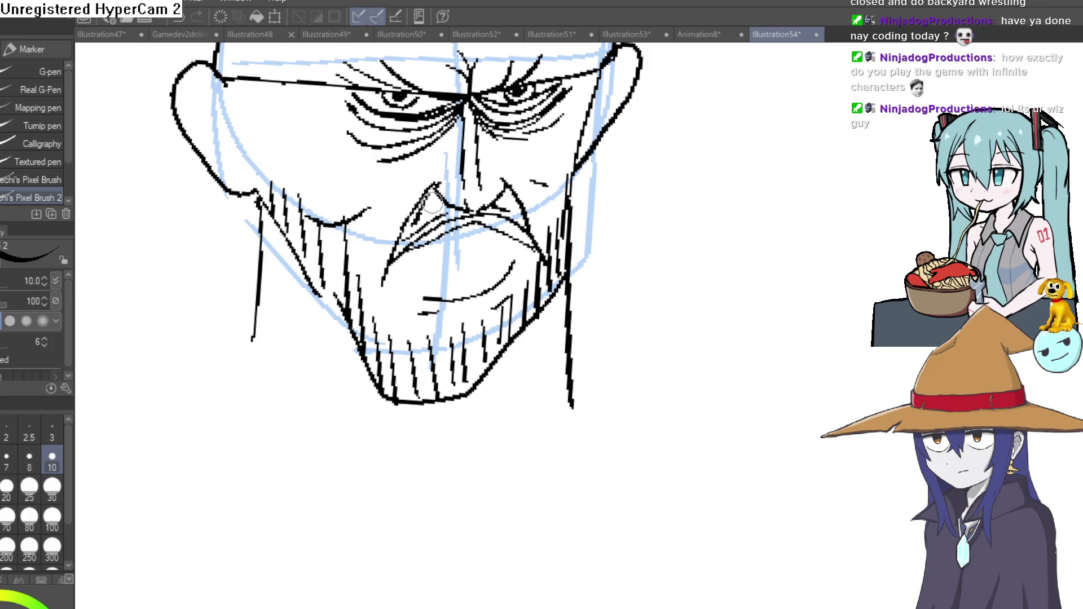
- Add a short forehead mark and a thin line on the left cheek
{"action": "left_click_drag", "start_coordinate": [572, 216], "coordinate": [503, 513]}
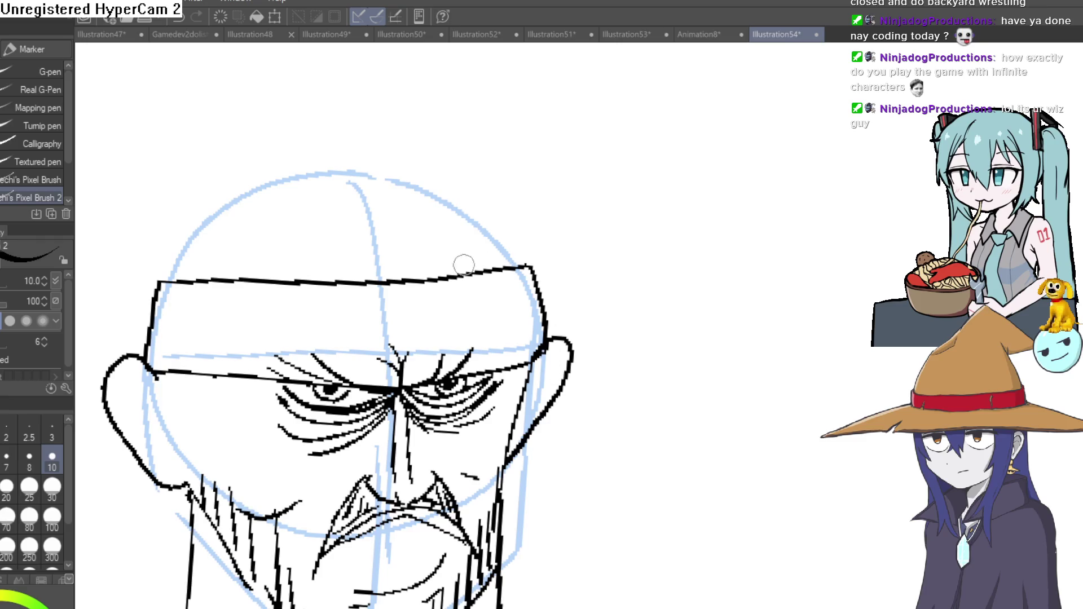
{"action": "left_click_drag", "start_coordinate": [338, 294], "coordinate": [333, 321]}
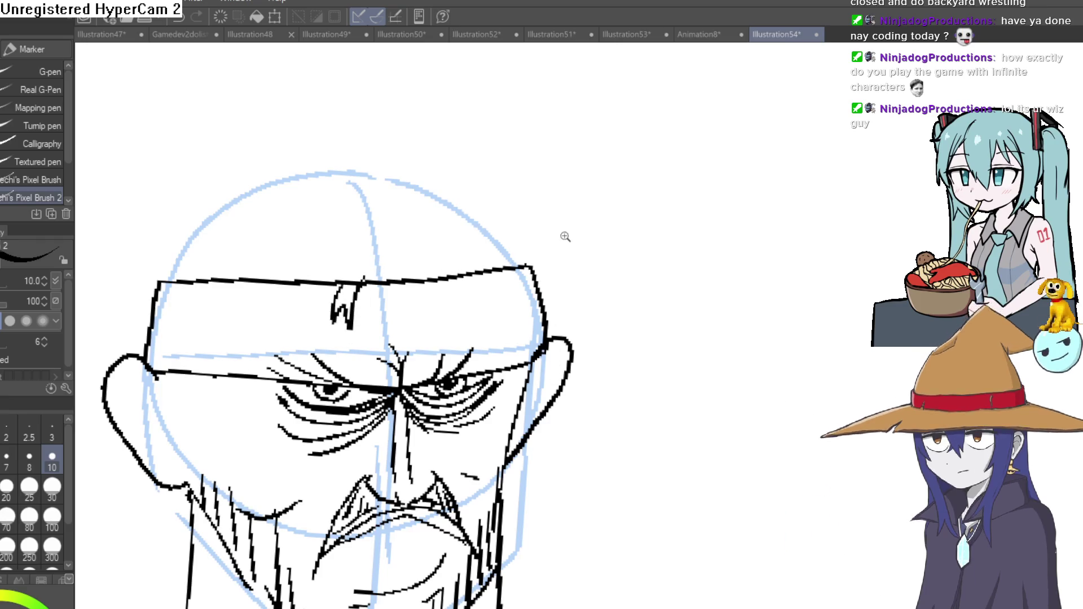
{"action": "scroll", "coordinate": [566, 234], "scroll_direction": "down", "scroll_amount": 3}
{"action": "scroll", "coordinate": [585, 237], "scroll_direction": "down", "scroll_amount": 1}
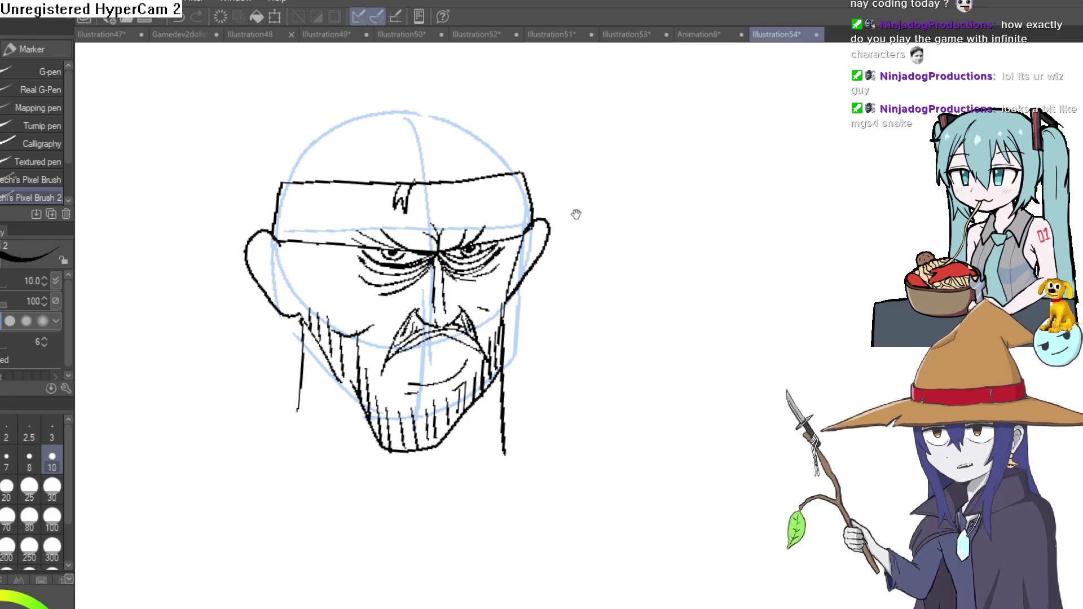
{"action": "left_click_drag", "start_coordinate": [575, 211], "coordinate": [593, 203]}
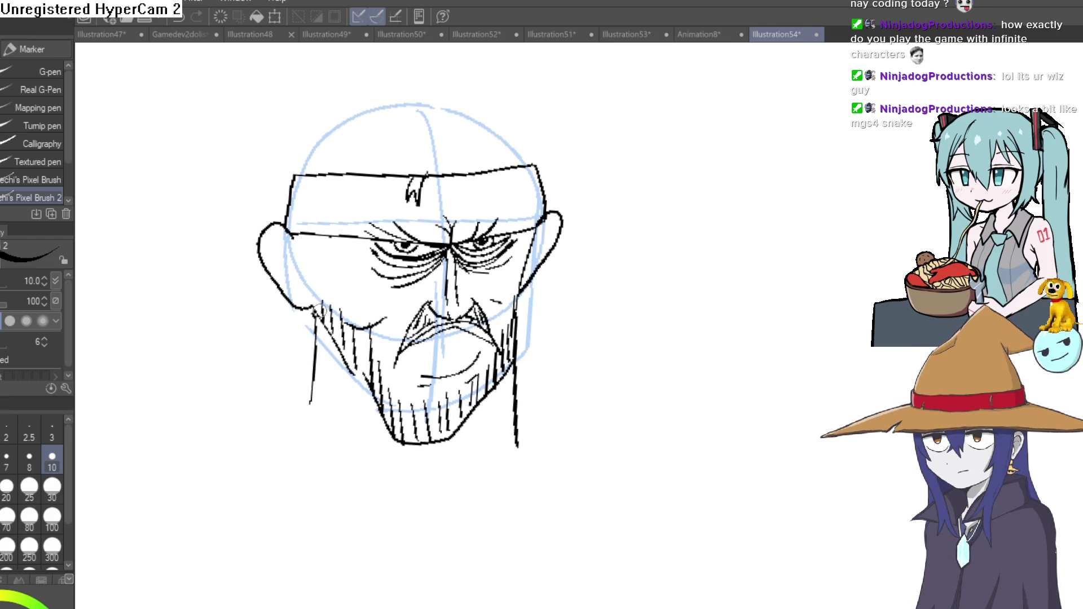
{"action": "left_click_drag", "start_coordinate": [319, 237], "coordinate": [314, 312]}
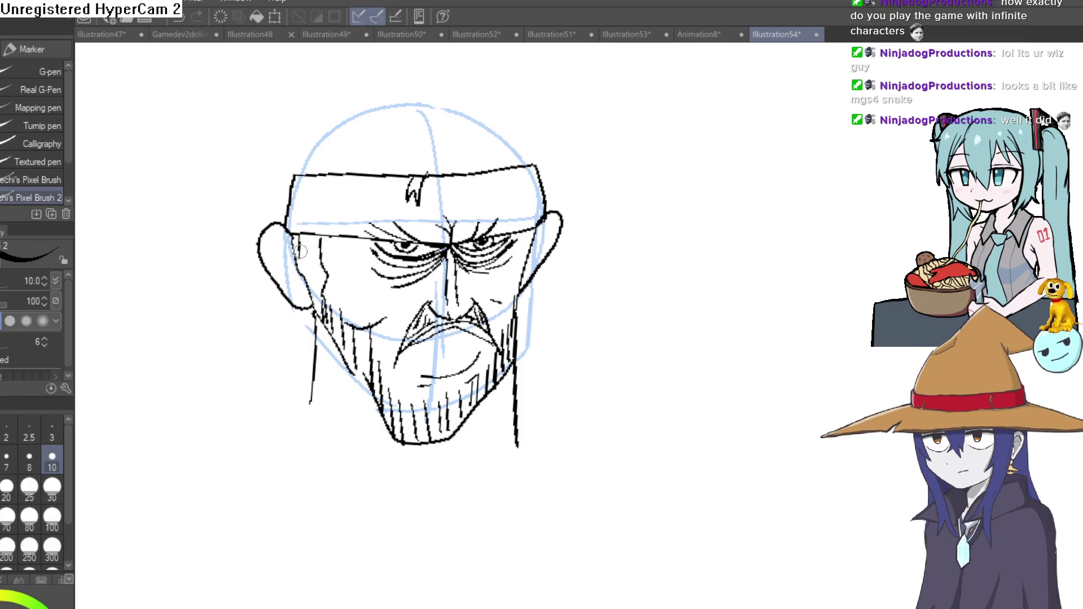
{"action": "left_click_drag", "start_coordinate": [382, 380], "coordinate": [334, 249]}
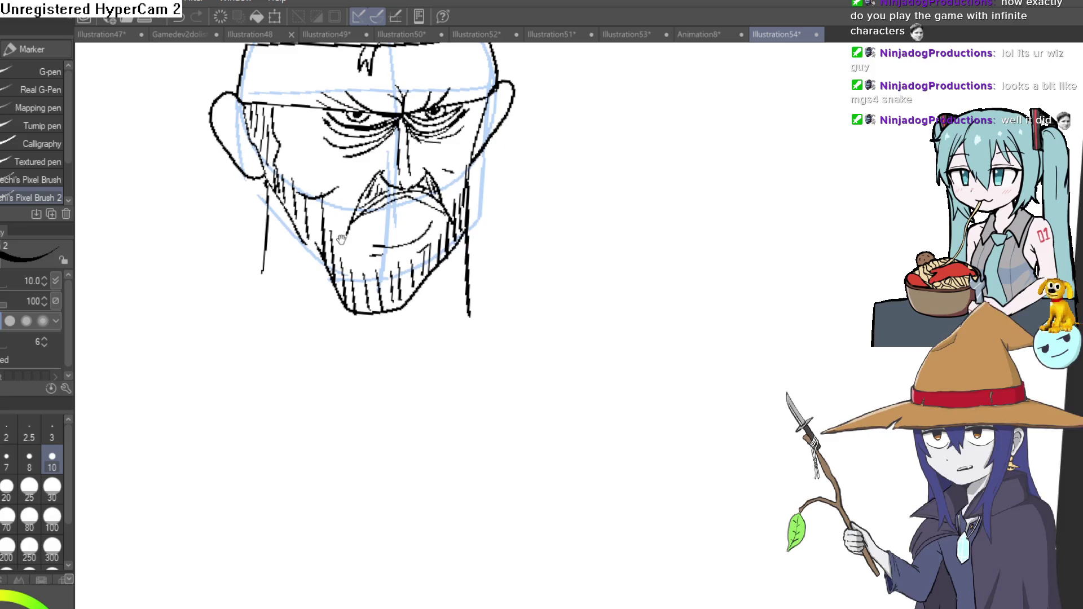
{"action": "scroll", "coordinate": [299, 275], "scroll_direction": "up", "scroll_amount": 5}
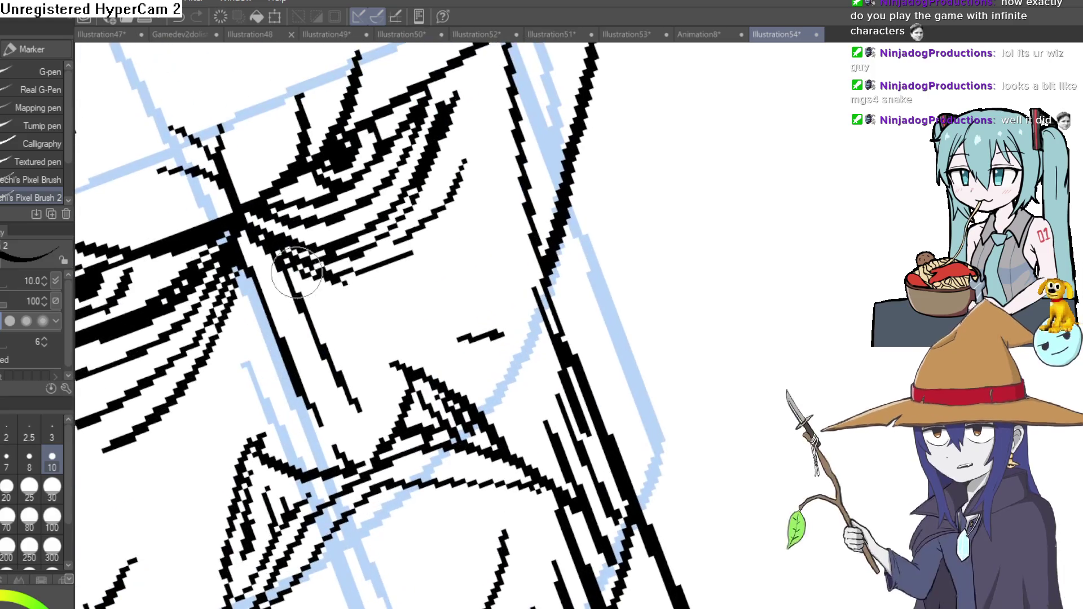
- Ink extra eyelid lines, eyelashes and wrinkle strokes around the eye
{"action": "left_click_drag", "start_coordinate": [299, 275], "coordinate": [458, 226]}
{"action": "key", "text": "-"}
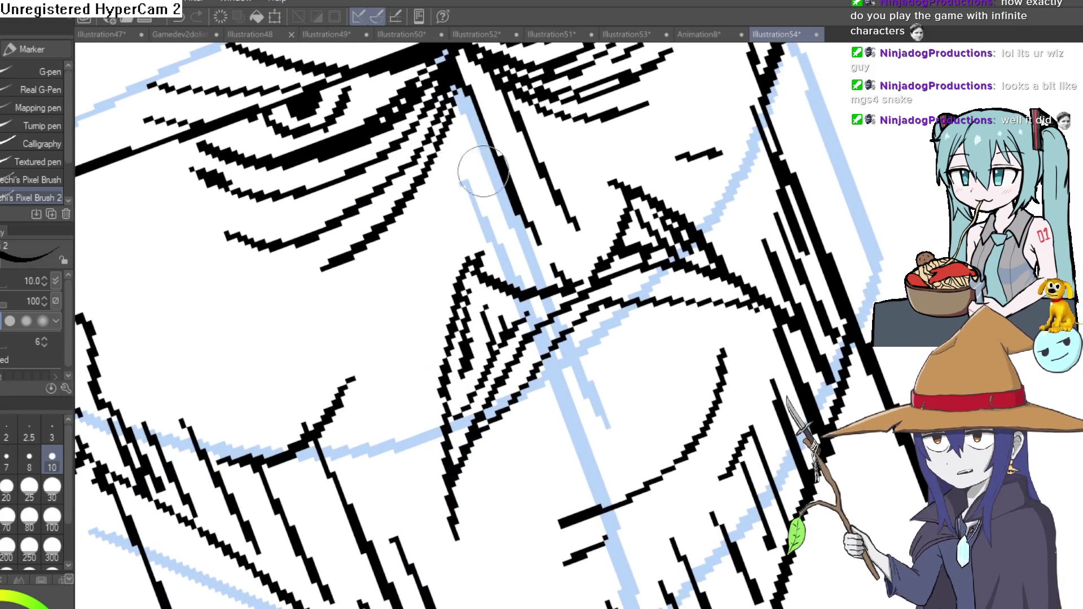
{"action": "mouse_move", "coordinate": [338, 259]}
{"action": "left_mouse_down"}
{"action": "mouse_move", "coordinate": [310, 222]}
{"action": "mouse_move", "coordinate": [173, 224]}
{"action": "left_mouse_up"}
{"action": "left_click_drag", "start_coordinate": [288, 203], "coordinate": [263, 201]}
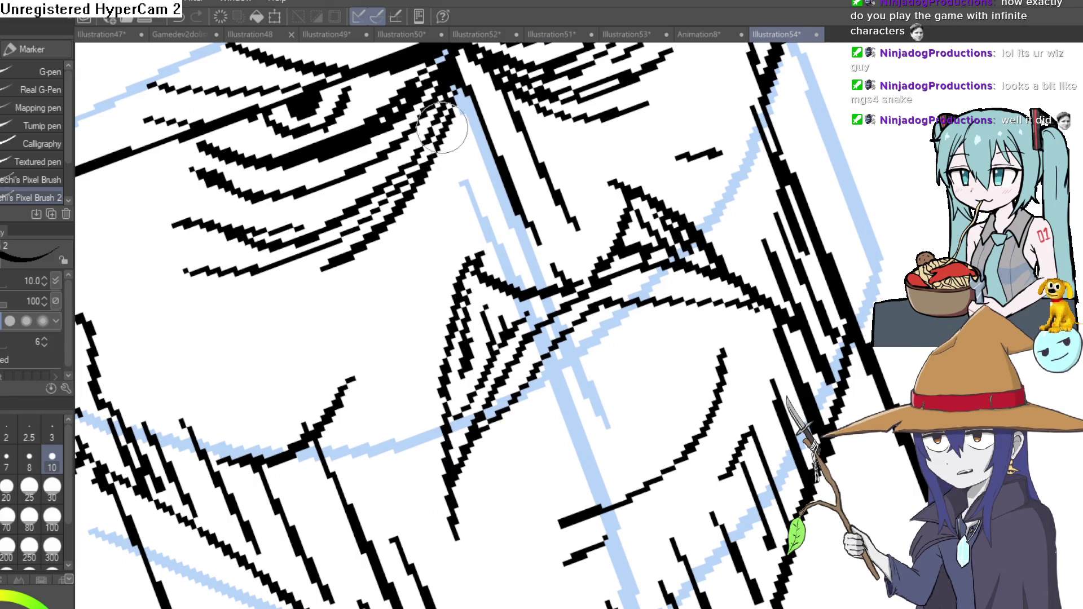
{"action": "left_click_drag", "start_coordinate": [440, 128], "coordinate": [420, 212]}
{"action": "key", "text": "-"}
{"action": "key", "text": "-"}
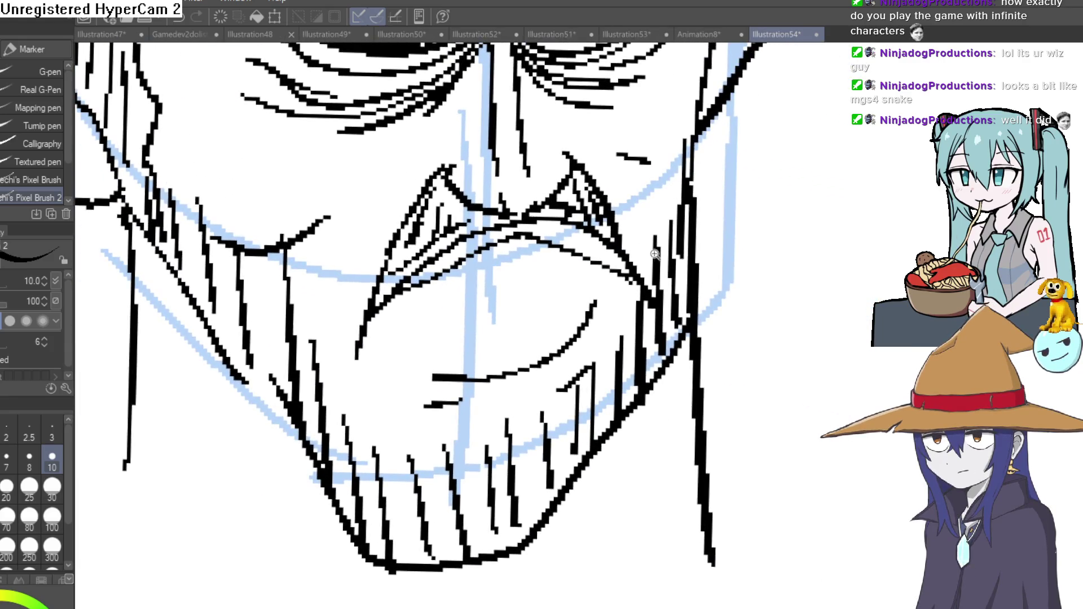
- Draw a long tube line jutting out from the mouth
{"action": "key", "text": "ctrl+minus"}
{"action": "left_click_drag", "start_coordinate": [654, 254], "coordinate": [549, 167]}
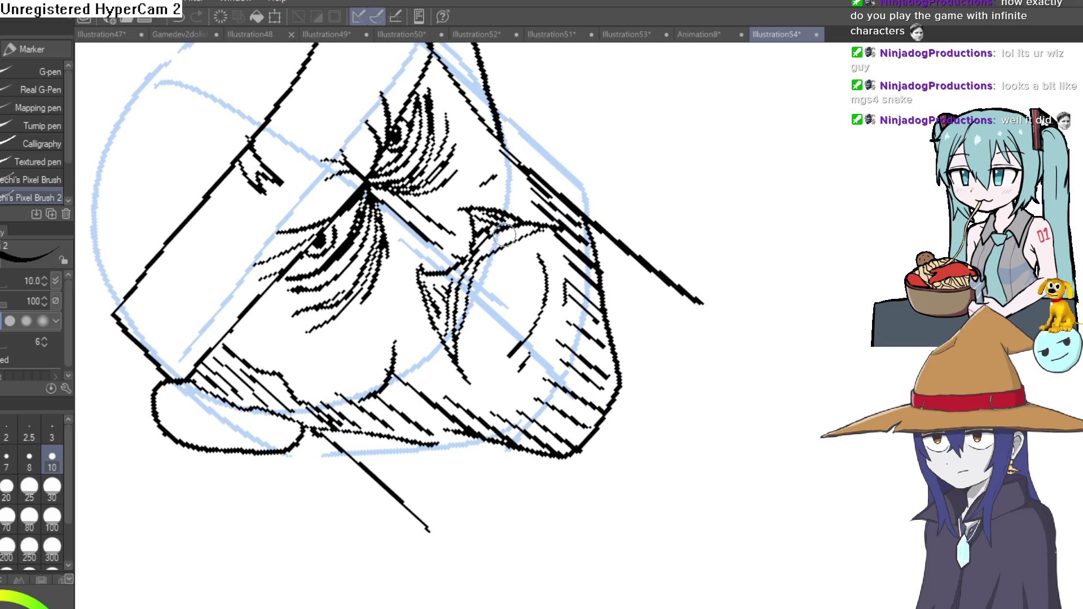
{"action": "key", "text": "-"}
{"action": "key", "text": "-"}
{"action": "mouse_move", "coordinate": [512, 192]}
{"action": "left_mouse_down"}
{"action": "mouse_move", "coordinate": [587, 104]}
{"action": "mouse_move", "coordinate": [642, 120]}
{"action": "left_mouse_up"}
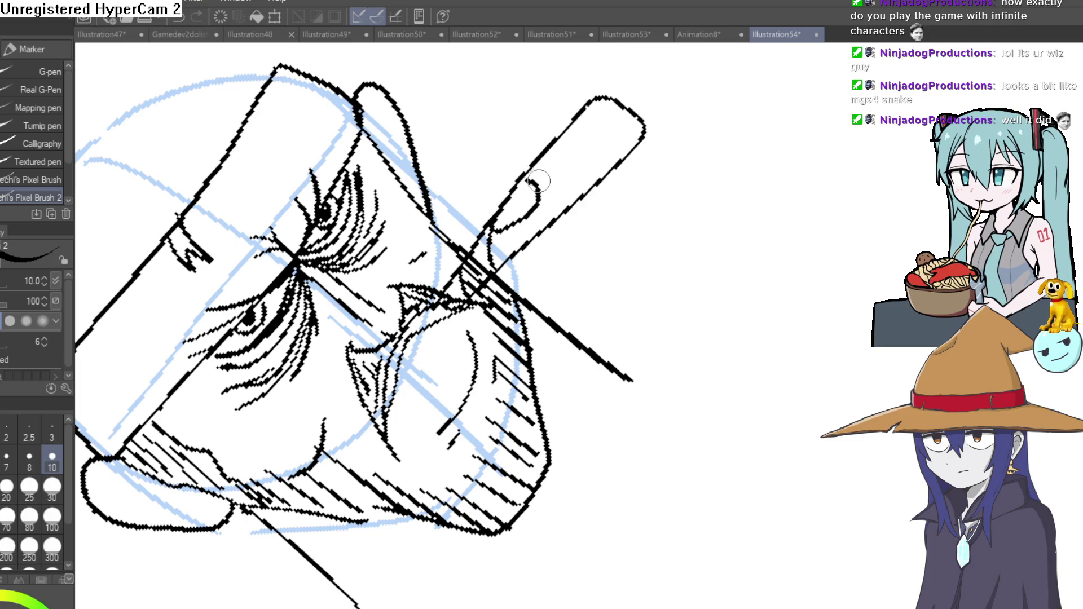
- Round off the tube's end with tip marks and strokes near the jaw
{"action": "left_click_drag", "start_coordinate": [550, 157], "coordinate": [563, 197]}
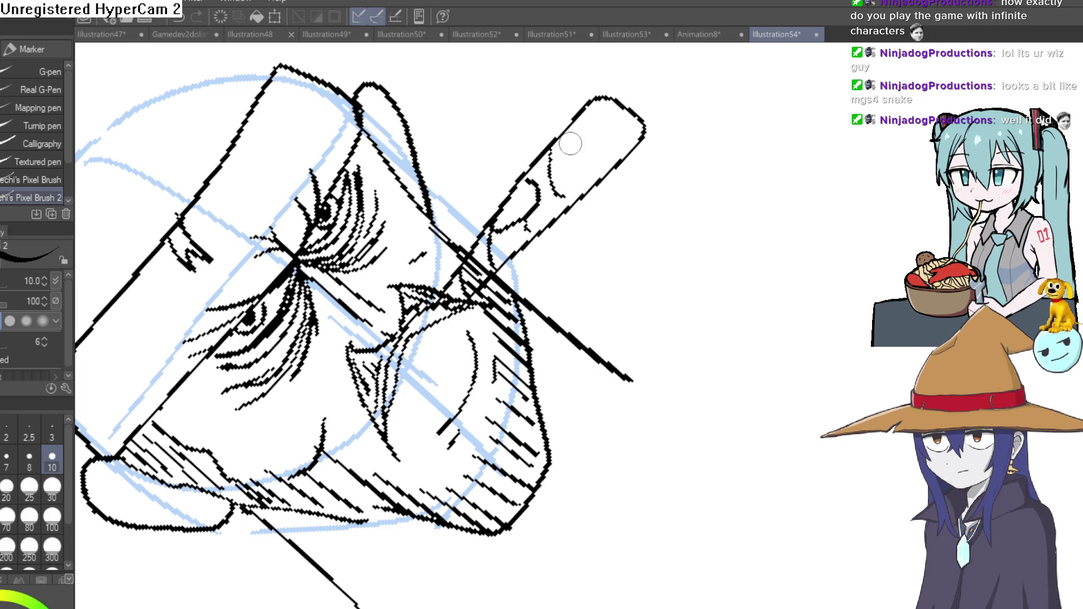
{"action": "scroll", "coordinate": [641, 110], "scroll_direction": "down", "scroll_amount": 2}
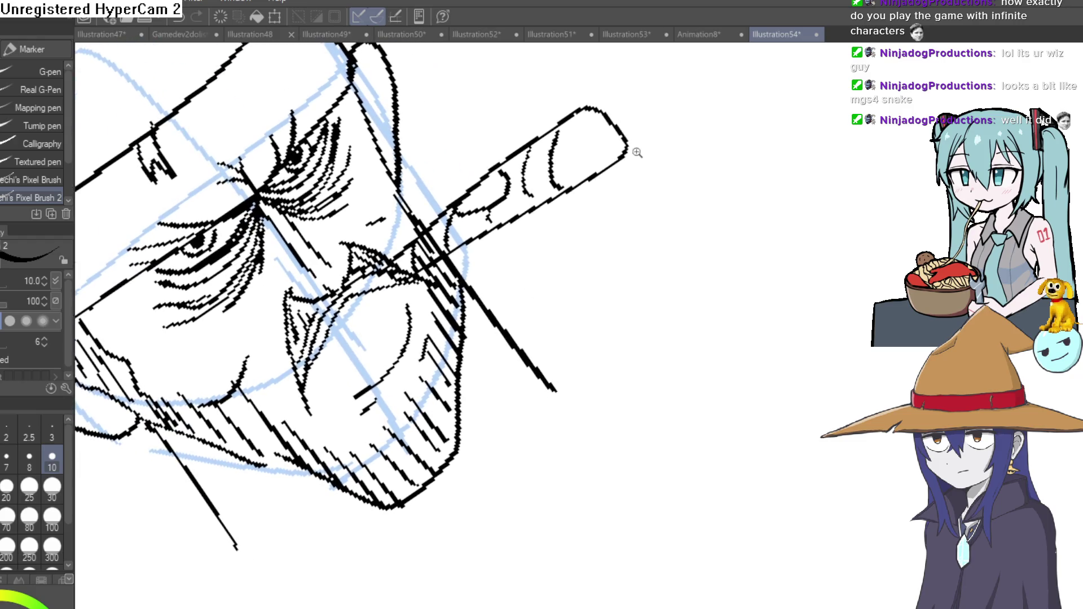
{"action": "key", "text": "-"}
{"action": "key", "text": "-"}
{"action": "left_click_drag", "start_coordinate": [624, 127], "coordinate": [627, 140]}
{"action": "scroll", "coordinate": [684, 140], "scroll_direction": "down", "scroll_amount": 3}
{"action": "mouse_move", "coordinate": [734, 191]}
{"action": "left_mouse_down"}
{"action": "mouse_move", "coordinate": [702, 300]}
{"action": "mouse_move", "coordinate": [720, 164]}
{"action": "mouse_move", "coordinate": [692, 196]}
{"action": "mouse_move", "coordinate": [691, 129]}
{"action": "left_mouse_up"}
{"action": "scroll", "coordinate": [605, 290], "scroll_direction": "up", "scroll_amount": 2}
{"action": "mouse_move", "coordinate": [603, 254]}
{"action": "left_mouse_down"}
{"action": "mouse_move", "coordinate": [634, 287]}
{"action": "mouse_move", "coordinate": [590, 327]}
{"action": "left_mouse_up"}
- Draw hair strands at the left of the face and extend the headband and head outline
{"action": "left_click_drag", "start_coordinate": [339, 136], "coordinate": [349, 172]}
{"action": "left_click_drag", "start_coordinate": [305, 136], "coordinate": [322, 241]}
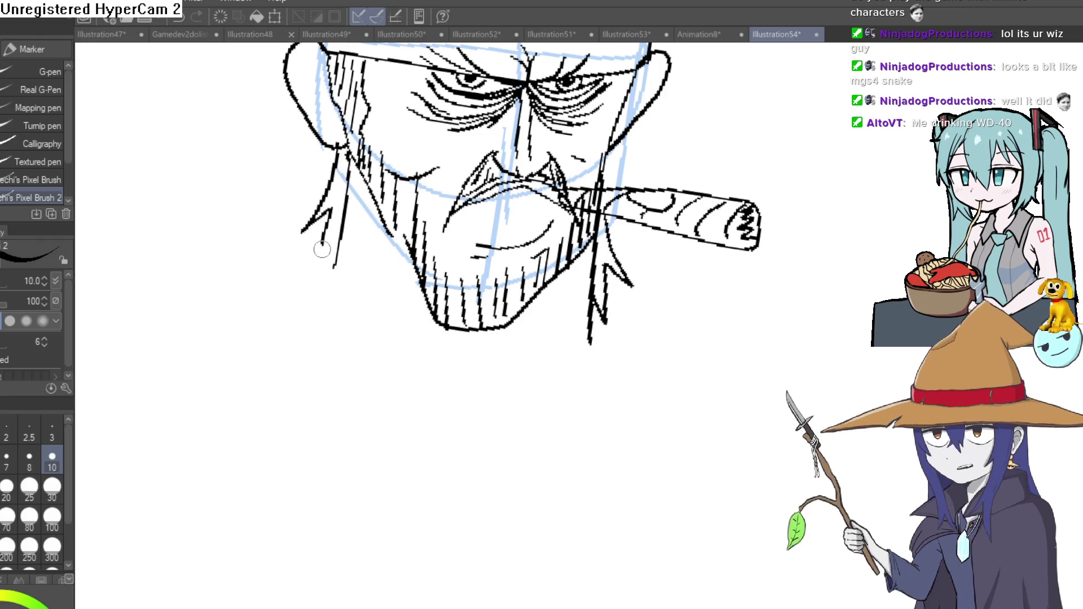
{"action": "left_click_drag", "start_coordinate": [581, 8], "coordinate": [509, 202]}
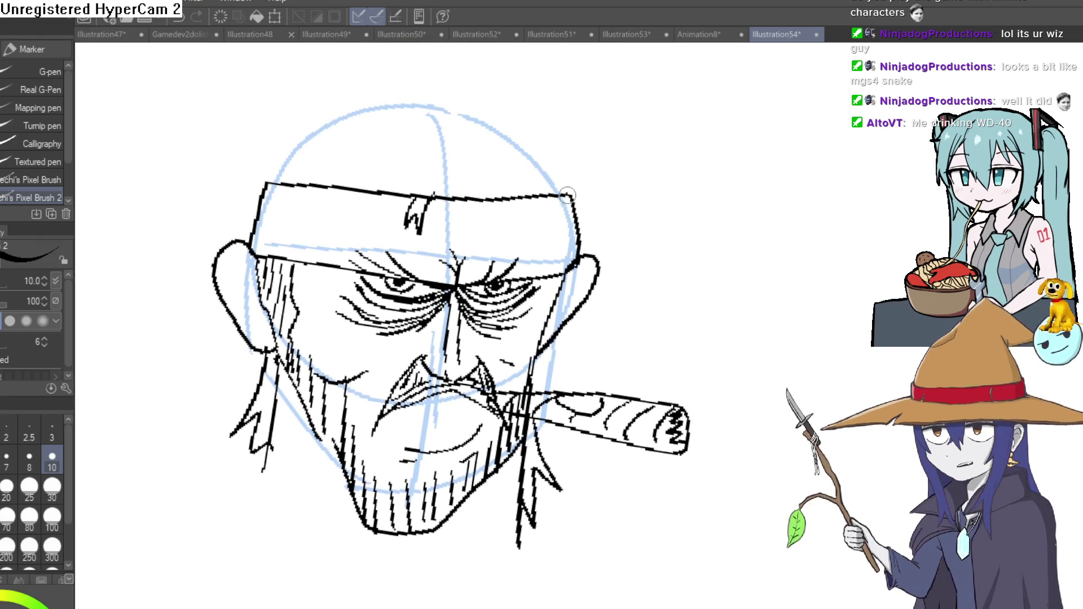
{"action": "left_click_drag", "start_coordinate": [576, 204], "coordinate": [558, 164]}
{"action": "left_click_drag", "start_coordinate": [453, 97], "coordinate": [401, 95]}
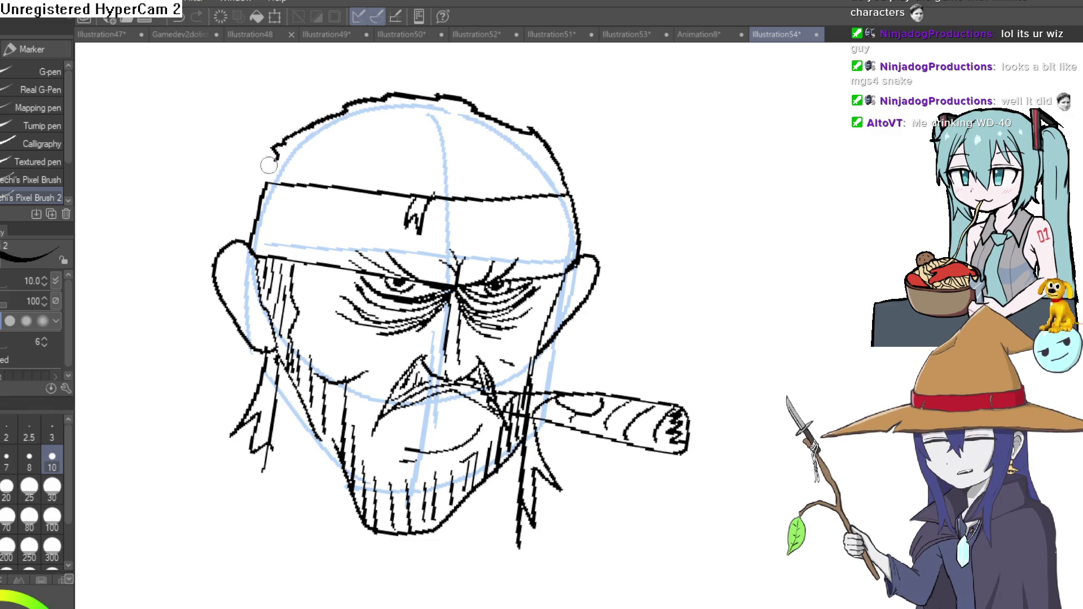
{"action": "scroll", "coordinate": [525, 176], "scroll_direction": "down", "scroll_amount": 2}
{"action": "scroll", "coordinate": [572, 172], "scroll_direction": "up", "scroll_amount": 3}
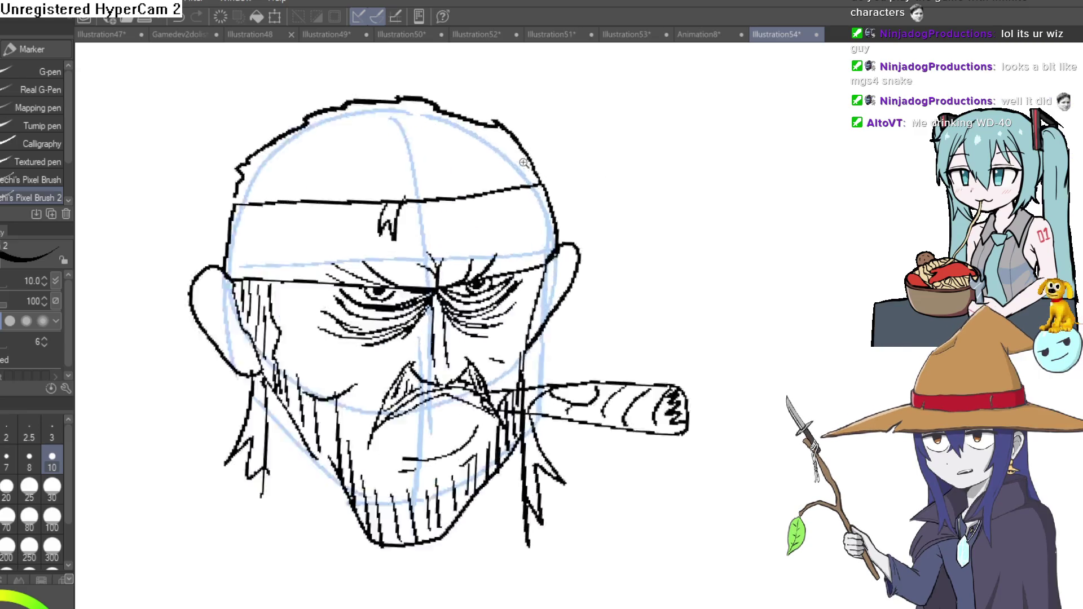
- Add short messy hair strokes across the top of the head
{"action": "left_click_drag", "start_coordinate": [451, 129], "coordinate": [481, 188]}
{"action": "mouse_move", "coordinate": [462, 130]}
{"action": "left_mouse_down"}
{"action": "mouse_move", "coordinate": [473, 157]}
{"action": "mouse_move", "coordinate": [513, 185]}
{"action": "left_mouse_up"}
{"action": "left_click_drag", "start_coordinate": [508, 142], "coordinate": [531, 180]}
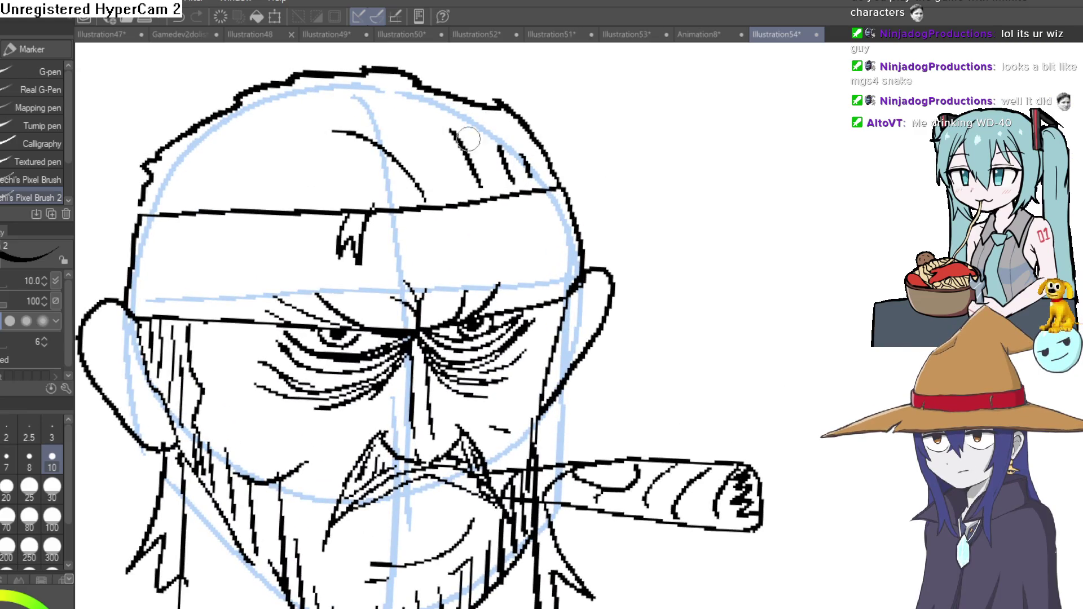
{"action": "scroll", "coordinate": [430, 148], "scroll_direction": "down", "scroll_amount": 3}
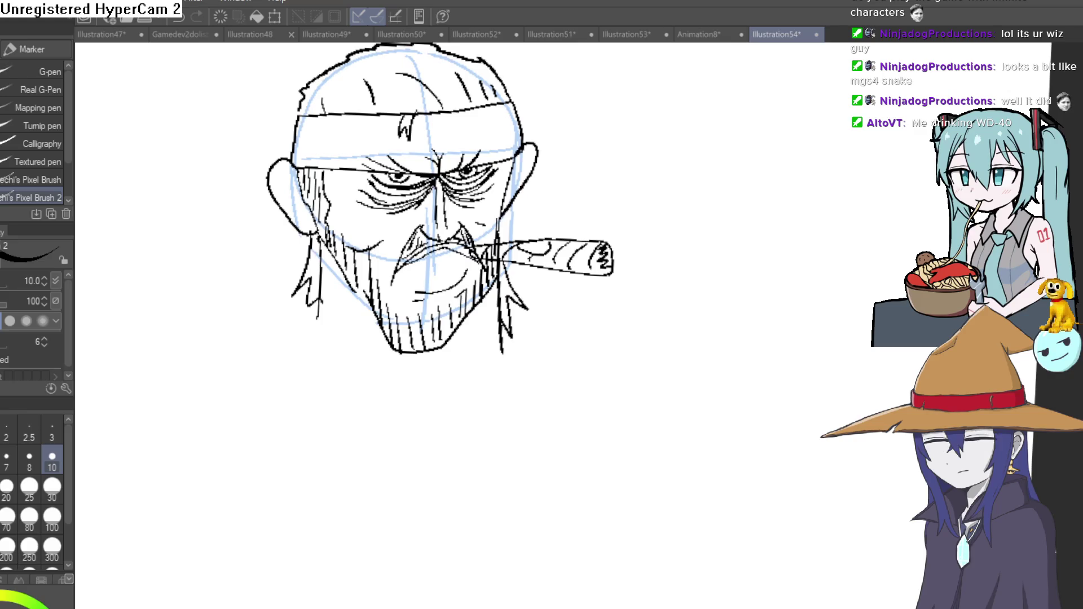
{"action": "scroll", "coordinate": [448, 356], "scroll_direction": "up", "scroll_amount": 2}
{"action": "scroll", "coordinate": [435, 283], "scroll_direction": "up", "scroll_amount": 2}
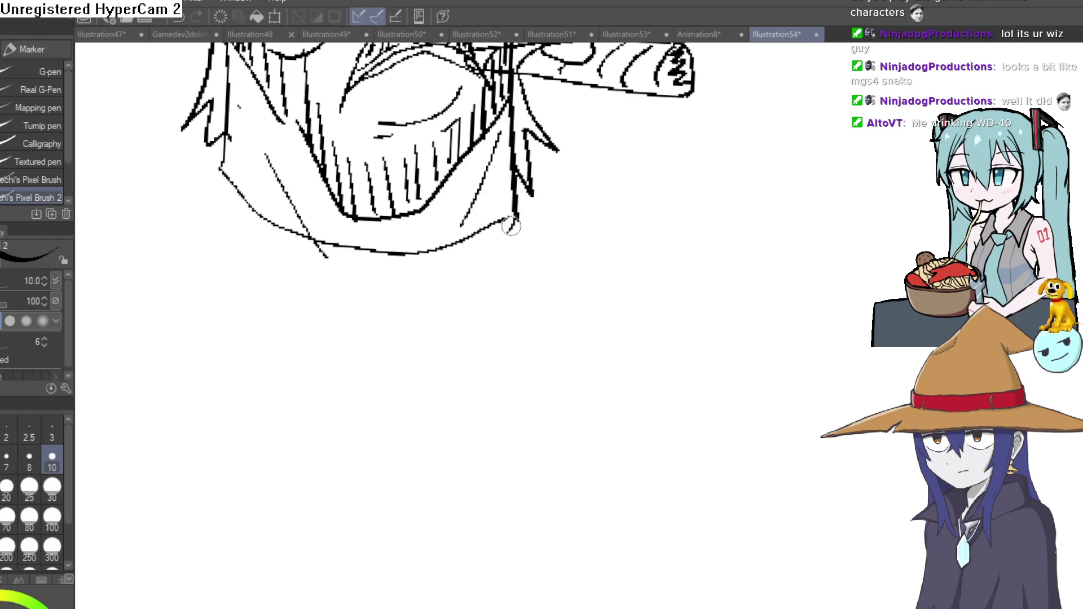
{"action": "scroll", "coordinate": [404, 301], "scroll_direction": "down", "scroll_amount": 3}
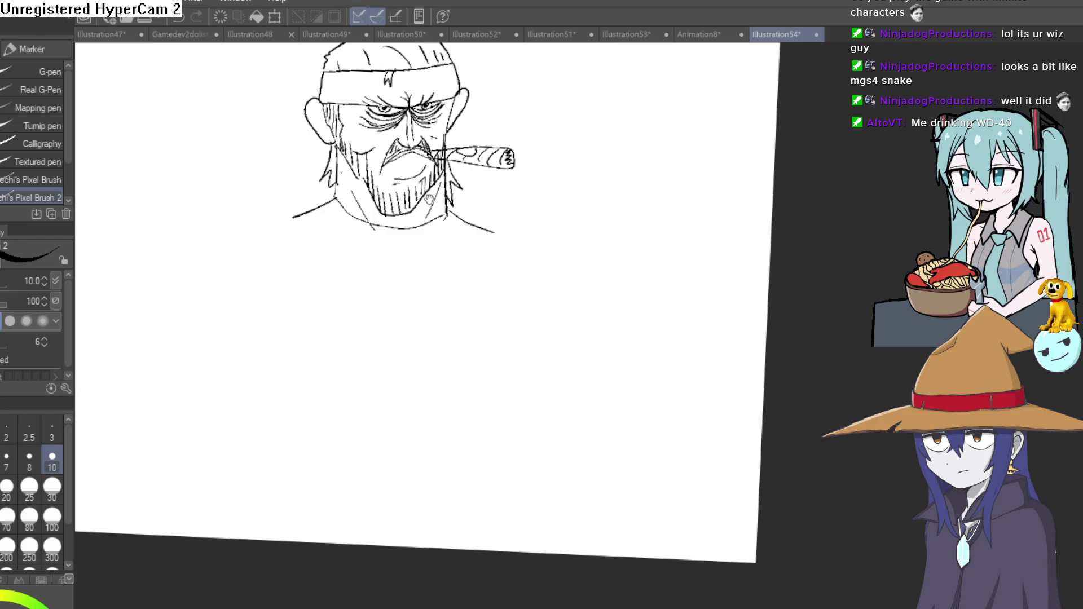
- Erase the stray mark in the left eye with the Eraser, then return to the pen
{"action": "left_click_drag", "start_coordinate": [508, 254], "coordinate": [470, 170]}
{"action": "scroll", "coordinate": [470, 170], "scroll_direction": "up", "scroll_amount": 5}
{"action": "key", "text": "e"}
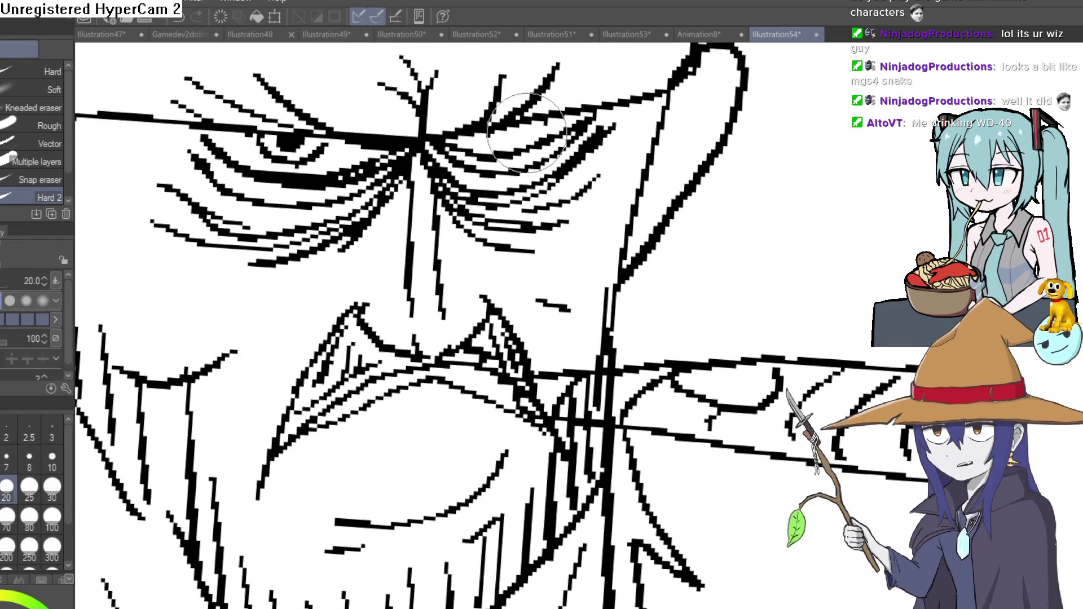
{"action": "left_click_drag", "start_coordinate": [330, 140], "coordinate": [135, 157]}
{"action": "key", "text": "p"}
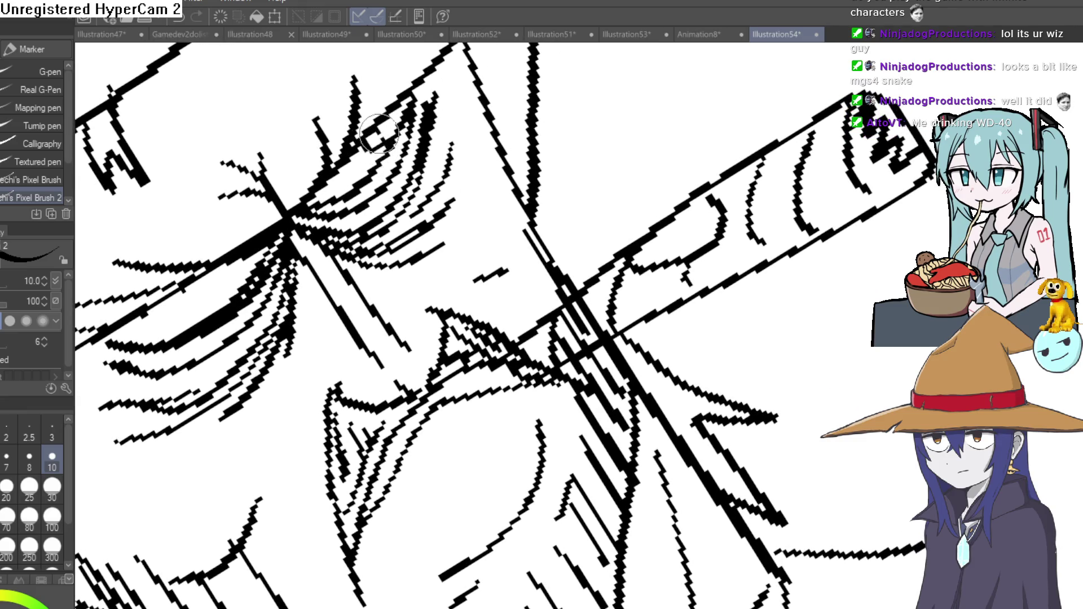
- Rotate and pan around the head to review it, then reset the view upright
{"action": "mouse_move", "coordinate": [366, 140]}
{"action": "left_mouse_down"}
{"action": "mouse_move", "coordinate": [332, 196]}
{"action": "mouse_move", "coordinate": [292, 212]}
{"action": "left_mouse_up"}
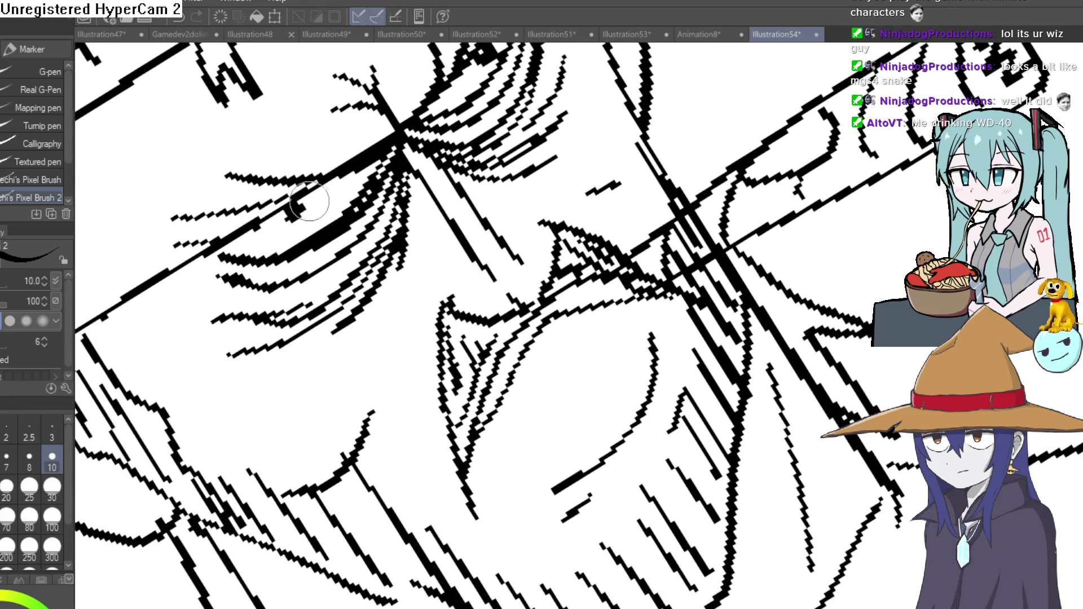
{"action": "scroll", "coordinate": [392, 172], "scroll_direction": "down", "scroll_amount": 3}
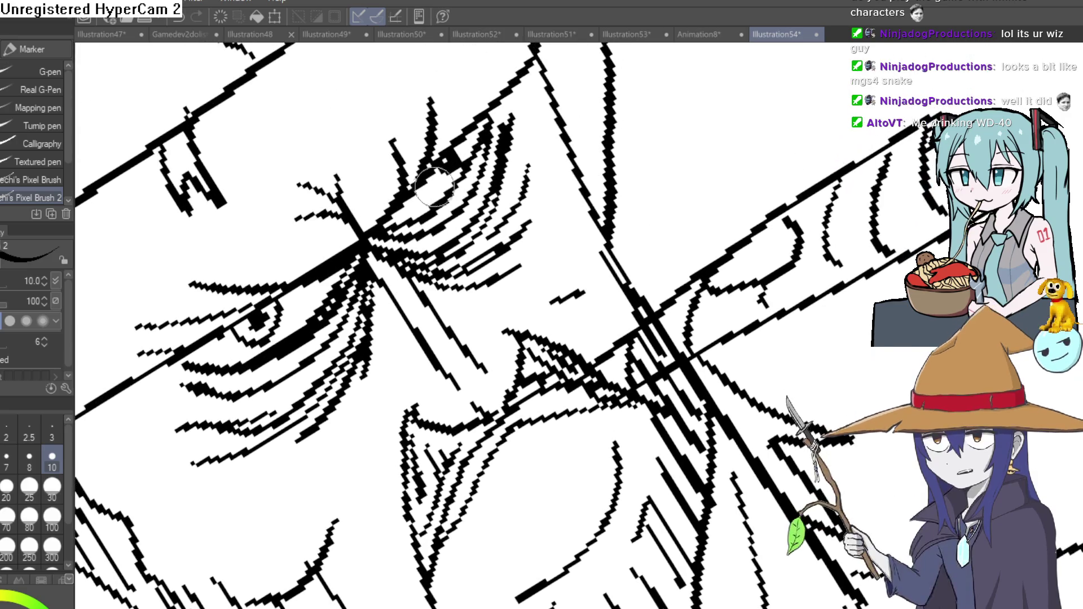
{"action": "scroll", "coordinate": [392, 172], "scroll_direction": "down", "scroll_amount": 5}
{"action": "left_click_drag", "start_coordinate": [627, 212], "coordinate": [653, 249]}
{"action": "scroll", "coordinate": [653, 250], "scroll_direction": "up", "scroll_amount": 3}
{"action": "scroll", "coordinate": [643, 221], "scroll_direction": "down", "scroll_amount": 1}
{"action": "scroll", "coordinate": [640, 208], "scroll_direction": "up", "scroll_amount": 2}
{"action": "scroll", "coordinate": [641, 208], "scroll_direction": "down", "scroll_amount": 1}
{"action": "left_click_drag", "start_coordinate": [640, 207], "coordinate": [593, 186]}
{"action": "scroll", "coordinate": [610, 322], "scroll_direction": "down", "scroll_amount": 2}
{"action": "left_click_drag", "start_coordinate": [610, 322], "coordinate": [491, 297]}
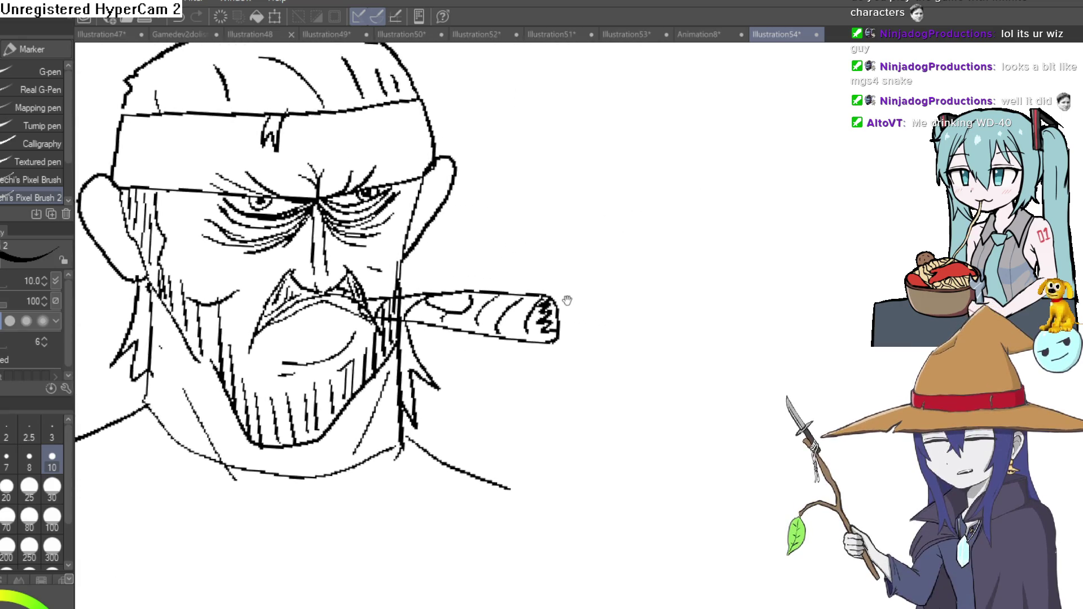
{"action": "scroll", "coordinate": [460, 232], "scroll_direction": "down", "scroll_amount": 1}
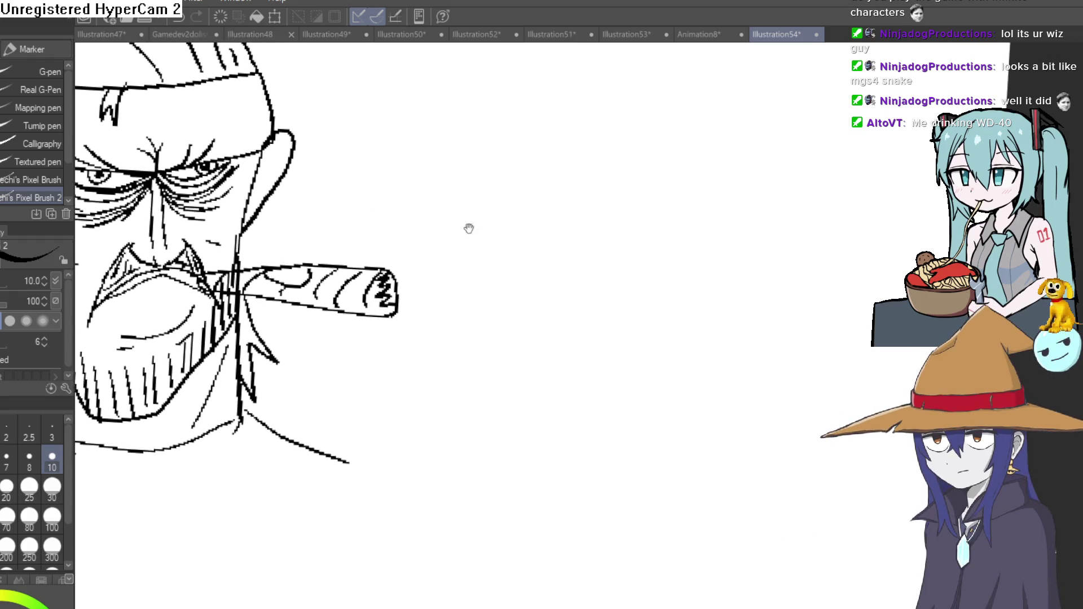
{"action": "scroll", "coordinate": [527, 223], "scroll_direction": "down", "scroll_amount": 1}
{"action": "mouse_move", "coordinate": [528, 223]}
{"action": "left_mouse_down"}
{"action": "mouse_move", "coordinate": [494, 242]}
{"action": "mouse_move", "coordinate": [508, 236]}
{"action": "left_mouse_up"}
{"action": "key", "text": "@"}
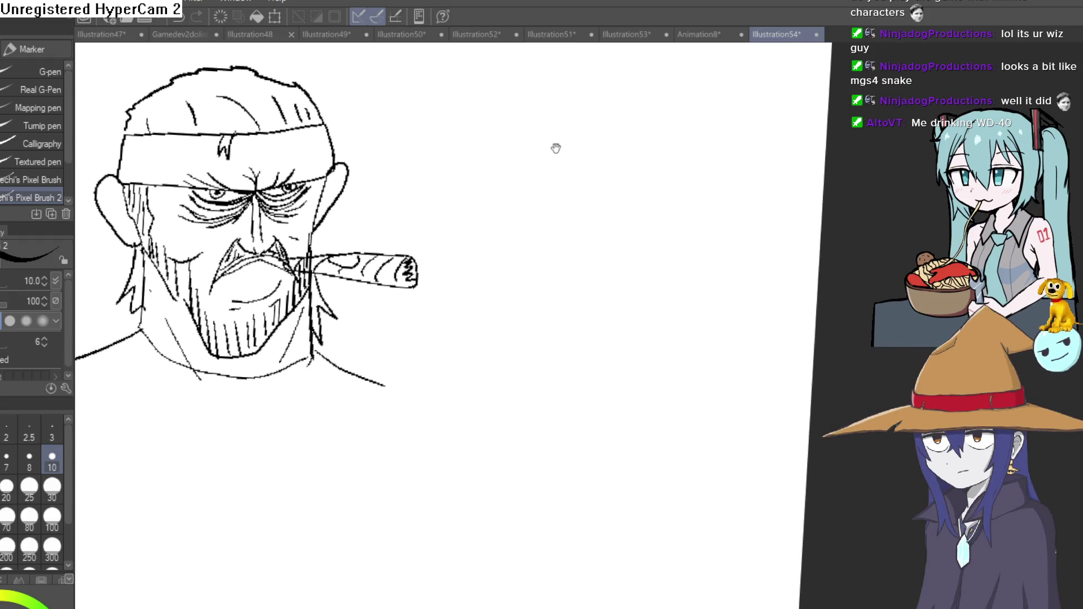
- Draw a round second head right of the first with both eye outlines
{"action": "mouse_move", "coordinate": [562, 304]}
{"action": "left_mouse_down"}
{"action": "mouse_move", "coordinate": [614, 78]}
{"action": "mouse_move", "coordinate": [653, 290]}
{"action": "left_mouse_up"}
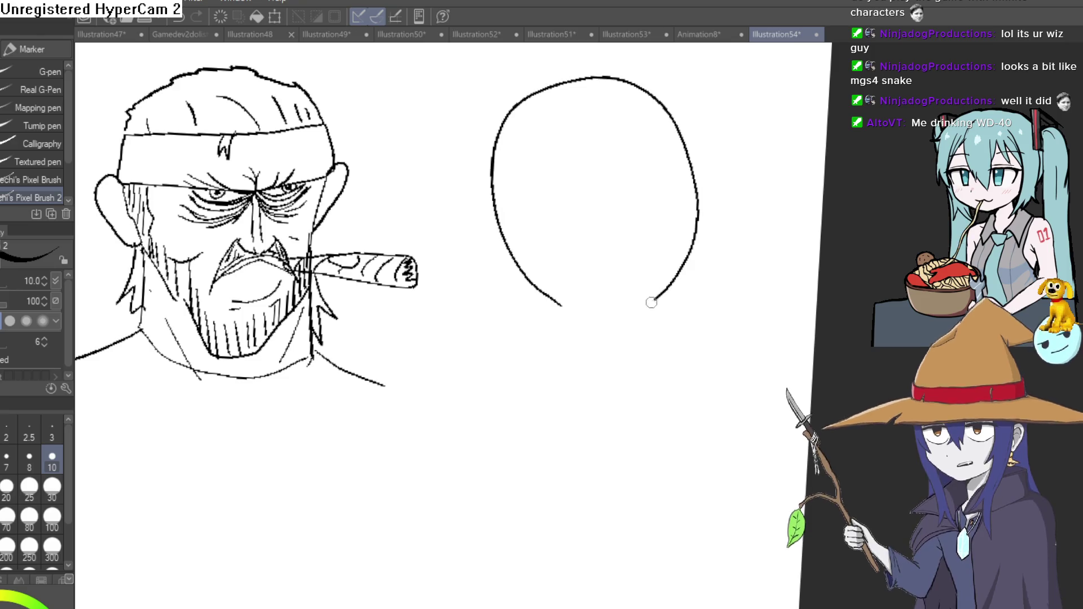
{"action": "left_click_drag", "start_coordinate": [694, 230], "coordinate": [617, 157]}
{"action": "key", "text": "@"}
{"action": "scroll", "coordinate": [586, 212], "scroll_direction": "up", "scroll_amount": 2}
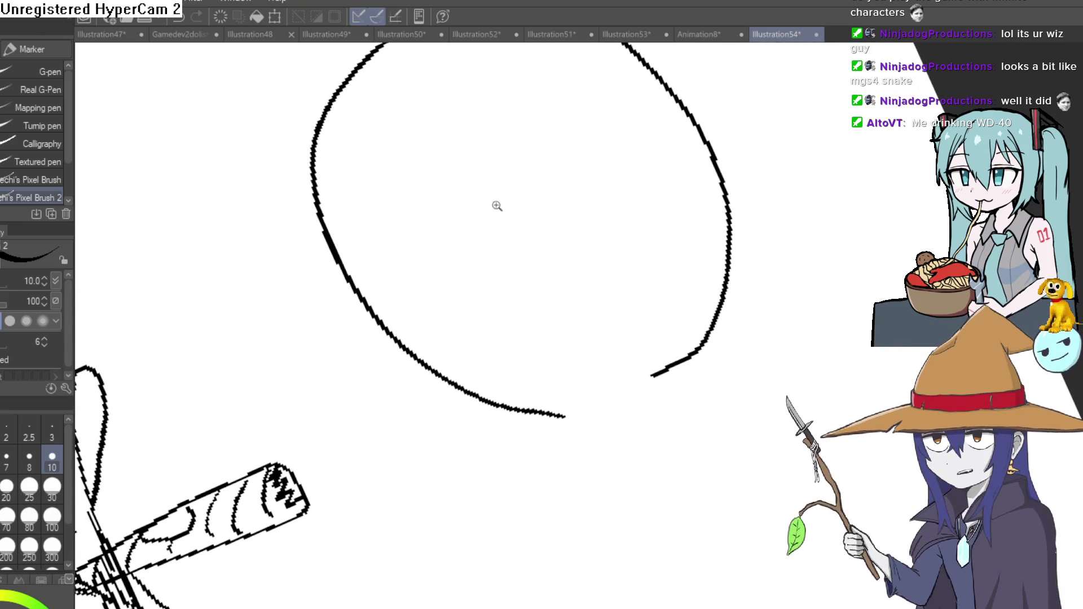
{"action": "scroll", "coordinate": [499, 203], "scroll_direction": "up", "scroll_amount": 2}
{"action": "left_click_drag", "start_coordinate": [422, 271], "coordinate": [505, 179]}
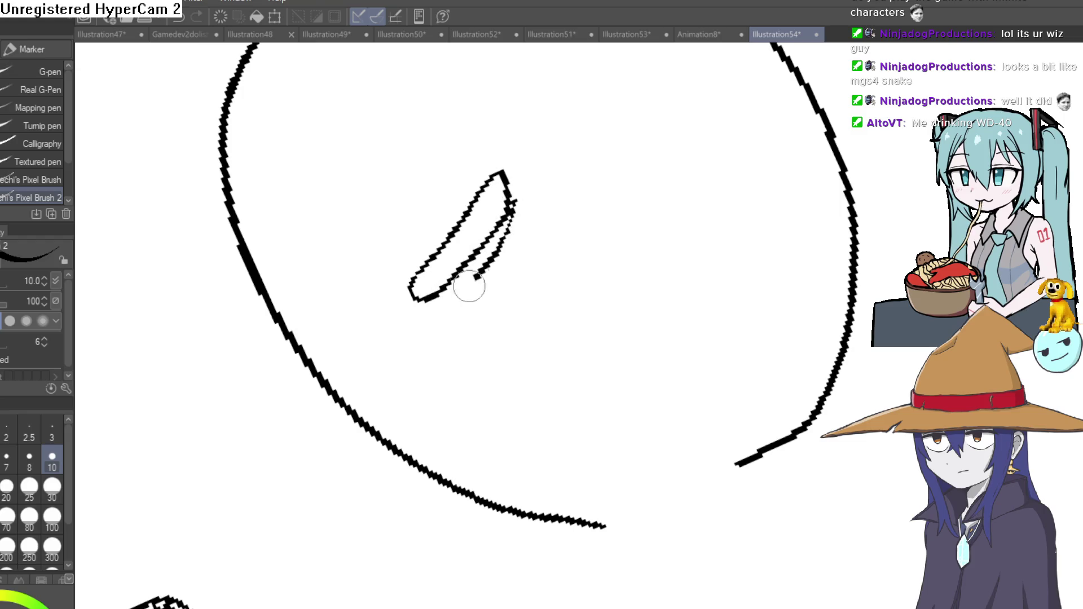
{"action": "left_click_drag", "start_coordinate": [592, 175], "coordinate": [538, 277]}
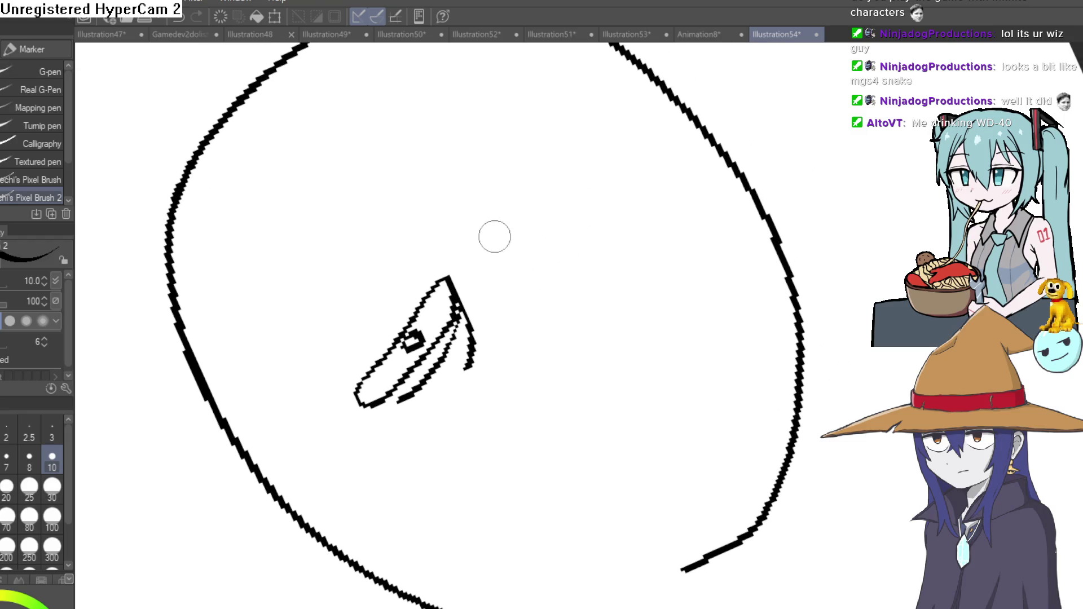
{"action": "left_click_drag", "start_coordinate": [569, 178], "coordinate": [499, 234]}
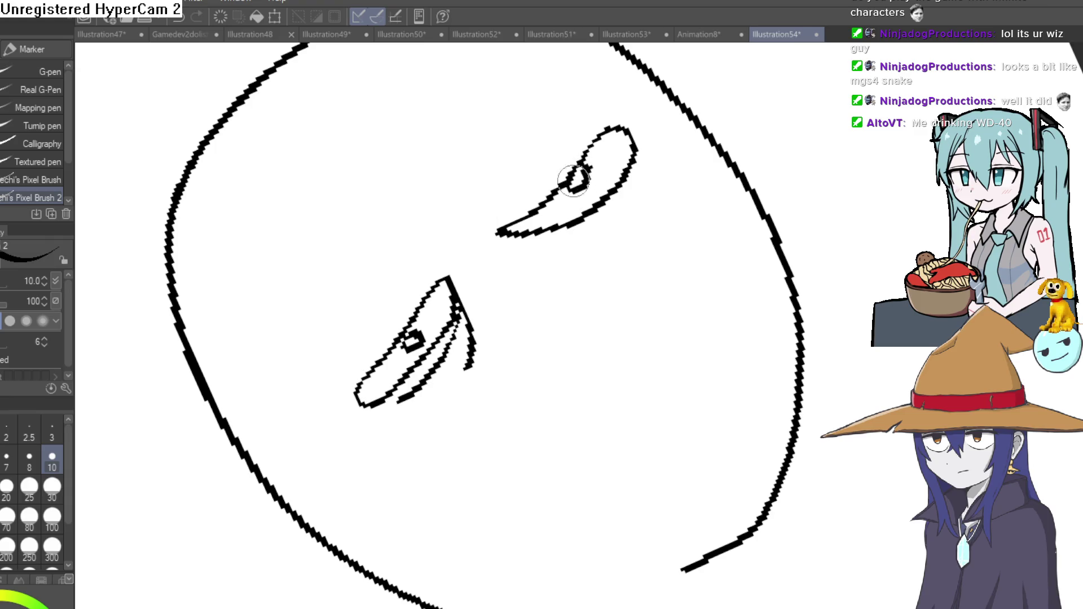
- Thicken the right eye's tip, add a left lash and a short nose stroke
{"action": "mouse_move", "coordinate": [570, 280]}
{"action": "left_mouse_down"}
{"action": "mouse_move", "coordinate": [771, 249]}
{"action": "mouse_move", "coordinate": [664, 212]}
{"action": "left_mouse_up"}
{"action": "left_click_drag", "start_coordinate": [551, 225], "coordinate": [522, 214]}
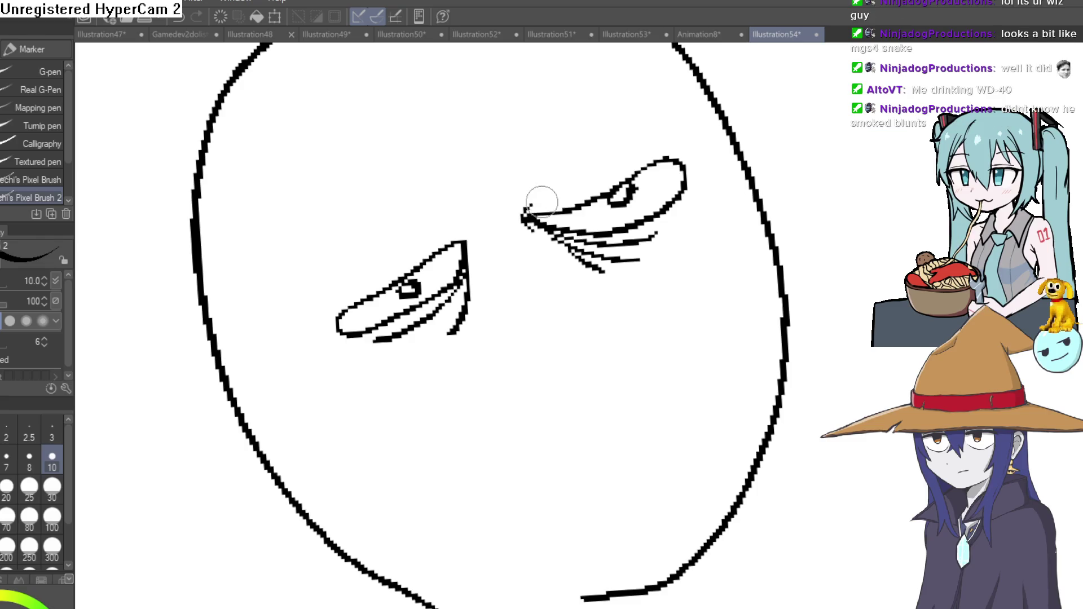
{"action": "left_click_drag", "start_coordinate": [349, 279], "coordinate": [427, 250]}
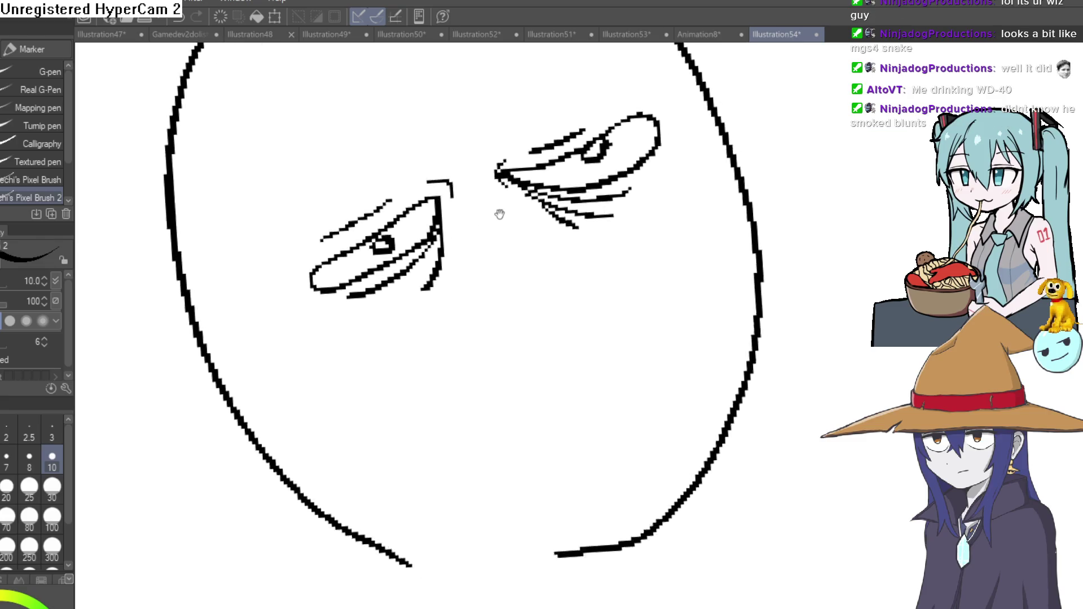
{"action": "scroll", "coordinate": [503, 225], "scroll_direction": "down", "scroll_amount": 3}
{"action": "scroll", "coordinate": [525, 273], "scroll_direction": "down", "scroll_amount": 2}
{"action": "left_click_drag", "start_coordinate": [651, 193], "coordinate": [515, 222]}
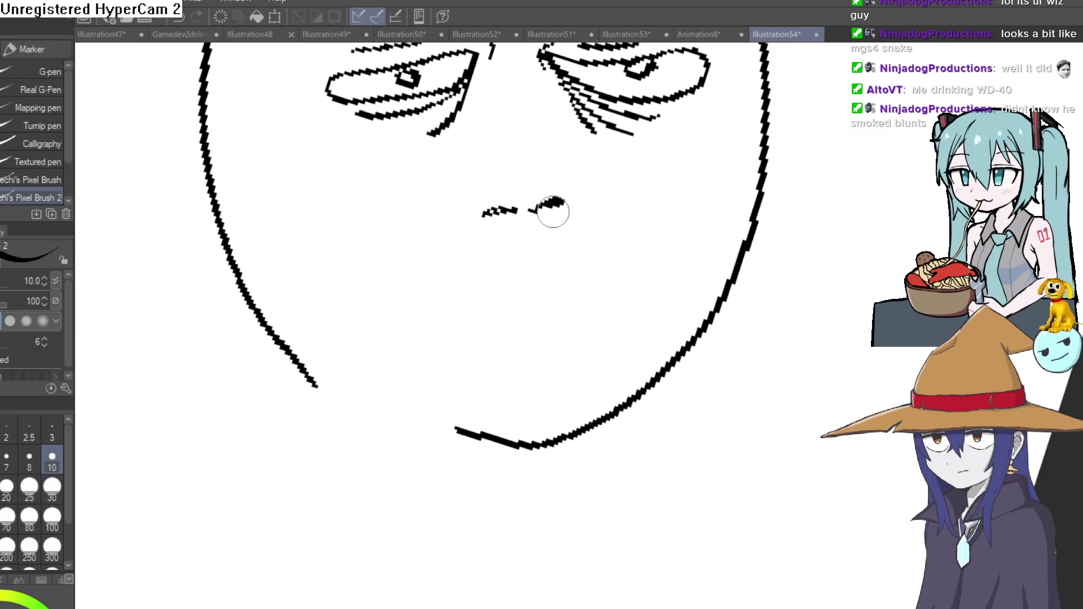
{"action": "left_click_drag", "start_coordinate": [529, 188], "coordinate": [520, 179]}
{"action": "scroll", "coordinate": [573, 274], "scroll_direction": "up", "scroll_amount": 3}
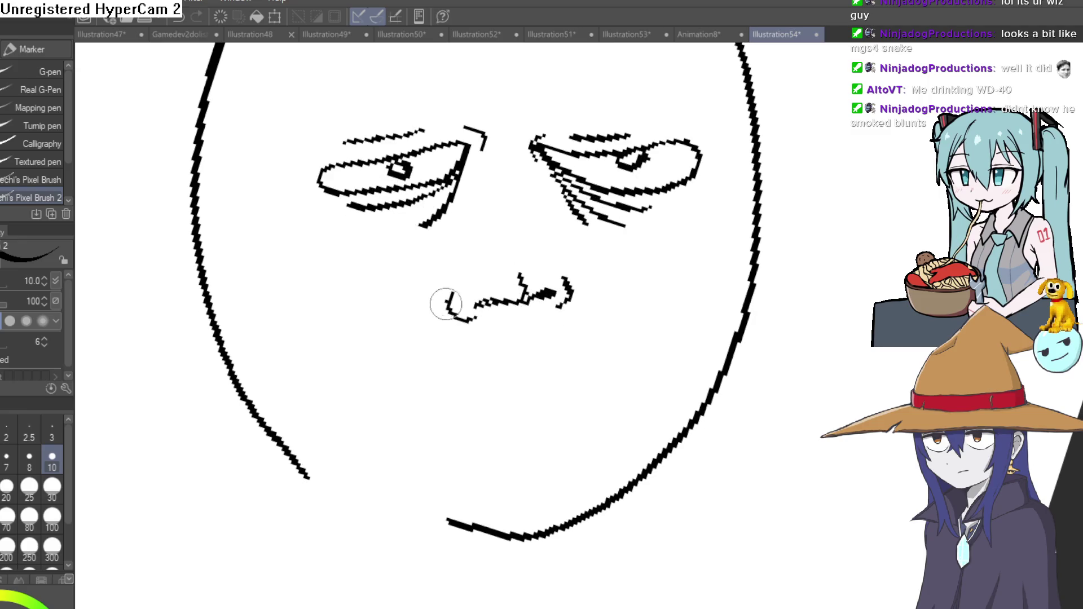
{"action": "left_click_drag", "start_coordinate": [678, 289], "coordinate": [624, 239]}
{"action": "scroll", "coordinate": [474, 339], "scroll_direction": "up", "scroll_amount": 2}
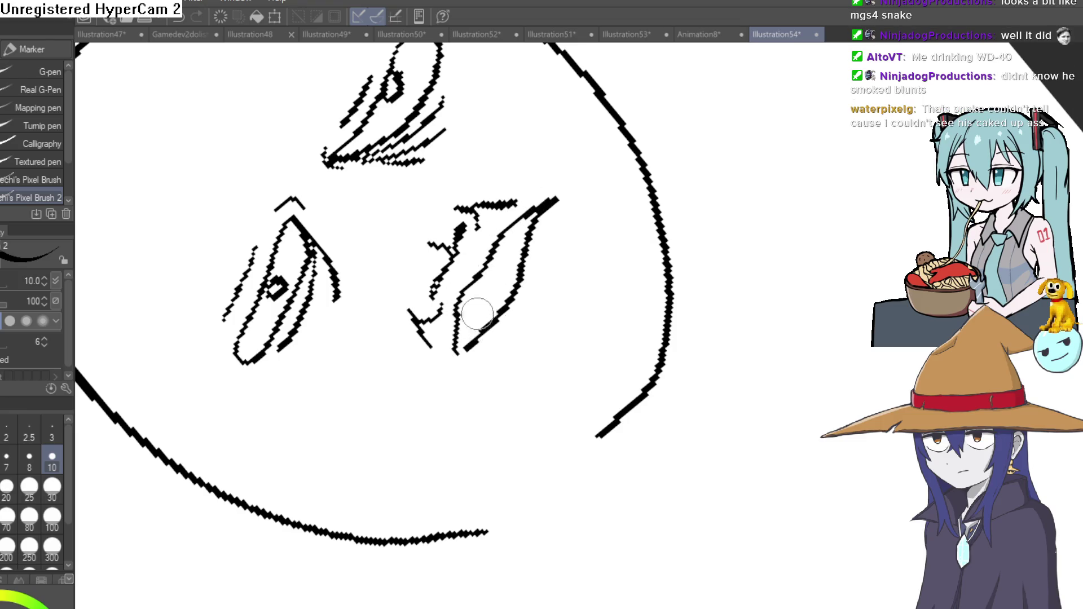
{"action": "key", "text": "ctrl+z"}
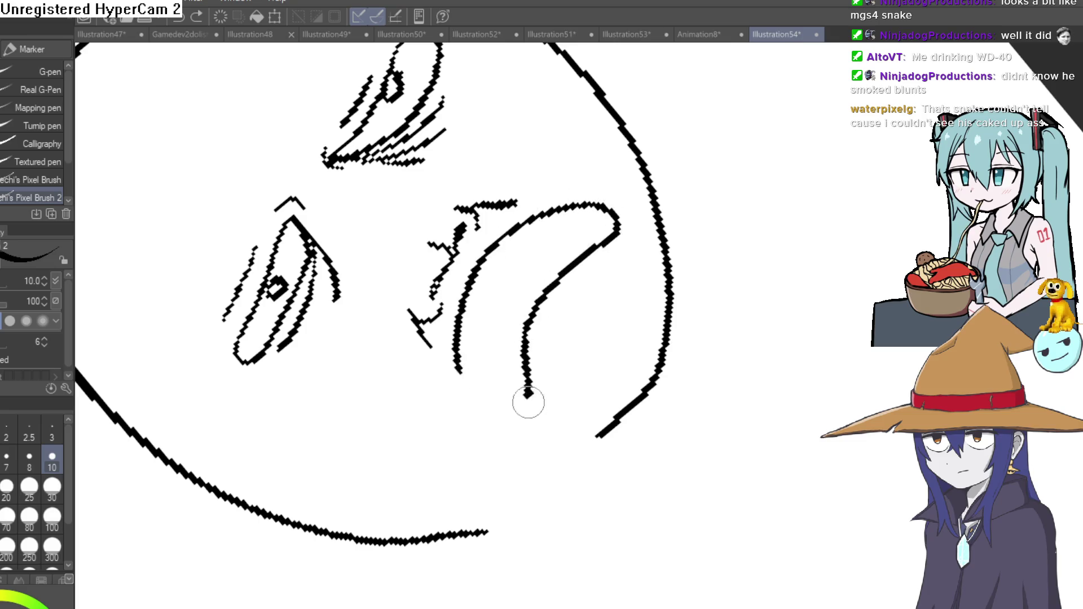
- Draw the wide curved mouth and a short stroke near the left eye
{"action": "left_click_drag", "start_coordinate": [454, 356], "coordinate": [700, 362]}
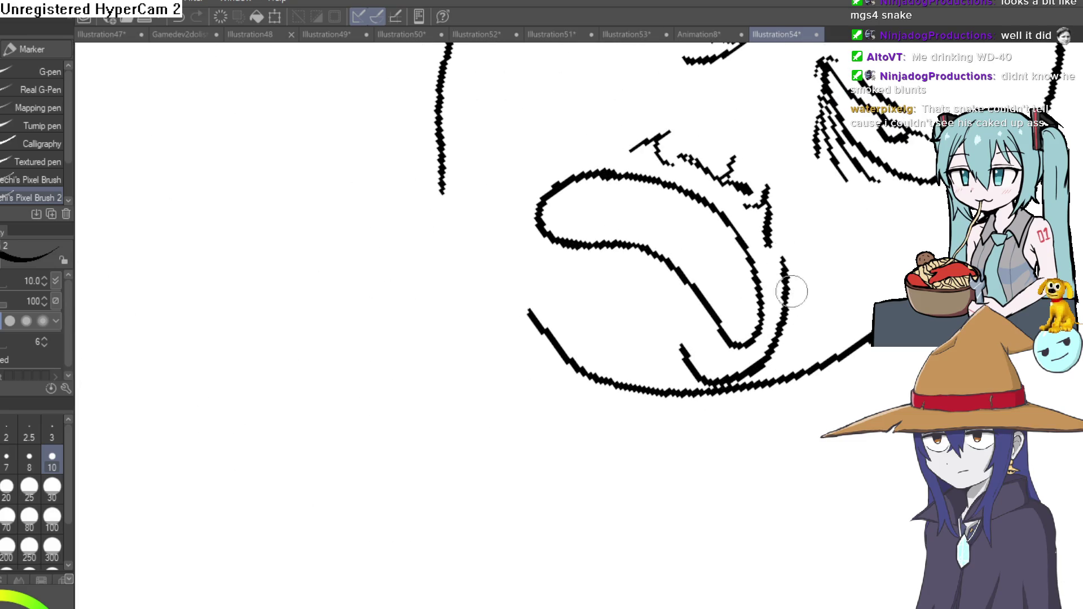
{"action": "left_click_drag", "start_coordinate": [578, 277], "coordinate": [557, 150]}
{"action": "scroll", "coordinate": [682, 121], "scroll_direction": "down", "scroll_amount": 3}
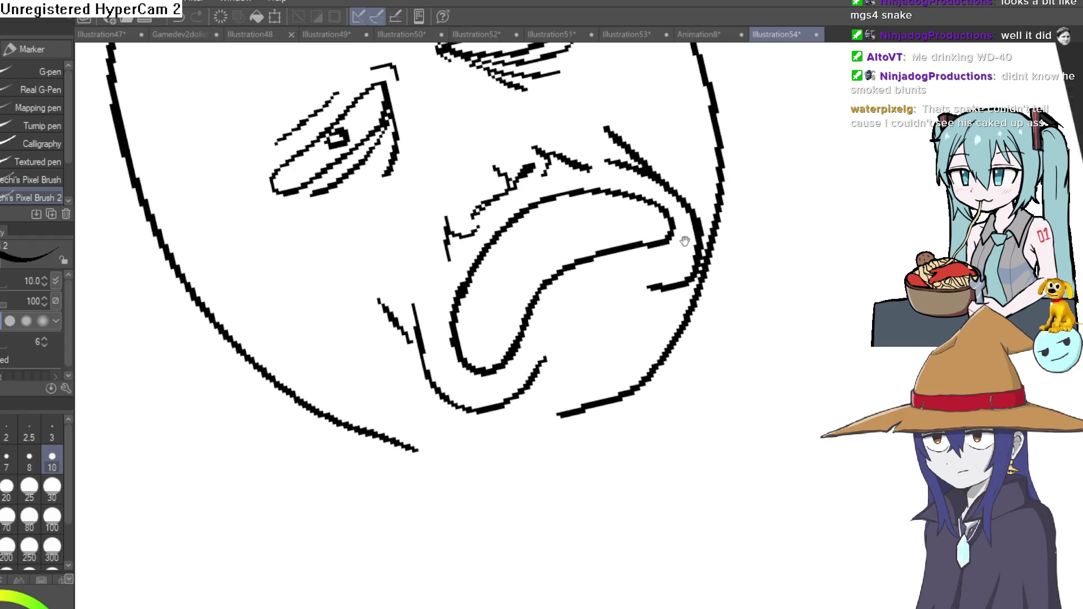
{"action": "scroll", "coordinate": [764, 324], "scroll_direction": "up", "scroll_amount": 3}
{"action": "scroll", "coordinate": [764, 323], "scroll_direction": "down", "scroll_amount": 3}
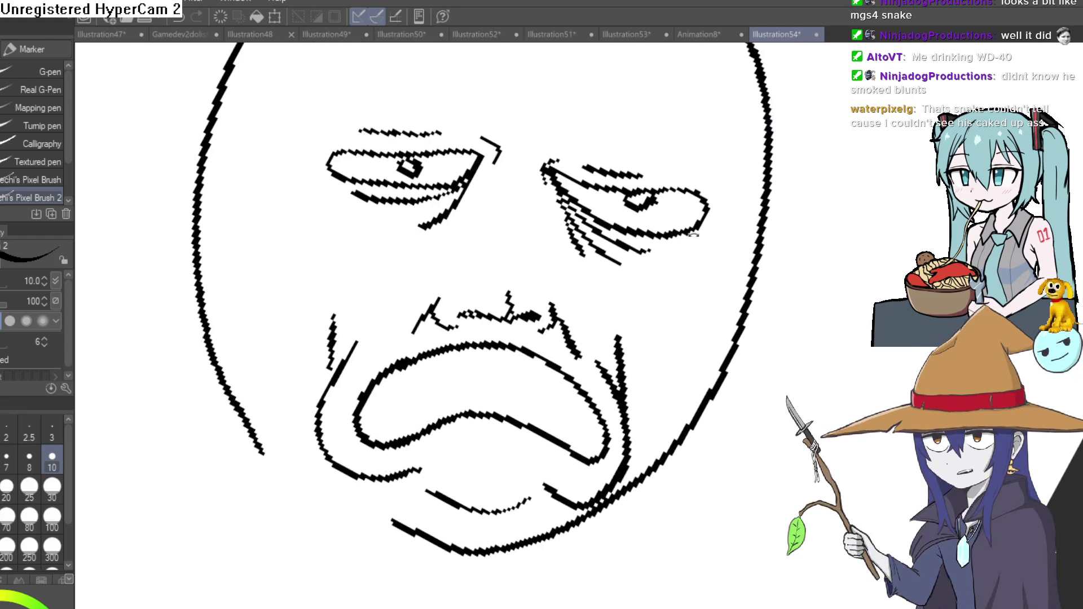
{"action": "left_click_drag", "start_coordinate": [763, 323], "coordinate": [525, 162]}
{"action": "scroll", "coordinate": [472, 188], "scroll_direction": "up", "scroll_amount": 3}
{"action": "left_click_drag", "start_coordinate": [470, 187], "coordinate": [475, 161]}
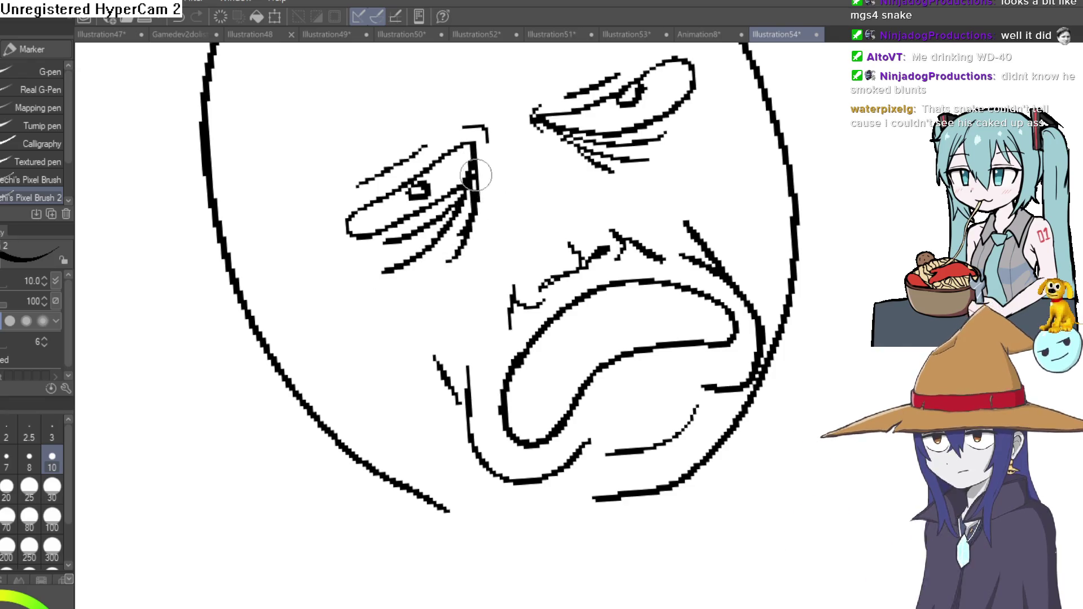
{"action": "scroll", "coordinate": [554, 269], "scroll_direction": "down", "scroll_amount": 2}
{"action": "scroll", "coordinate": [759, 249], "scroll_direction": "down", "scroll_amount": 2}
{"action": "scroll", "coordinate": [721, 261], "scroll_direction": "down", "scroll_amount": 1}
{"action": "scroll", "coordinate": [722, 261], "scroll_direction": "down", "scroll_amount": 1}
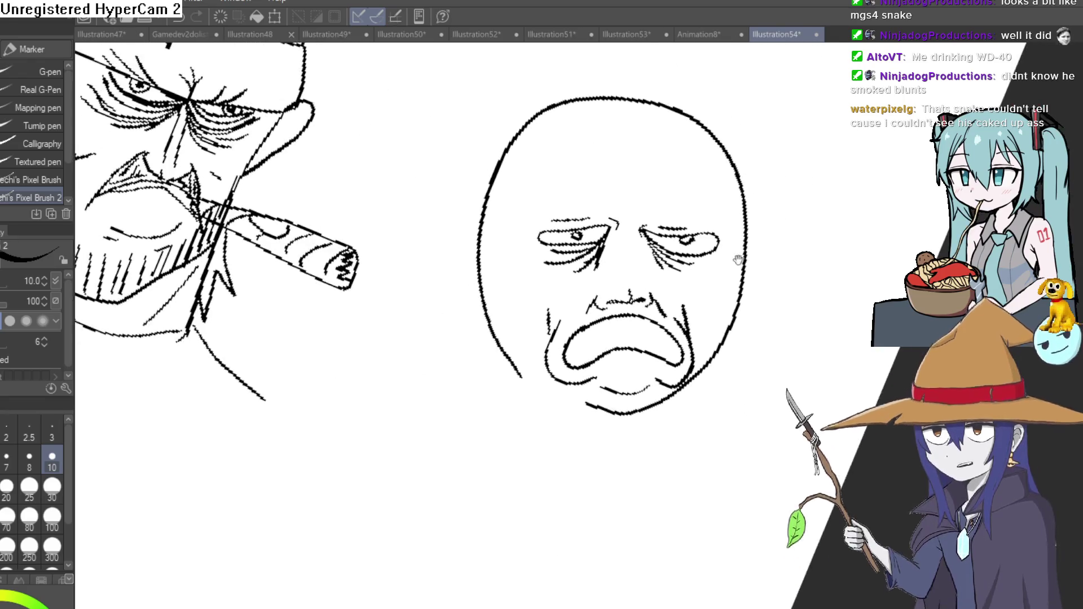
{"action": "scroll", "coordinate": [625, 363], "scroll_direction": "up", "scroll_amount": 3}
{"action": "scroll", "coordinate": [595, 250], "scroll_direction": "up", "scroll_amount": 1}
- Ink the nose line upward with extra strokes, then view the whole page
{"action": "left_click_drag", "start_coordinate": [594, 250], "coordinate": [586, 123]}
{"action": "mouse_move", "coordinate": [575, 68]}
{"action": "left_mouse_down"}
{"action": "mouse_move", "coordinate": [573, 235]}
{"action": "mouse_move", "coordinate": [581, 136]}
{"action": "left_mouse_up"}
{"action": "left_click_drag", "start_coordinate": [552, 186], "coordinate": [550, 377]}
{"action": "scroll", "coordinate": [551, 376], "scroll_direction": "down", "scroll_amount": 4}
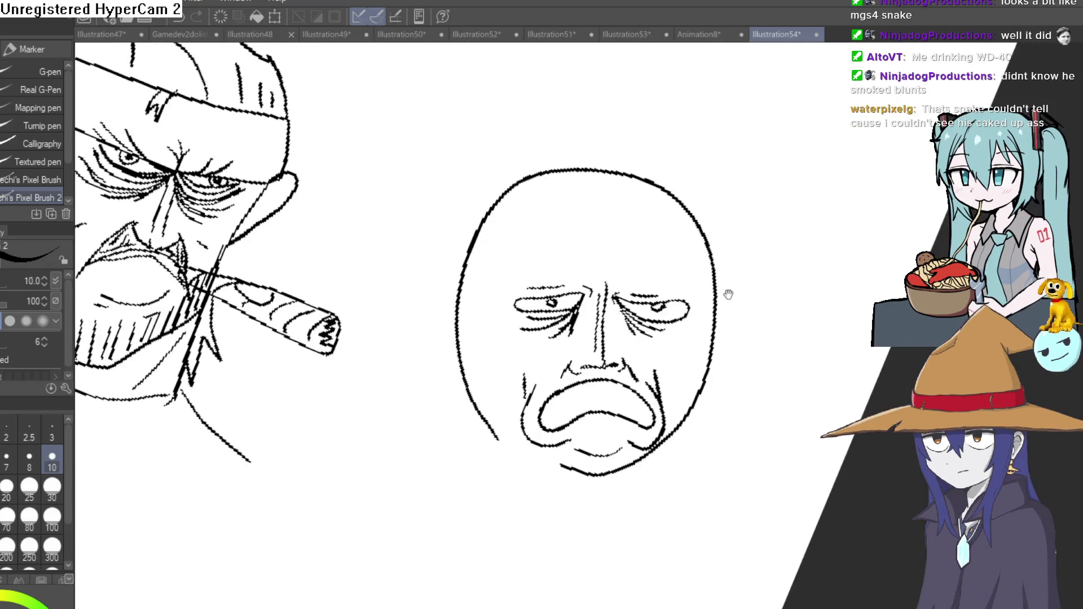
{"action": "scroll", "coordinate": [593, 279], "scroll_direction": "down", "scroll_amount": 2}
{"action": "mouse_move", "coordinate": [661, 254]}
{"action": "left_mouse_down"}
{"action": "mouse_move", "coordinate": [708, 280]}
{"action": "mouse_move", "coordinate": [565, 243]}
{"action": "mouse_move", "coordinate": [564, 302]}
{"action": "mouse_move", "coordinate": [613, 259]}
{"action": "left_mouse_up"}
{"action": "scroll", "coordinate": [566, 243], "scroll_direction": "up", "scroll_amount": 1}
{"action": "scroll", "coordinate": [565, 243], "scroll_direction": "up", "scroll_amount": 2}
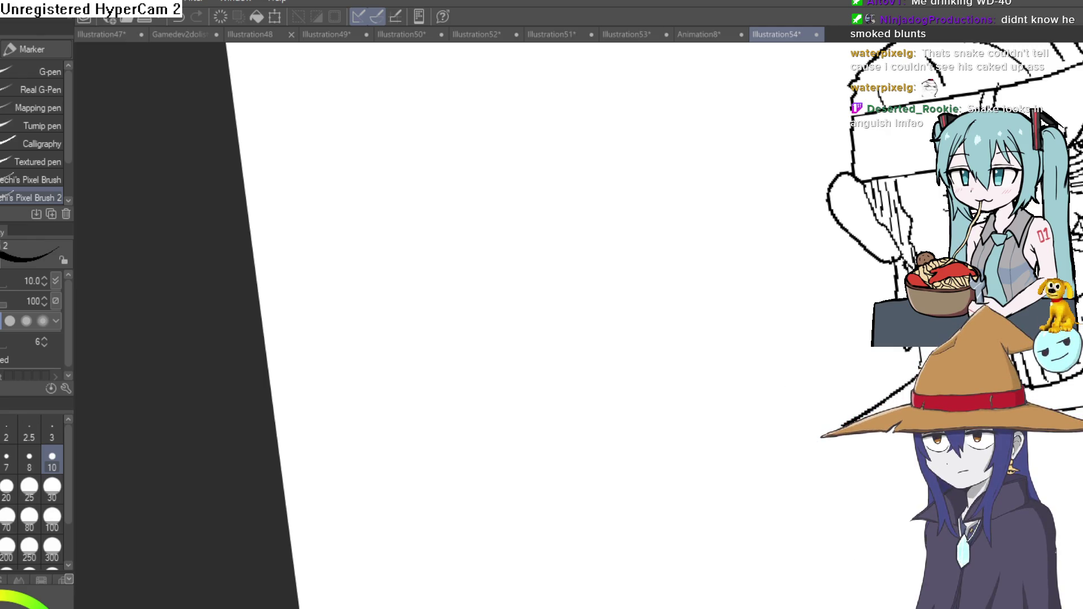
- Undo a stray stroke and erase the old lines around the bearded man's eye
{"action": "left_click_drag", "start_coordinate": [737, 283], "coordinate": [578, 290]}
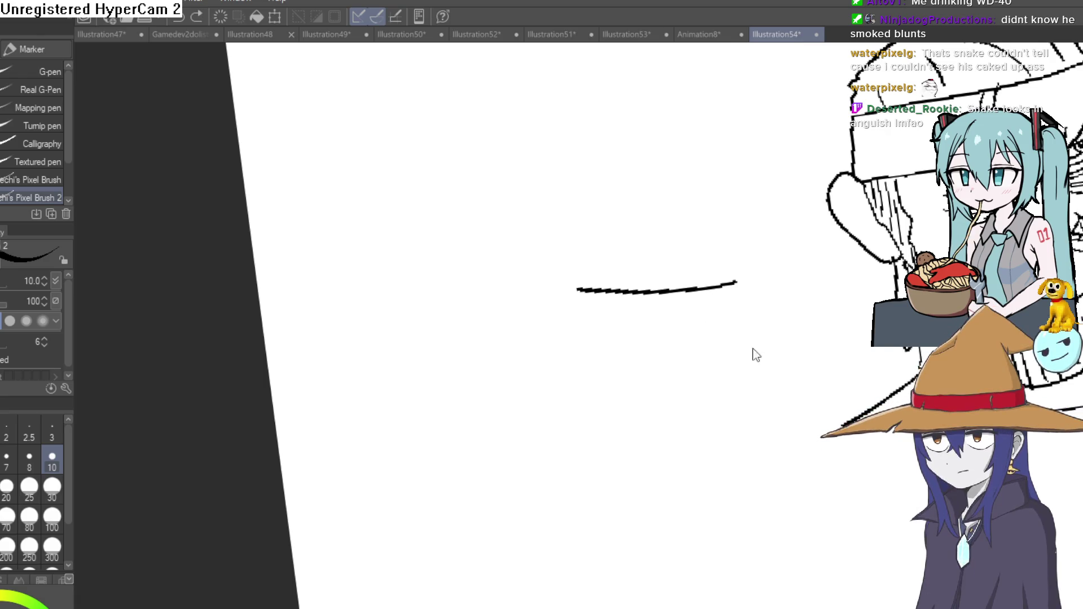
{"action": "key", "text": "ctrl+z"}
{"action": "scroll", "coordinate": [762, 220], "scroll_direction": "up", "scroll_amount": 5}
{"action": "key", "text": "e"}
{"action": "mouse_move", "coordinate": [545, 267]}
{"action": "left_mouse_down"}
{"action": "mouse_move", "coordinate": [600, 230]}
{"action": "mouse_move", "coordinate": [685, 206]}
{"action": "mouse_move", "coordinate": [681, 193]}
{"action": "left_mouse_up"}
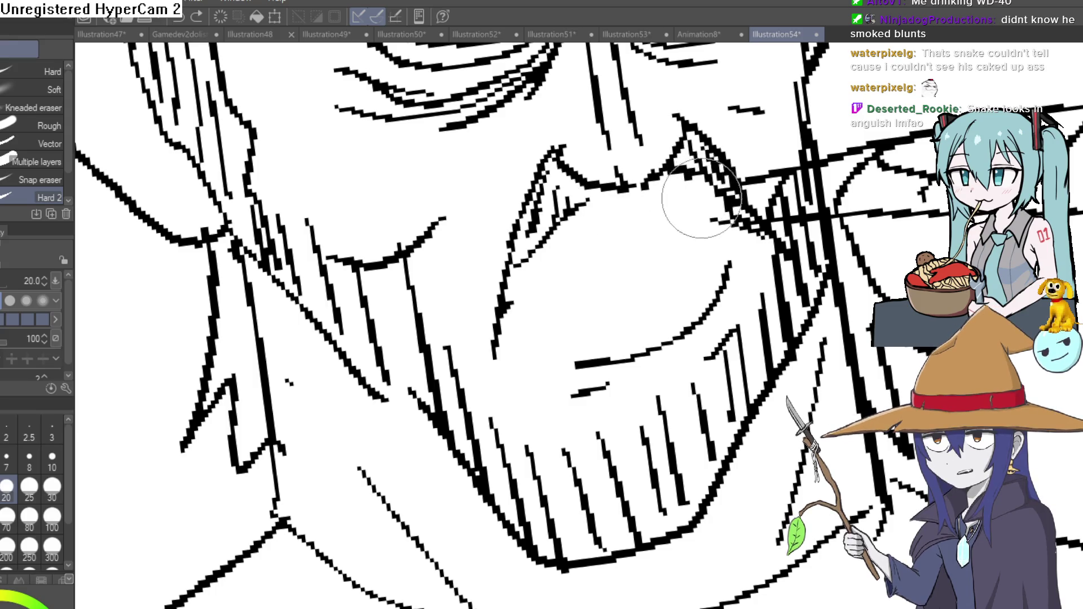
{"action": "scroll", "coordinate": [702, 198], "scroll_direction": "down", "scroll_amount": 5}
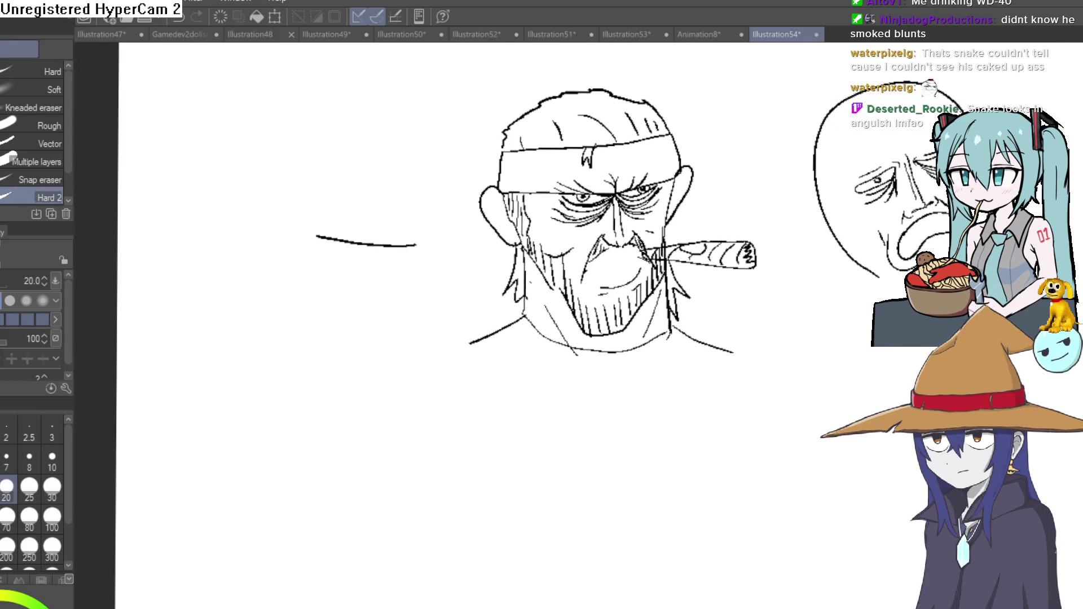
- Ink a bold curved line along the eye, extending it up to the right
{"action": "key", "text": "p"}
{"action": "scroll", "coordinate": [669, 188], "scroll_direction": "up", "scroll_amount": 4}
{"action": "scroll", "coordinate": [668, 188], "scroll_direction": "up", "scroll_amount": 3}
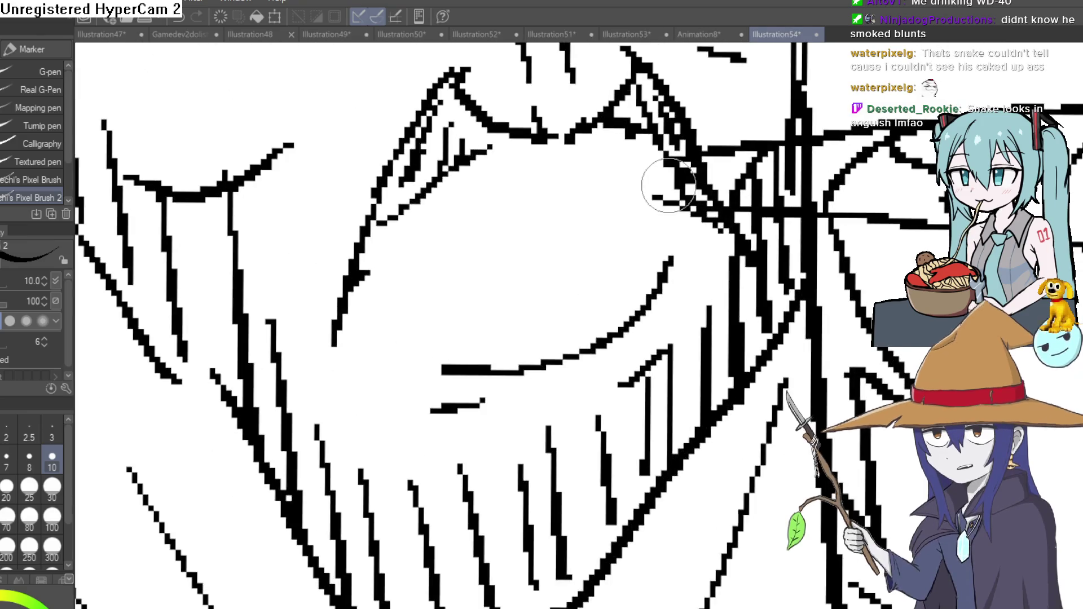
{"action": "mouse_move", "coordinate": [356, 291]}
{"action": "left_mouse_down"}
{"action": "mouse_move", "coordinate": [368, 327]}
{"action": "mouse_move", "coordinate": [568, 194]}
{"action": "mouse_move", "coordinate": [734, 237]}
{"action": "mouse_move", "coordinate": [737, 256]}
{"action": "left_mouse_up"}
{"action": "left_click_drag", "start_coordinate": [487, 281], "coordinate": [553, 244]}
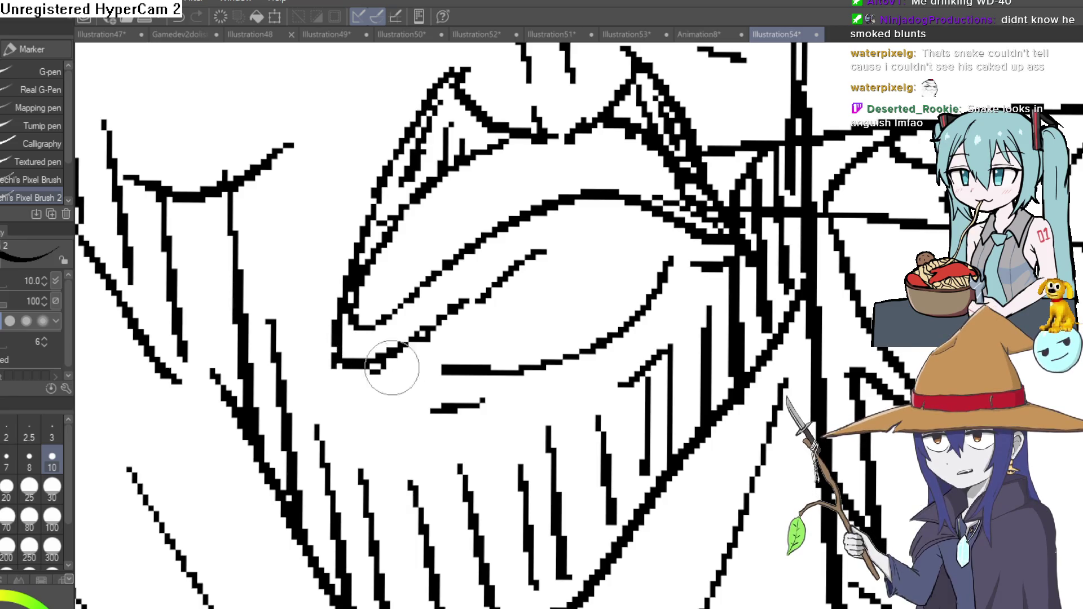
{"action": "scroll", "coordinate": [498, 333], "scroll_direction": "down", "scroll_amount": 3}
{"action": "left_click_drag", "start_coordinate": [499, 333], "coordinate": [473, 311]}
{"action": "scroll", "coordinate": [474, 310], "scroll_direction": "down", "scroll_amount": 1}
{"action": "scroll", "coordinate": [473, 310], "scroll_direction": "down", "scroll_amount": 1}
{"action": "scroll", "coordinate": [602, 223], "scroll_direction": "down", "scroll_amount": 1}
{"action": "scroll", "coordinate": [602, 224], "scroll_direction": "up", "scroll_amount": 5}
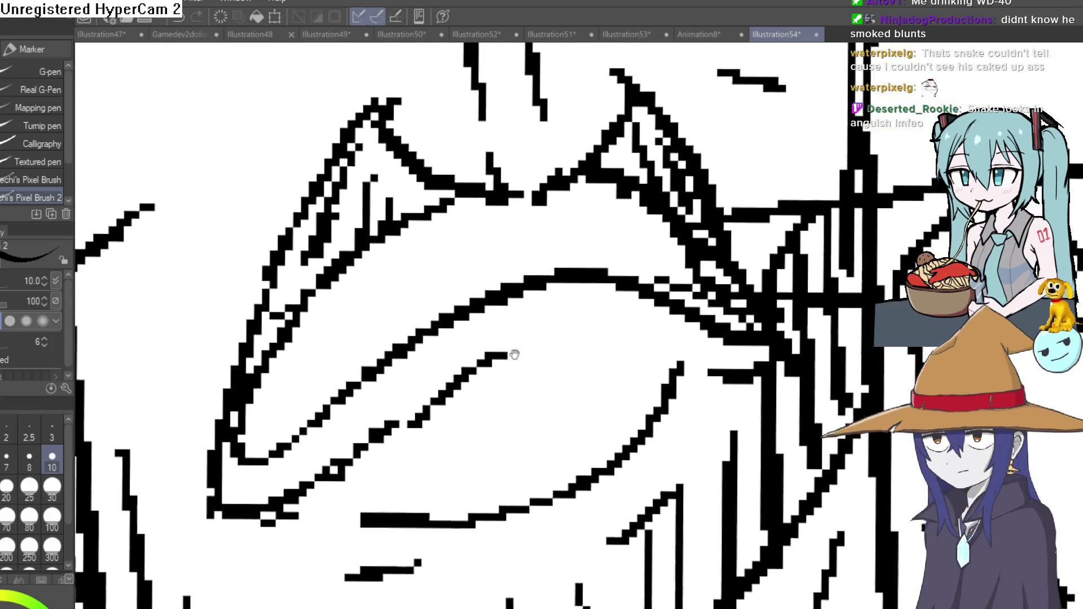
{"action": "mouse_move", "coordinate": [380, 252]}
{"action": "left_mouse_down"}
{"action": "mouse_move", "coordinate": [472, 230]}
{"action": "mouse_move", "coordinate": [484, 242]}
{"action": "mouse_move", "coordinate": [603, 237]}
{"action": "mouse_move", "coordinate": [618, 216]}
{"action": "mouse_move", "coordinate": [484, 266]}
{"action": "mouse_move", "coordinate": [363, 290]}
{"action": "mouse_move", "coordinate": [255, 415]}
{"action": "mouse_move", "coordinate": [440, 289]}
{"action": "mouse_move", "coordinate": [460, 310]}
{"action": "mouse_move", "coordinate": [551, 272]}
{"action": "mouse_move", "coordinate": [689, 291]}
{"action": "left_mouse_up"}
{"action": "scroll", "coordinate": [694, 304], "scroll_direction": "down", "scroll_amount": 5}
{"action": "scroll", "coordinate": [693, 304], "scroll_direction": "down", "scroll_amount": 3}
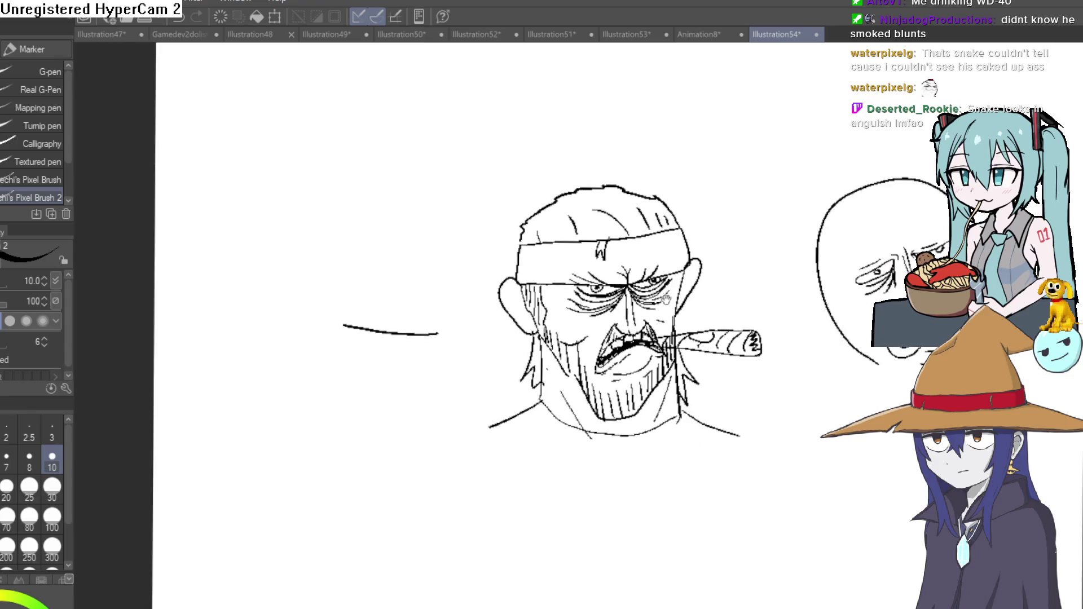
{"action": "scroll", "coordinate": [690, 300], "scroll_direction": "up", "scroll_amount": 1}
{"action": "scroll", "coordinate": [690, 301], "scroll_direction": "up", "scroll_amount": 1}
{"action": "scroll", "coordinate": [687, 297], "scroll_direction": "up", "scroll_amount": 4}
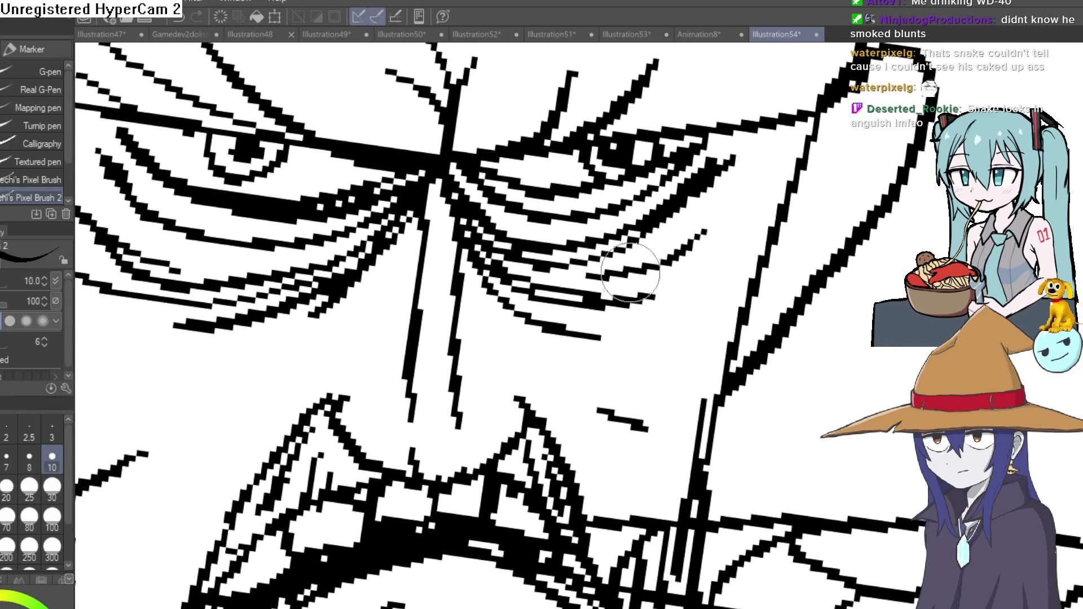
- Darken the wrinkle under the eye, add one above it, and check the whole head
{"action": "left_click_drag", "start_coordinate": [632, 271], "coordinate": [740, 185]}
{"action": "scroll", "coordinate": [636, 209], "scroll_direction": "down", "scroll_amount": 2}
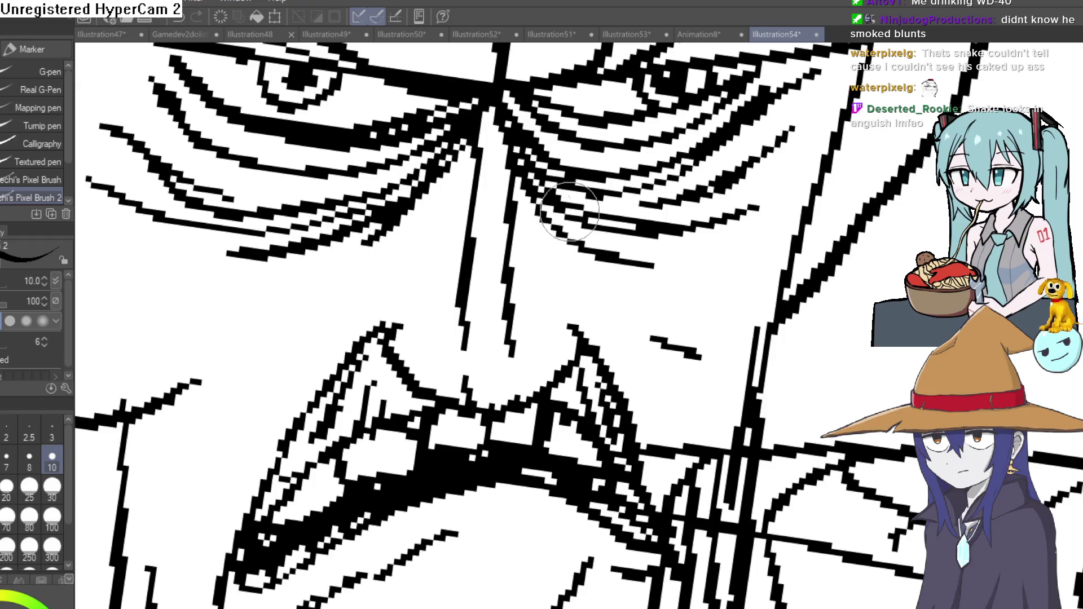
{"action": "scroll", "coordinate": [669, 273], "scroll_direction": "up", "scroll_amount": 2}
{"action": "left_click_drag", "start_coordinate": [537, 146], "coordinate": [496, 109]}
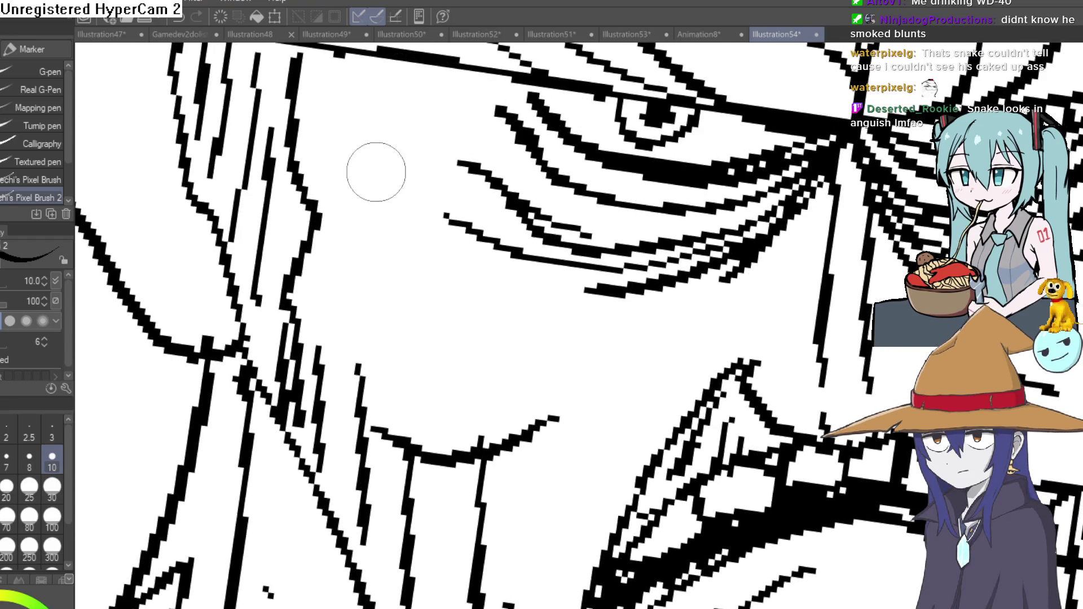
{"action": "left_click_drag", "start_coordinate": [512, 289], "coordinate": [435, 242]}
{"action": "left_click_drag", "start_coordinate": [537, 259], "coordinate": [398, 229]}
{"action": "scroll", "coordinate": [399, 230], "scroll_direction": "down", "scroll_amount": 3}
{"action": "scroll", "coordinate": [557, 183], "scroll_direction": "up", "scroll_amount": 1}
{"action": "left_click_drag", "start_coordinate": [677, 212], "coordinate": [500, 157]}
{"action": "scroll", "coordinate": [500, 157], "scroll_direction": "up", "scroll_amount": 1}
{"action": "scroll", "coordinate": [499, 157], "scroll_direction": "down", "scroll_amount": 2}
{"action": "scroll", "coordinate": [457, 195], "scroll_direction": "up", "scroll_amount": 3}
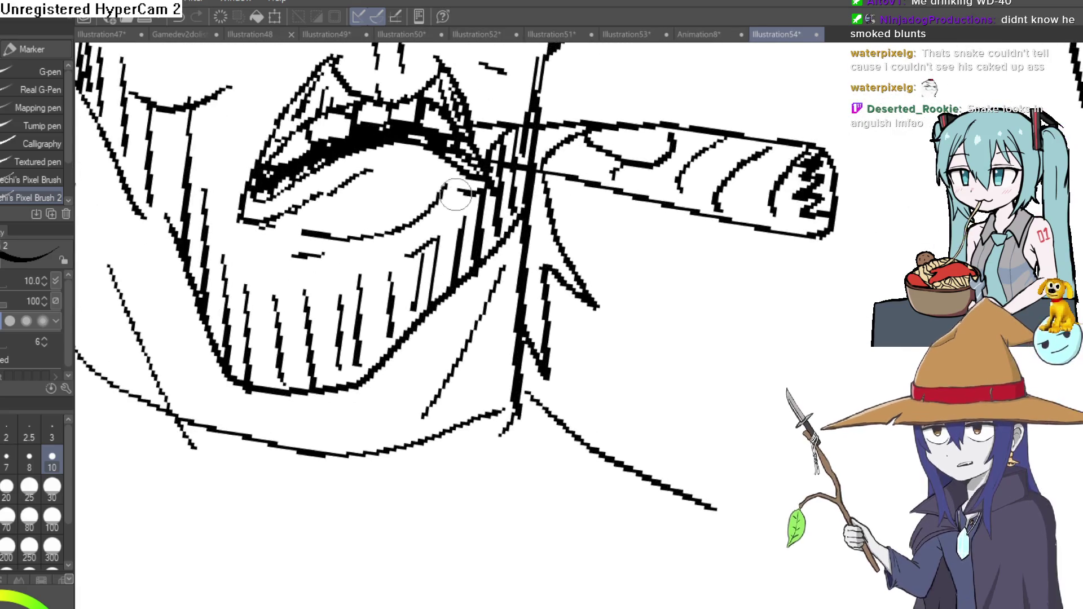
{"action": "left_click_drag", "start_coordinate": [455, 204], "coordinate": [489, 311]}
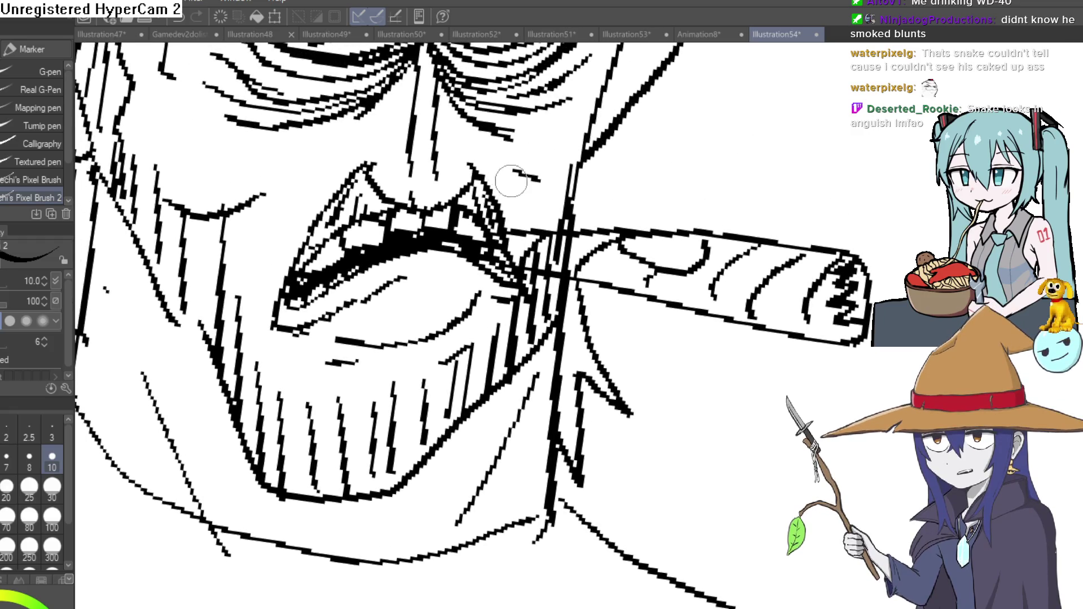
{"action": "scroll", "coordinate": [360, 173], "scroll_direction": "down", "scroll_amount": 1}
{"action": "scroll", "coordinate": [457, 207], "scroll_direction": "down", "scroll_amount": 3}
{"action": "scroll", "coordinate": [551, 239], "scroll_direction": "down", "scroll_amount": 2}
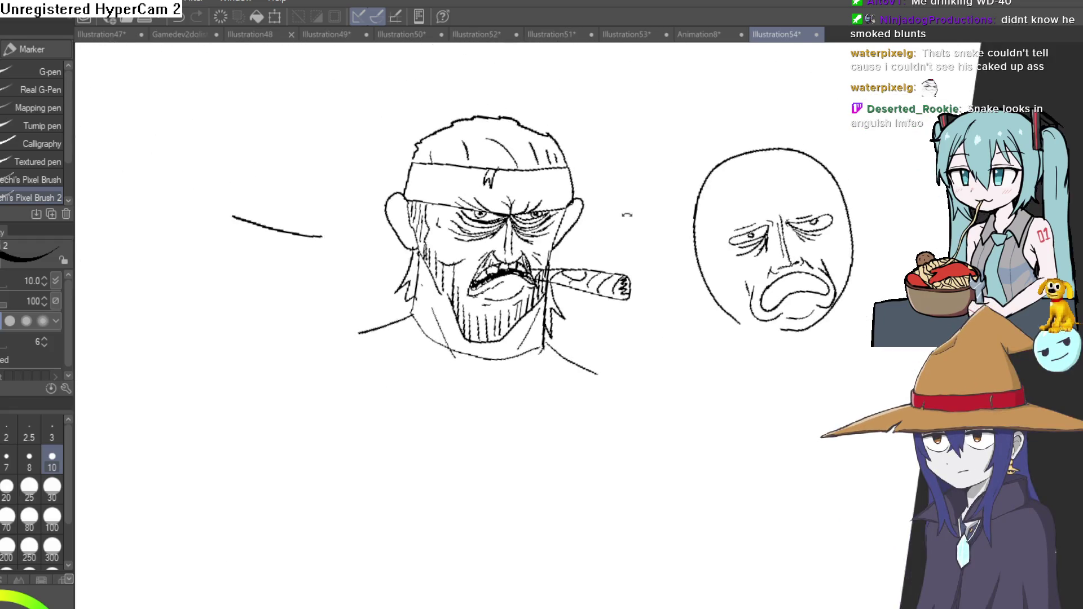
{"action": "scroll", "coordinate": [552, 240], "scroll_direction": "down", "scroll_amount": 1}
{"action": "scroll", "coordinate": [605, 213], "scroll_direction": "up", "scroll_amount": 3}
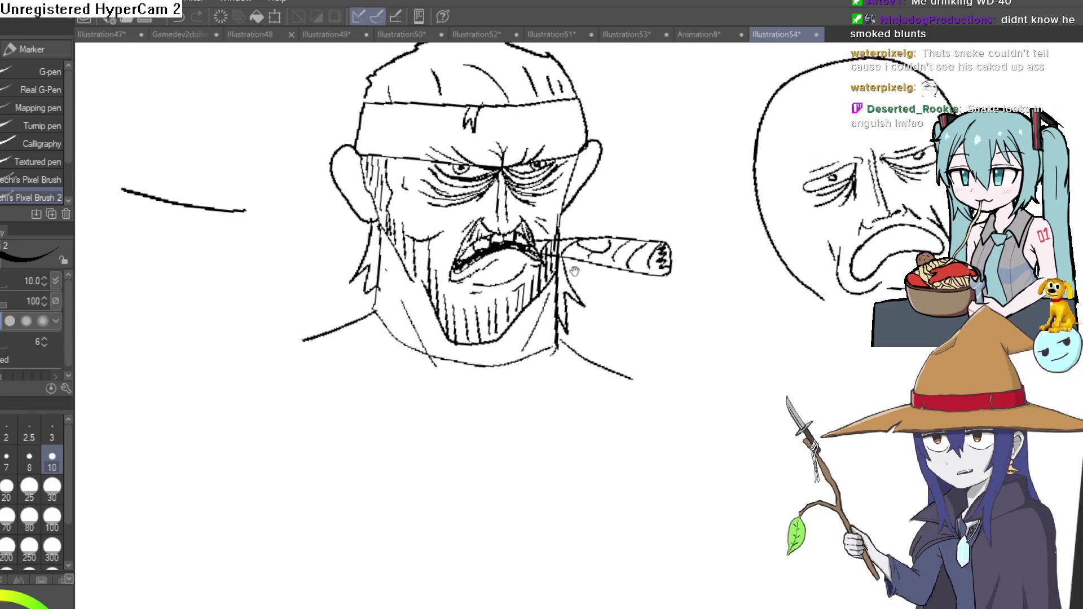
{"action": "left_click_drag", "start_coordinate": [621, 210], "coordinate": [624, 194]}
{"action": "scroll", "coordinate": [576, 232], "scroll_direction": "up", "scroll_amount": 1}
{"action": "scroll", "coordinate": [593, 220], "scroll_direction": "up", "scroll_amount": 1}
{"action": "scroll", "coordinate": [618, 207], "scroll_direction": "up", "scroll_amount": 1}
{"action": "scroll", "coordinate": [645, 188], "scroll_direction": "up", "scroll_amount": 2}
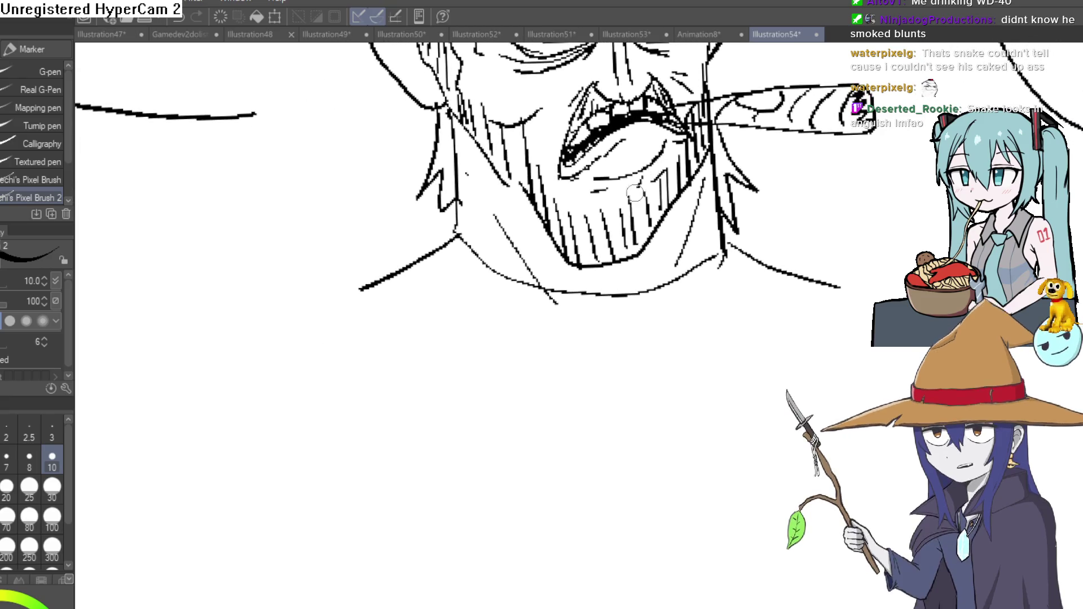
{"action": "scroll", "coordinate": [688, 276], "scroll_direction": "down", "scroll_amount": 2}
{"action": "left_click_drag", "start_coordinate": [690, 277], "coordinate": [699, 231]}
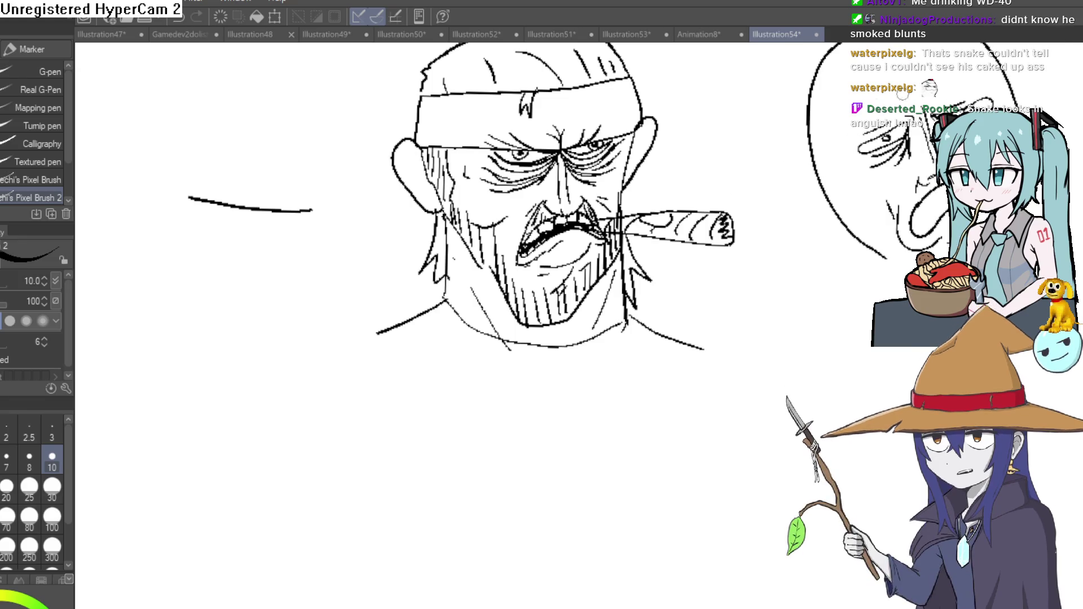
{"action": "scroll", "coordinate": [685, 259], "scroll_direction": "up", "scroll_amount": 3}
{"action": "scroll", "coordinate": [686, 259], "scroll_direction": "up", "scroll_amount": 1}
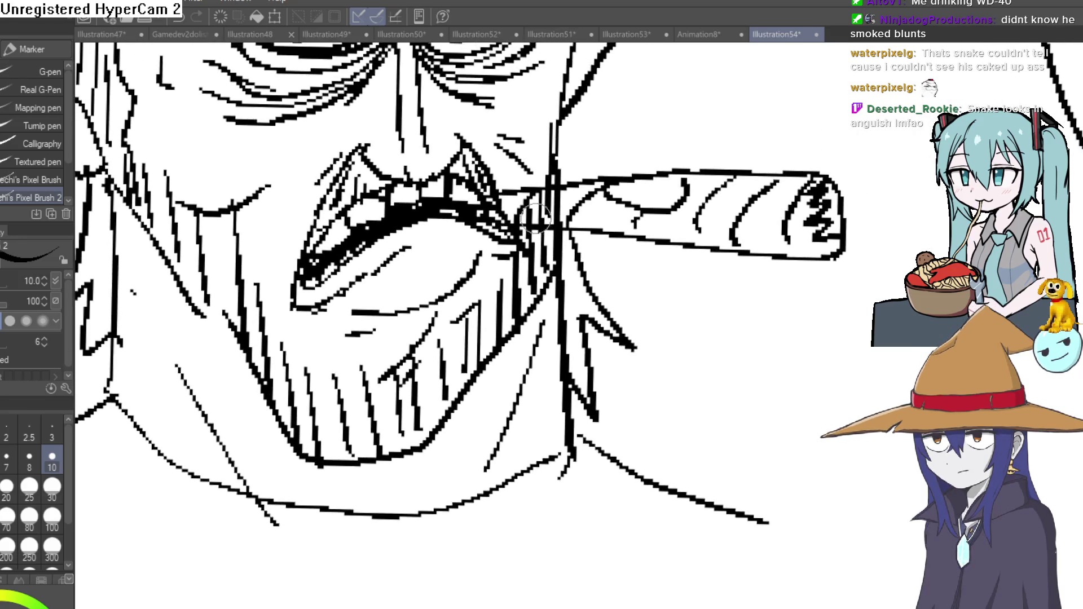
- Erase the cigar from the lips to its tip and clean the leftover marks
{"action": "key", "text": "e"}
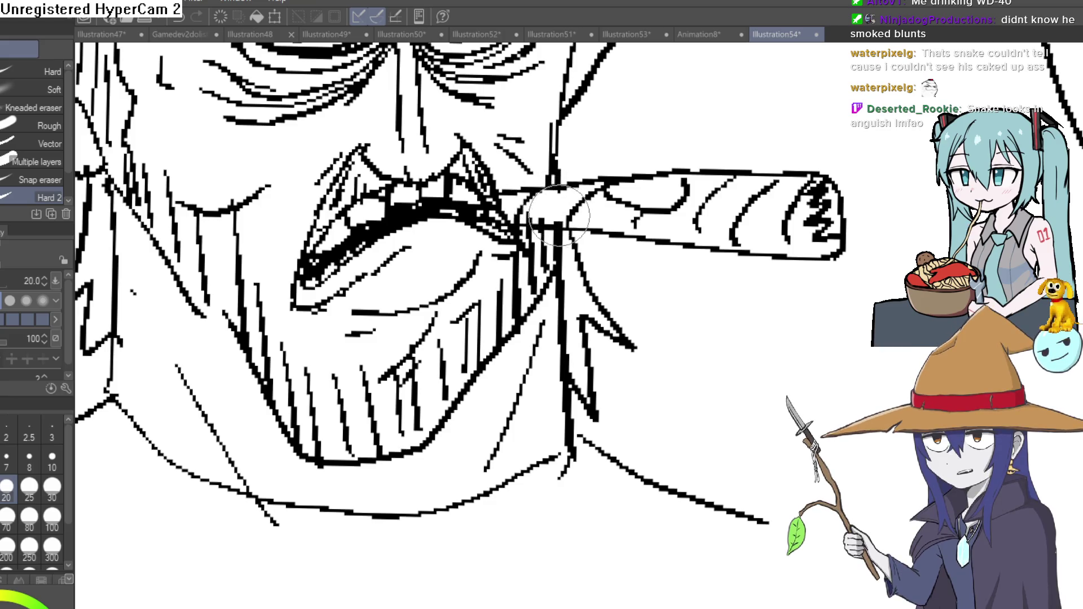
{"action": "left_click_drag", "start_coordinate": [518, 201], "coordinate": [593, 183]}
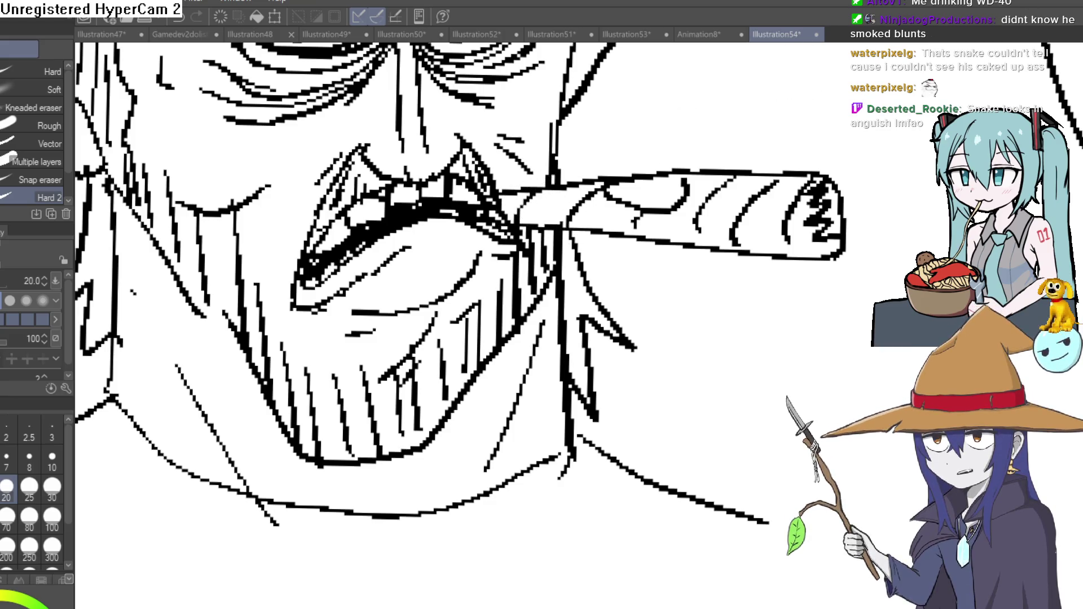
{"action": "mouse_move", "coordinate": [835, 182]}
{"action": "left_mouse_down"}
{"action": "mouse_move", "coordinate": [838, 164]}
{"action": "mouse_move", "coordinate": [706, 236]}
{"action": "mouse_move", "coordinate": [592, 199]}
{"action": "mouse_move", "coordinate": [517, 195]}
{"action": "mouse_move", "coordinate": [750, 175]}
{"action": "left_mouse_up"}
{"action": "left_click_drag", "start_coordinate": [682, 242], "coordinate": [856, 218]}
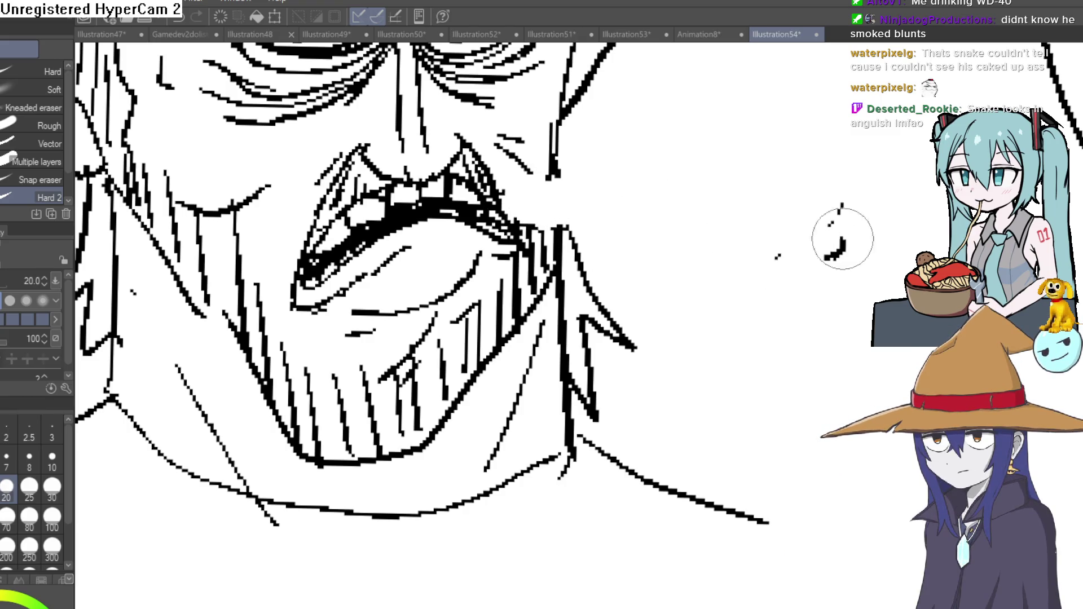
{"action": "scroll", "coordinate": [635, 189], "scroll_direction": "down", "scroll_amount": 3}
{"action": "key", "text": "p"}
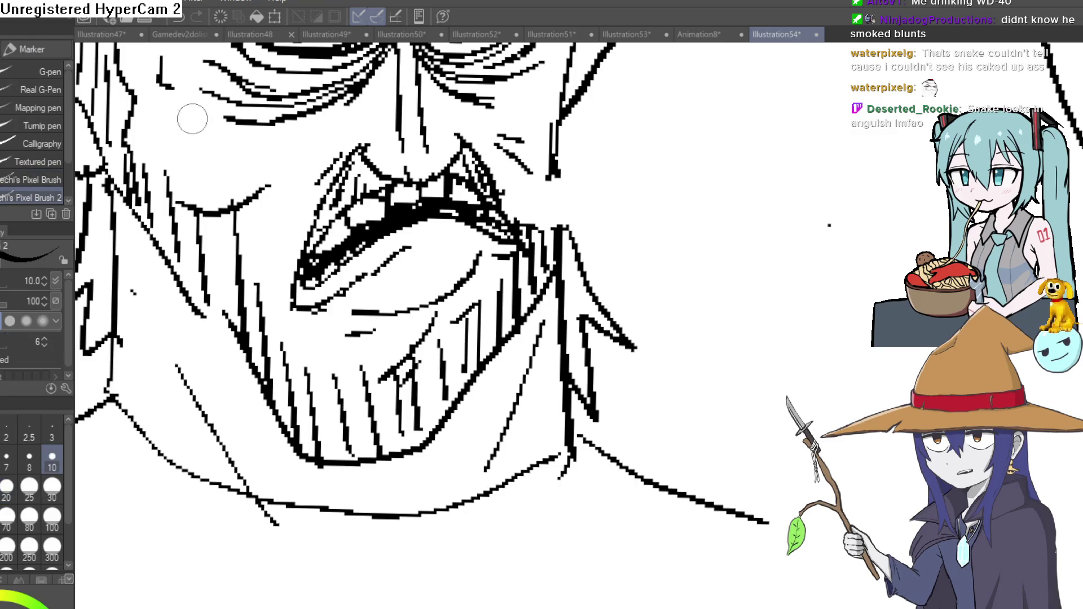
{"action": "scroll", "coordinate": [483, 214], "scroll_direction": "up", "scroll_amount": 3}
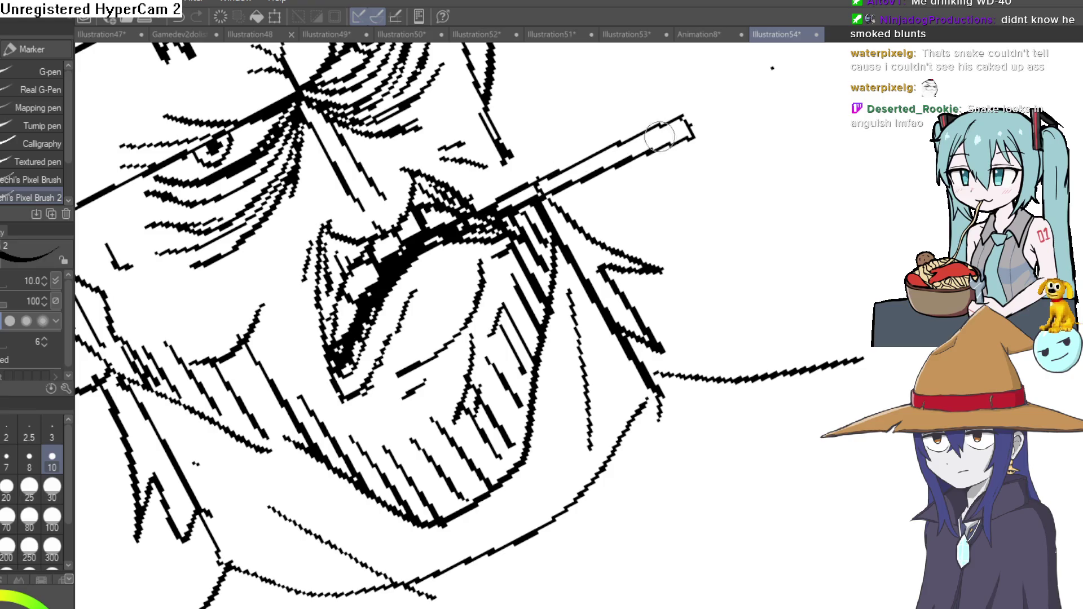
{"action": "scroll", "coordinate": [760, 123], "scroll_direction": "down", "scroll_amount": 3}
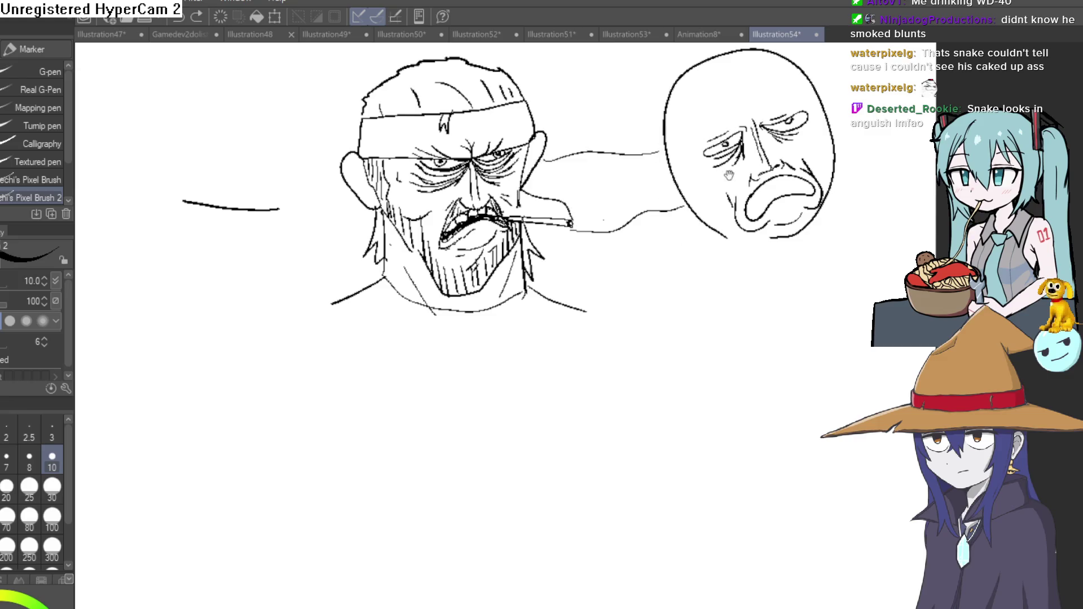
- Pan and tilt the view around the face to frame the whole sketch
{"action": "left_click_drag", "start_coordinate": [734, 169], "coordinate": [711, 259]}
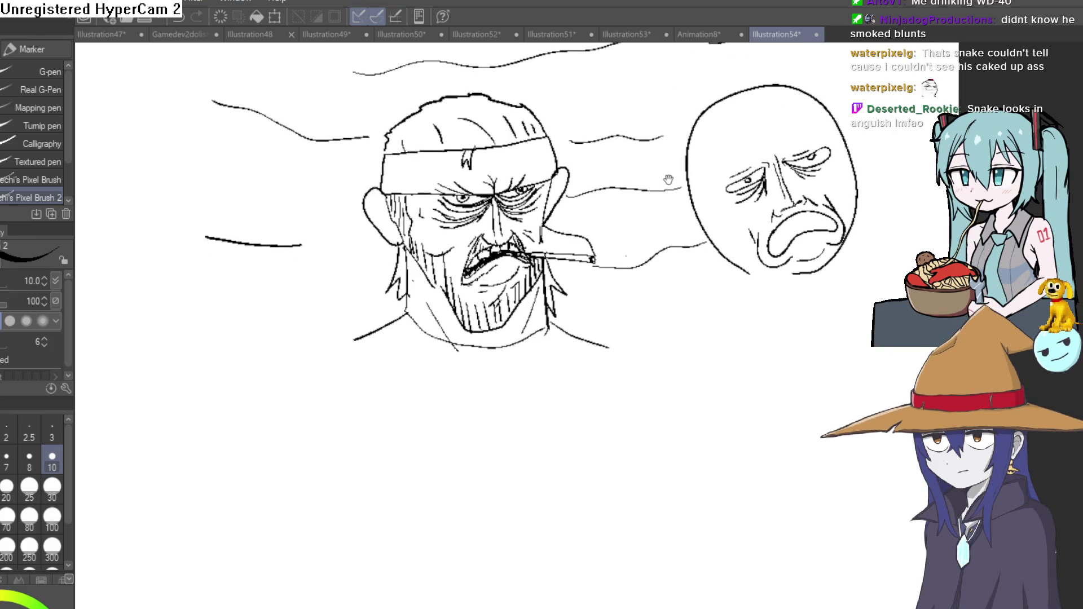
{"action": "scroll", "coordinate": [646, 244], "scroll_direction": "up", "scroll_amount": 5}
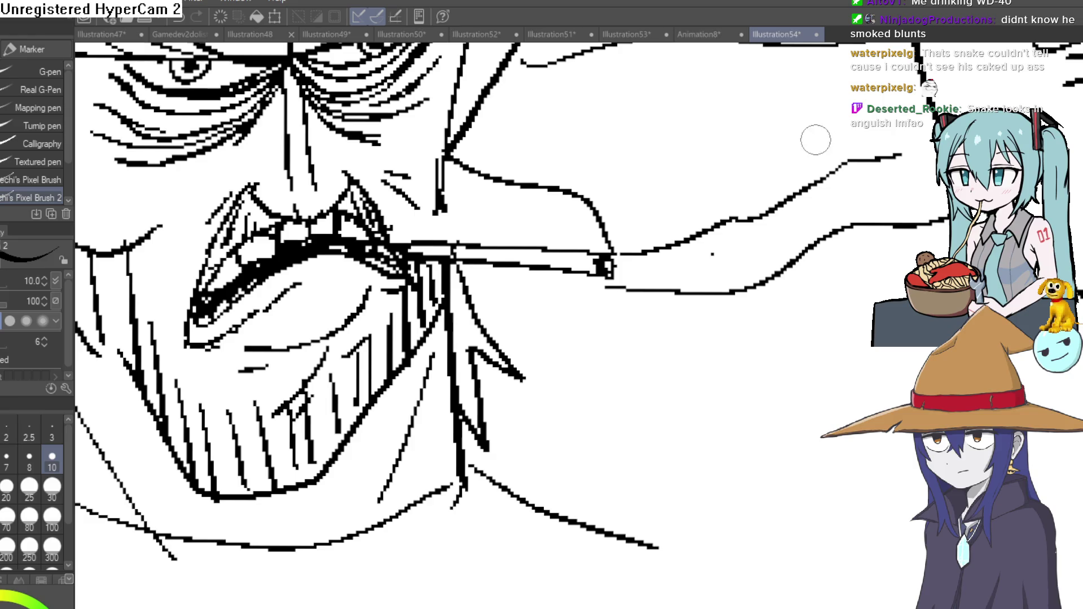
{"action": "scroll", "coordinate": [444, 222], "scroll_direction": "down", "scroll_amount": 3}
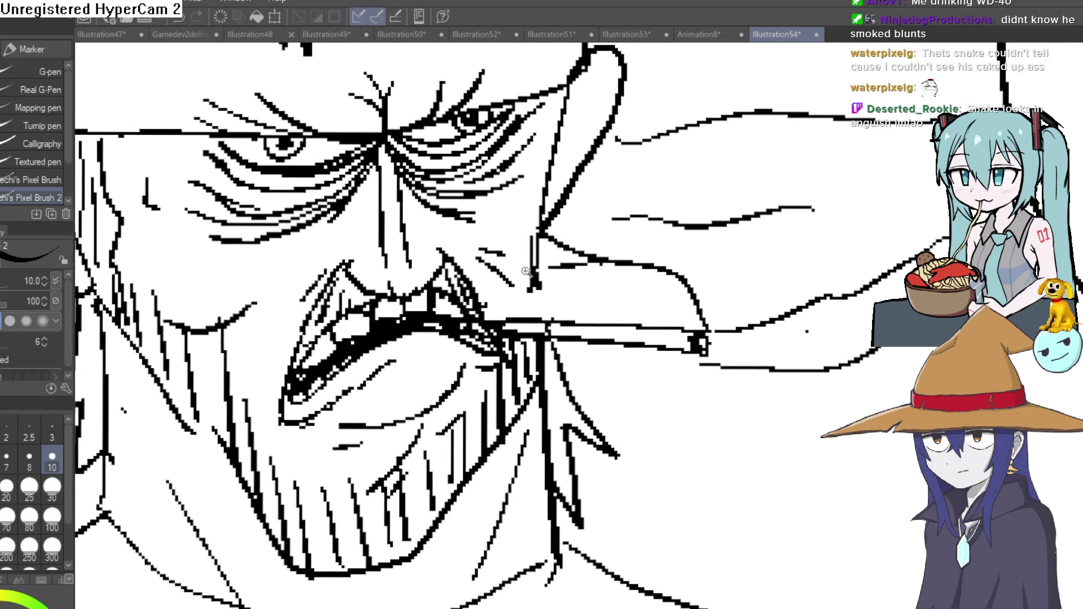
{"action": "scroll", "coordinate": [538, 213], "scroll_direction": "down", "scroll_amount": 2}
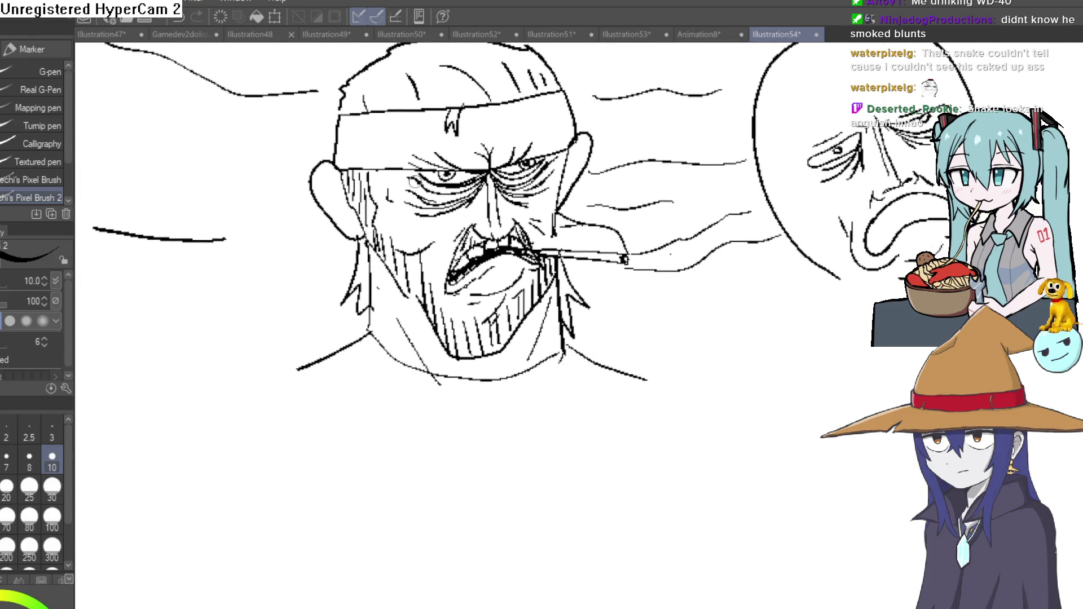
{"action": "scroll", "coordinate": [415, 181], "scroll_direction": "down", "scroll_amount": 3}
{"action": "scroll", "coordinate": [631, 181], "scroll_direction": "up", "scroll_amount": 3}
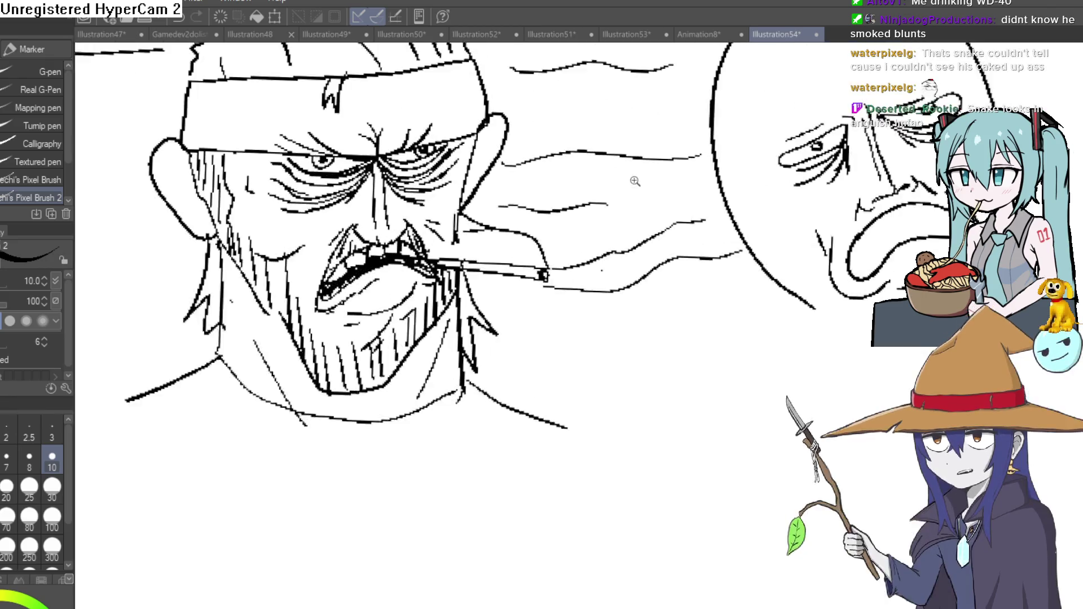
{"action": "scroll", "coordinate": [596, 215], "scroll_direction": "up", "scroll_amount": 2}
{"action": "left_click_drag", "start_coordinate": [597, 215], "coordinate": [637, 167]}
{"action": "scroll", "coordinate": [637, 167], "scroll_direction": "down", "scroll_amount": 3}
{"action": "scroll", "coordinate": [474, 251], "scroll_direction": "up", "scroll_amount": 1}
{"action": "mouse_move", "coordinate": [474, 251]}
{"action": "left_mouse_down"}
{"action": "mouse_move", "coordinate": [589, 204]}
{"action": "mouse_move", "coordinate": [535, 298]}
{"action": "left_mouse_up"}
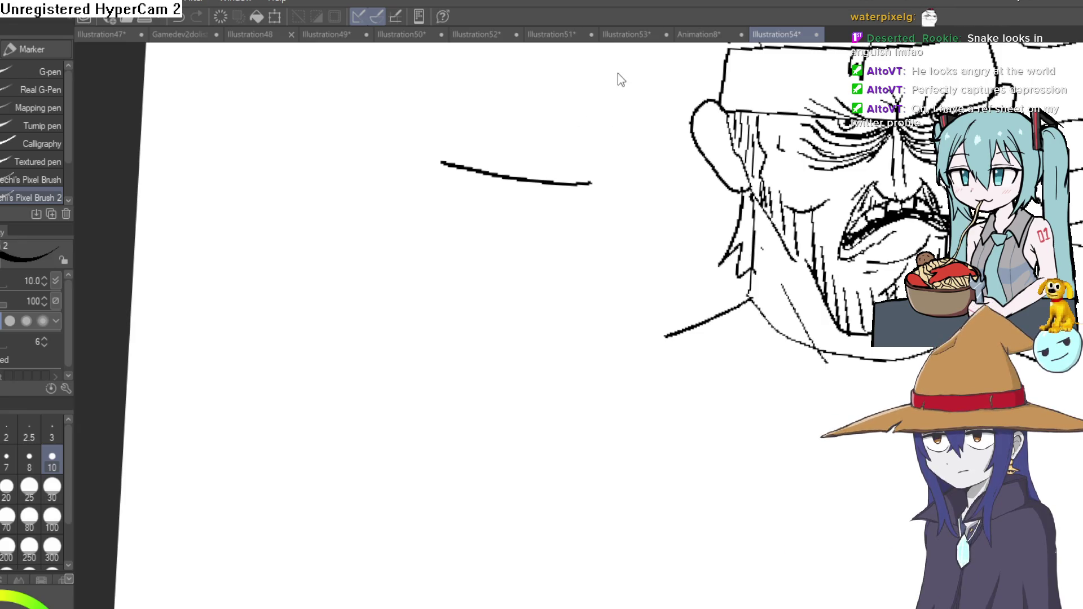
{"action": "key", "text": "ctrl+n"}
{"action": "key", "text": "Return"}
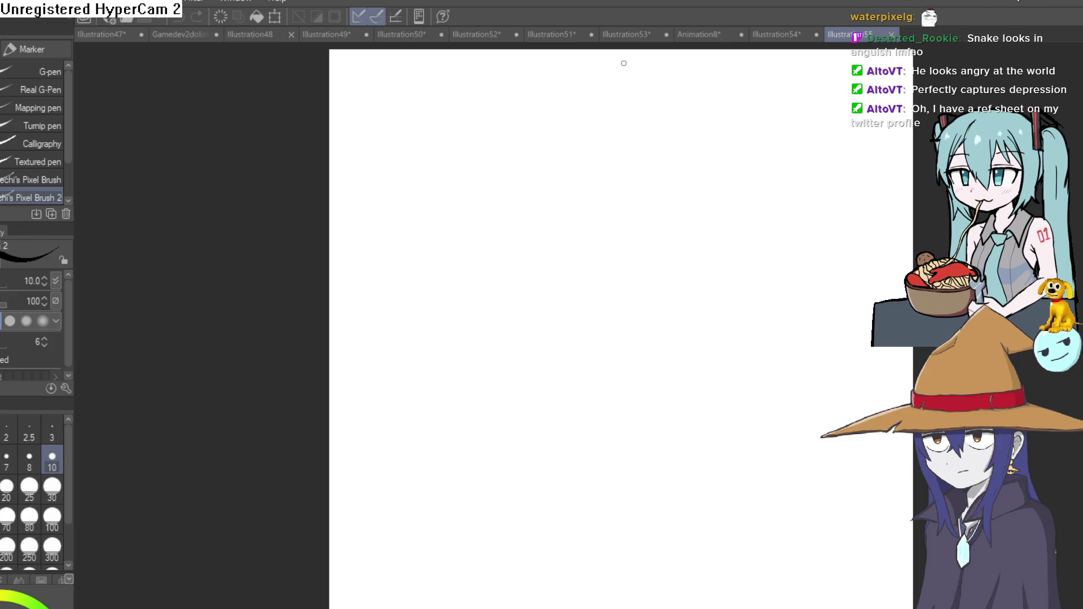
- Draw a head circle with vertical centre and horizontal guide lines
{"action": "mouse_move", "coordinate": [513, 192]}
{"action": "left_mouse_down"}
{"action": "mouse_move", "coordinate": [496, 232]}
{"action": "mouse_move", "coordinate": [605, 194]}
{"action": "mouse_move", "coordinate": [565, 193]}
{"action": "mouse_move", "coordinate": [568, 162]}
{"action": "mouse_move", "coordinate": [577, 182]}
{"action": "left_mouse_up"}
{"action": "key", "text": "ctrl+z"}
{"action": "scroll", "coordinate": [525, 221], "scroll_direction": "up", "scroll_amount": 2}
{"action": "scroll", "coordinate": [551, 228], "scroll_direction": "down", "scroll_amount": 2}
{"action": "scroll", "coordinate": [592, 237], "scroll_direction": "up", "scroll_amount": 1}
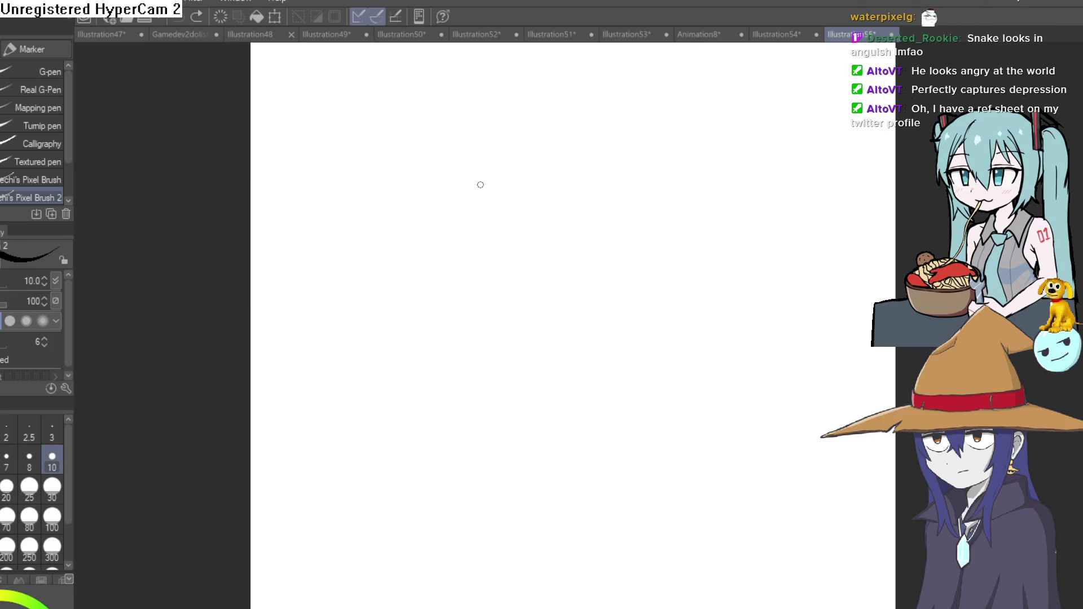
{"action": "mouse_move", "coordinate": [462, 168]}
{"action": "left_mouse_down"}
{"action": "mouse_move", "coordinate": [412, 189]}
{"action": "mouse_move", "coordinate": [438, 274]}
{"action": "mouse_move", "coordinate": [510, 222]}
{"action": "mouse_move", "coordinate": [474, 172]}
{"action": "left_mouse_up"}
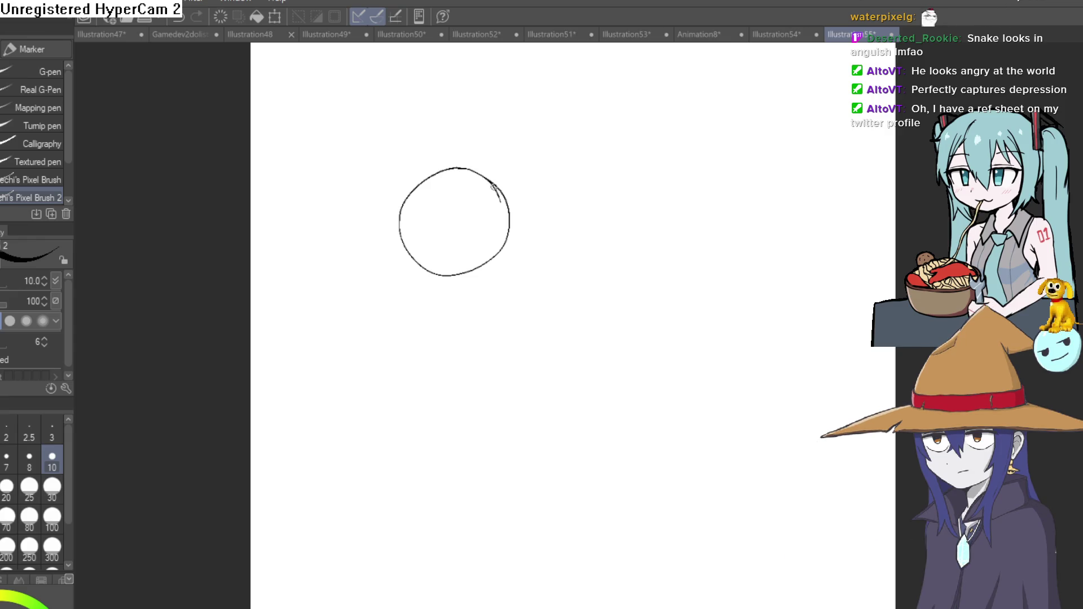
{"action": "left_click_drag", "start_coordinate": [465, 202], "coordinate": [465, 262]}
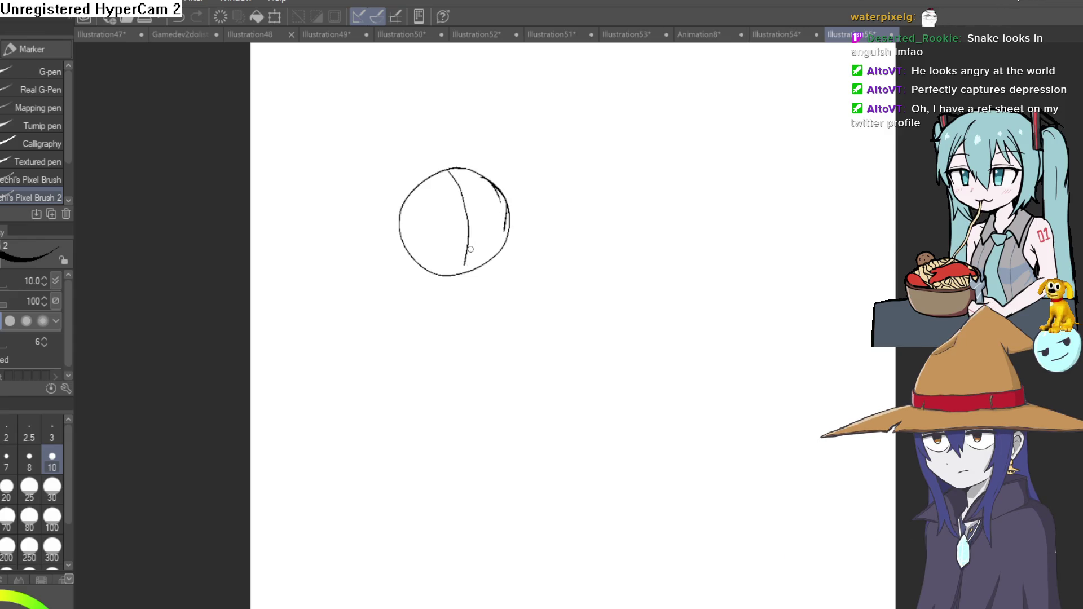
{"action": "left_click_drag", "start_coordinate": [403, 231], "coordinate": [506, 224]}
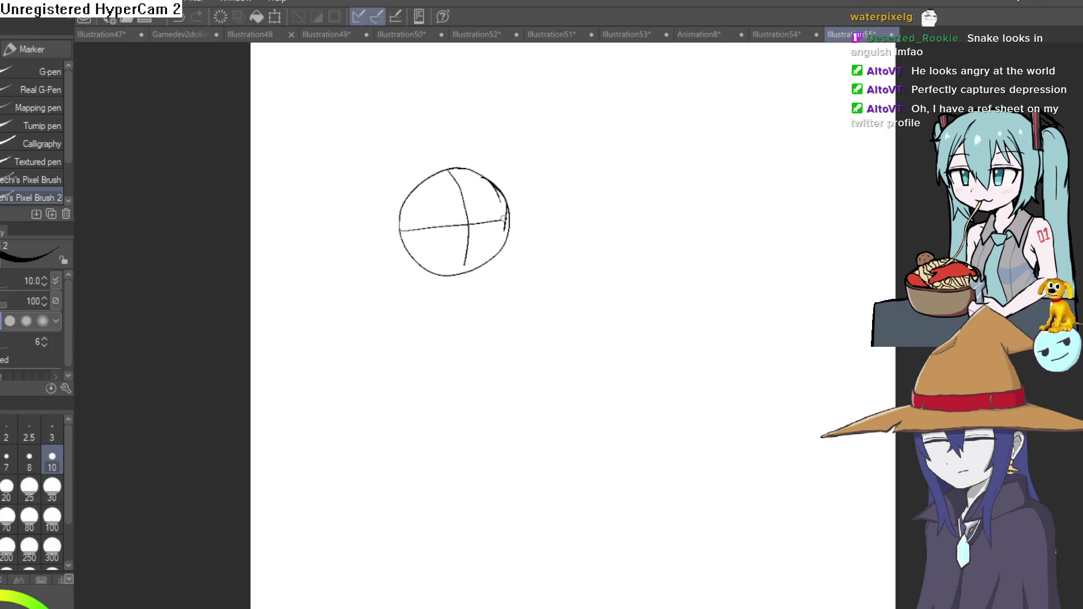
{"action": "scroll", "coordinate": [491, 239], "scroll_direction": "up", "scroll_amount": 3}
{"action": "left_click_drag", "start_coordinate": [449, 154], "coordinate": [482, 376]}
- Sketch the right cheek and a jawline running down to the chin and lower-left face
{"action": "left_click_drag", "start_coordinate": [560, 216], "coordinate": [545, 210]}
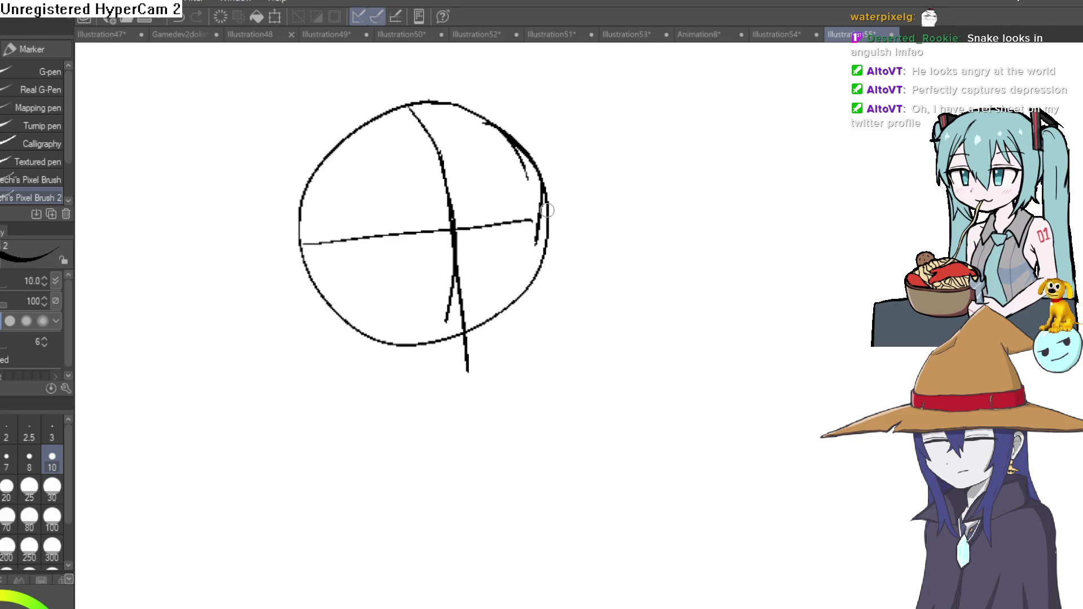
{"action": "left_click_drag", "start_coordinate": [563, 249], "coordinate": [556, 243]}
{"action": "left_click_drag", "start_coordinate": [535, 184], "coordinate": [531, 201]}
{"action": "left_click_drag", "start_coordinate": [540, 254], "coordinate": [461, 362]}
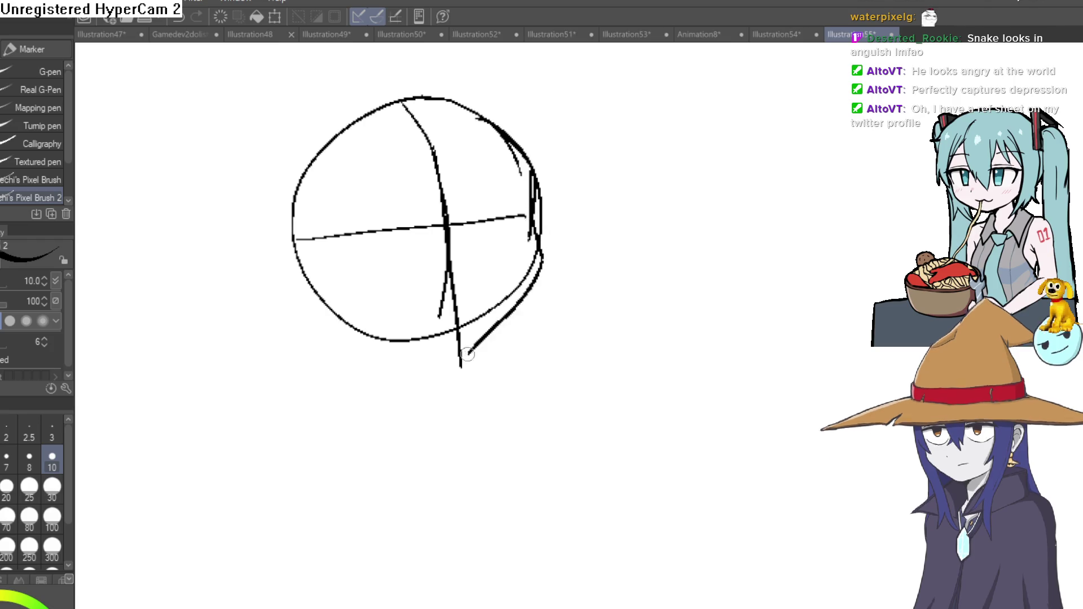
{"action": "mouse_move", "coordinate": [520, 305]}
{"action": "left_mouse_down"}
{"action": "mouse_move", "coordinate": [477, 349]}
{"action": "mouse_move", "coordinate": [407, 359]}
{"action": "mouse_move", "coordinate": [343, 320]}
{"action": "left_mouse_up"}
{"action": "mouse_move", "coordinate": [477, 266]}
{"action": "left_mouse_down"}
{"action": "mouse_move", "coordinate": [725, 268]}
{"action": "mouse_move", "coordinate": [470, 330]}
{"action": "left_mouse_up"}
{"action": "mouse_move", "coordinate": [433, 377]}
{"action": "left_mouse_down"}
{"action": "mouse_move", "coordinate": [376, 315]}
{"action": "mouse_move", "coordinate": [386, 206]}
{"action": "left_mouse_up"}
{"action": "mouse_move", "coordinate": [447, 153]}
{"action": "left_mouse_down"}
{"action": "mouse_move", "coordinate": [370, 219]}
{"action": "mouse_move", "coordinate": [407, 211]}
{"action": "left_mouse_up"}
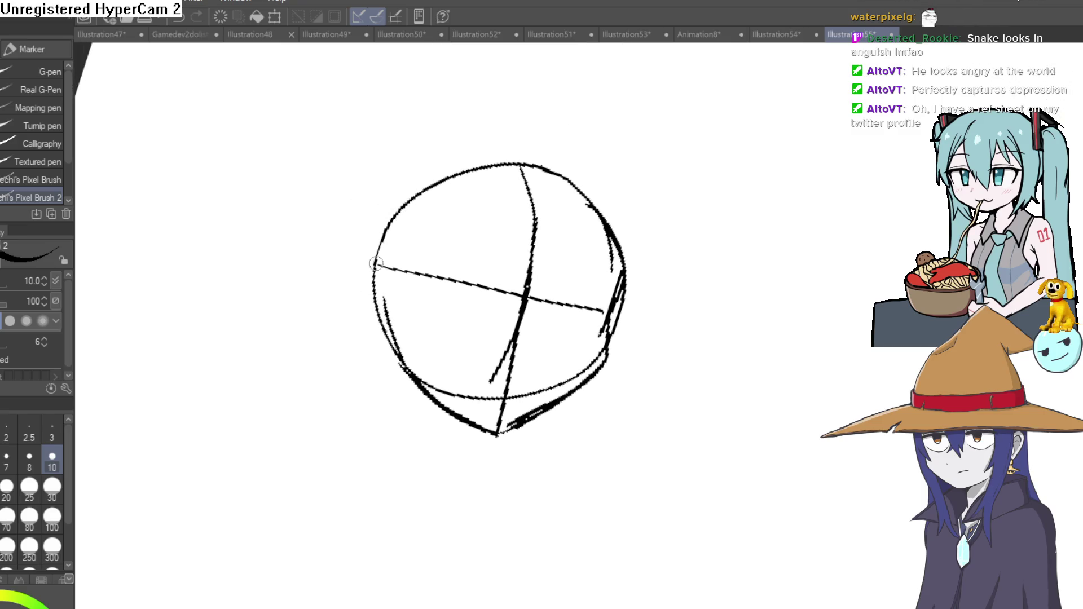
- Add the left ear and the upper-left and right edges of the head
{"action": "left_click_drag", "start_coordinate": [354, 269], "coordinate": [381, 337]}
{"action": "left_click_drag", "start_coordinate": [369, 257], "coordinate": [423, 182]}
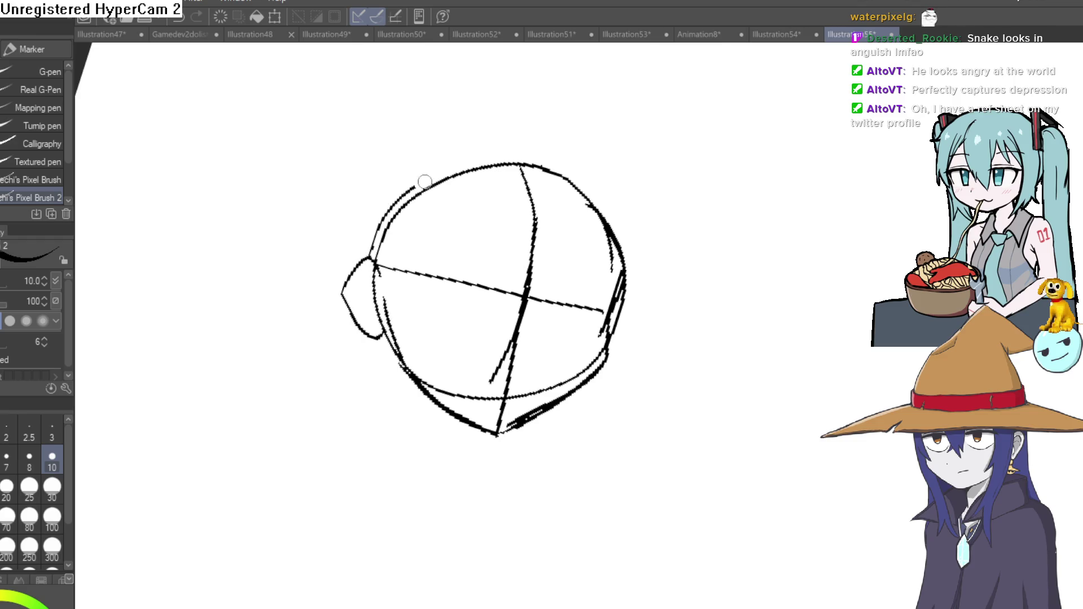
{"action": "mouse_move", "coordinate": [624, 177]}
{"action": "left_mouse_down"}
{"action": "mouse_move", "coordinate": [576, 284]}
{"action": "mouse_move", "coordinate": [512, 176]}
{"action": "mouse_move", "coordinate": [382, 182]}
{"action": "left_mouse_up"}
{"action": "mouse_move", "coordinate": [626, 155]}
{"action": "left_mouse_down"}
{"action": "mouse_move", "coordinate": [618, 194]}
{"action": "mouse_move", "coordinate": [602, 182]}
{"action": "mouse_move", "coordinate": [598, 201]}
{"action": "mouse_move", "coordinate": [653, 181]}
{"action": "left_mouse_up"}
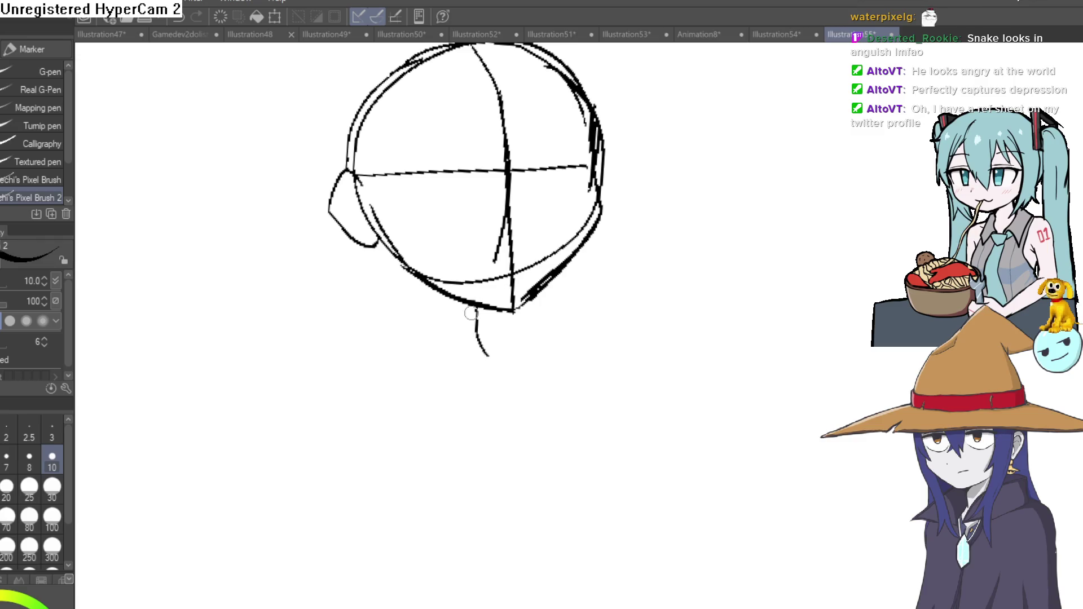
- Sketch neck lines down from both sides of the head
{"action": "left_click_drag", "start_coordinate": [495, 311], "coordinate": [508, 368]}
{"action": "mouse_move", "coordinate": [423, 284]}
{"action": "left_mouse_down"}
{"action": "mouse_move", "coordinate": [425, 364]}
{"action": "mouse_move", "coordinate": [456, 364]}
{"action": "left_mouse_up"}
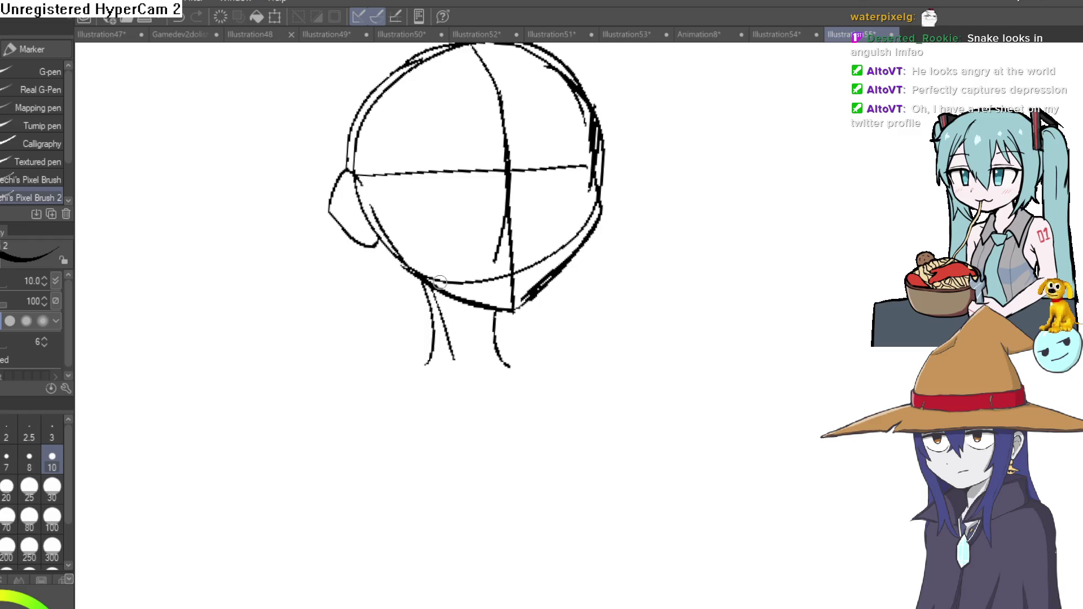
{"action": "left_click_drag", "start_coordinate": [410, 274], "coordinate": [421, 368]}
{"action": "mouse_move", "coordinate": [428, 329]}
{"action": "left_mouse_down"}
{"action": "mouse_move", "coordinate": [417, 356]}
{"action": "mouse_move", "coordinate": [391, 313]}
{"action": "left_mouse_up"}
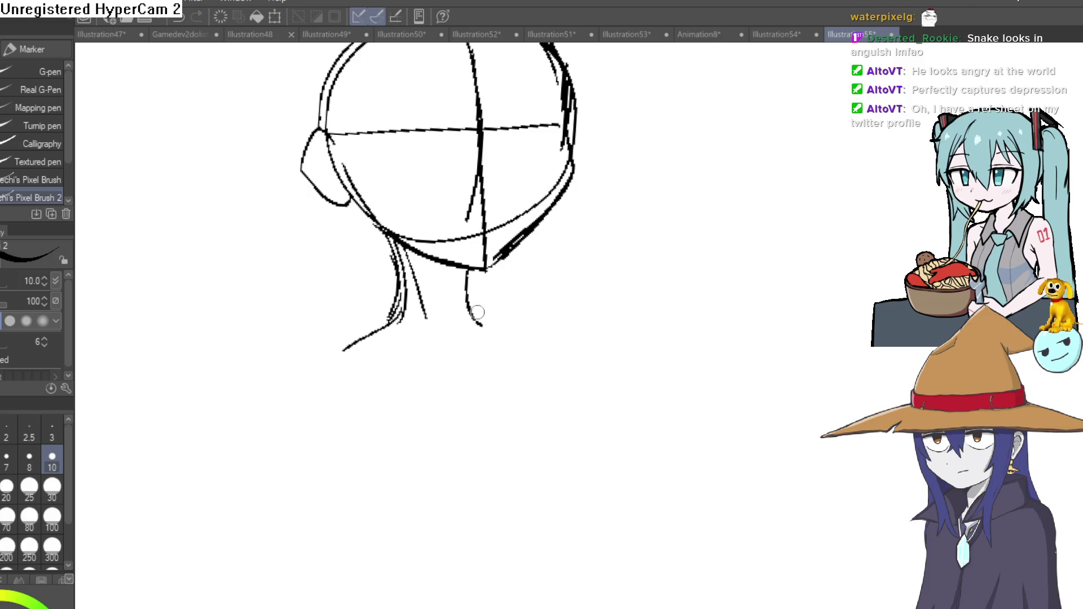
{"action": "scroll", "coordinate": [592, 331], "scroll_direction": "down", "scroll_amount": 3}
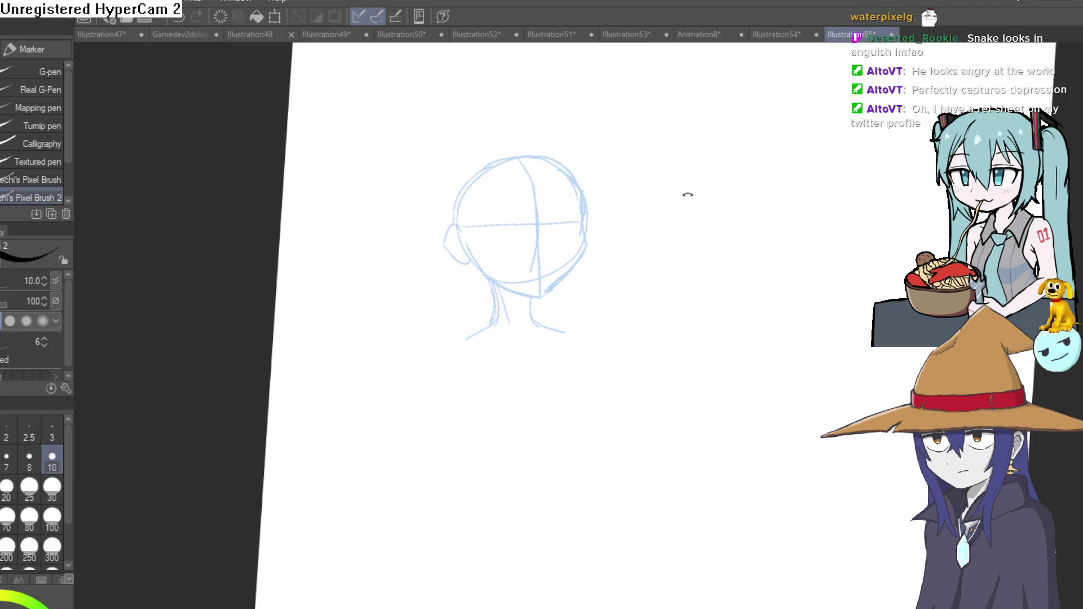
{"action": "scroll", "coordinate": [681, 195], "scroll_direction": "up", "scroll_amount": 1}
{"action": "scroll", "coordinate": [638, 204], "scroll_direction": "up", "scroll_amount": 3}
- Tilt the canvas and ink the right eyelid with a short lash line below it
{"action": "left_click_drag", "start_coordinate": [665, 181], "coordinate": [629, 179]}
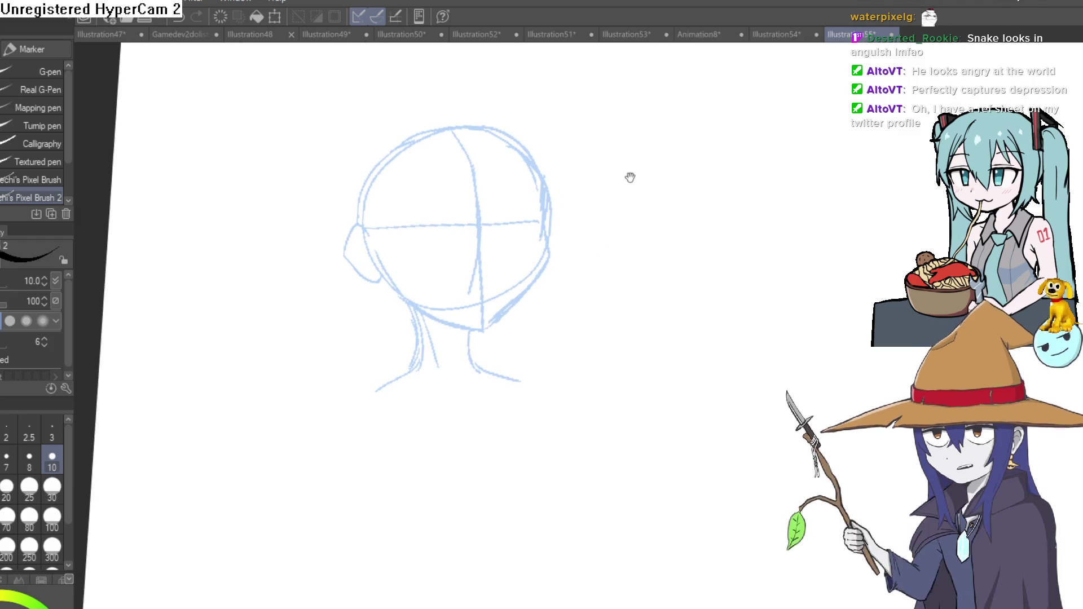
{"action": "key", "text": "minus"}
{"action": "key", "text": "minus"}
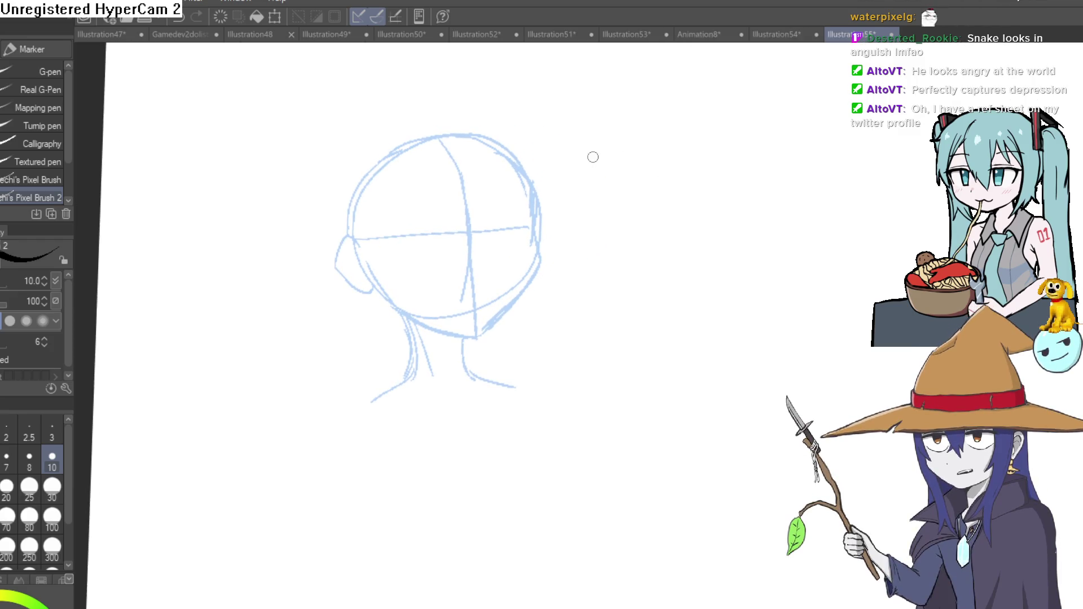
{"action": "key", "text": "minus"}
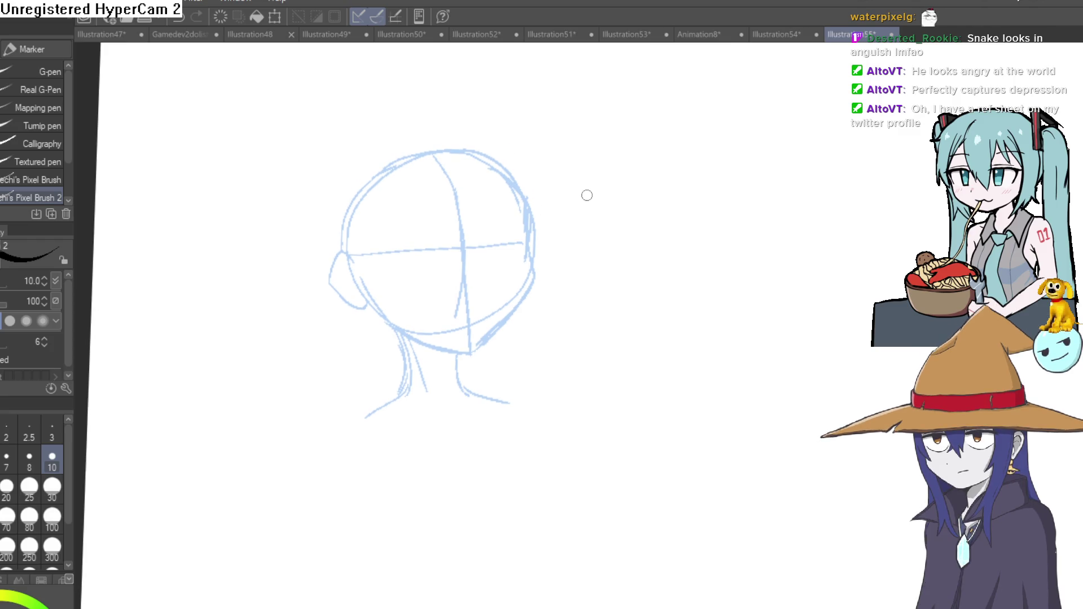
{"action": "left_click_drag", "start_coordinate": [588, 194], "coordinate": [588, 202]}
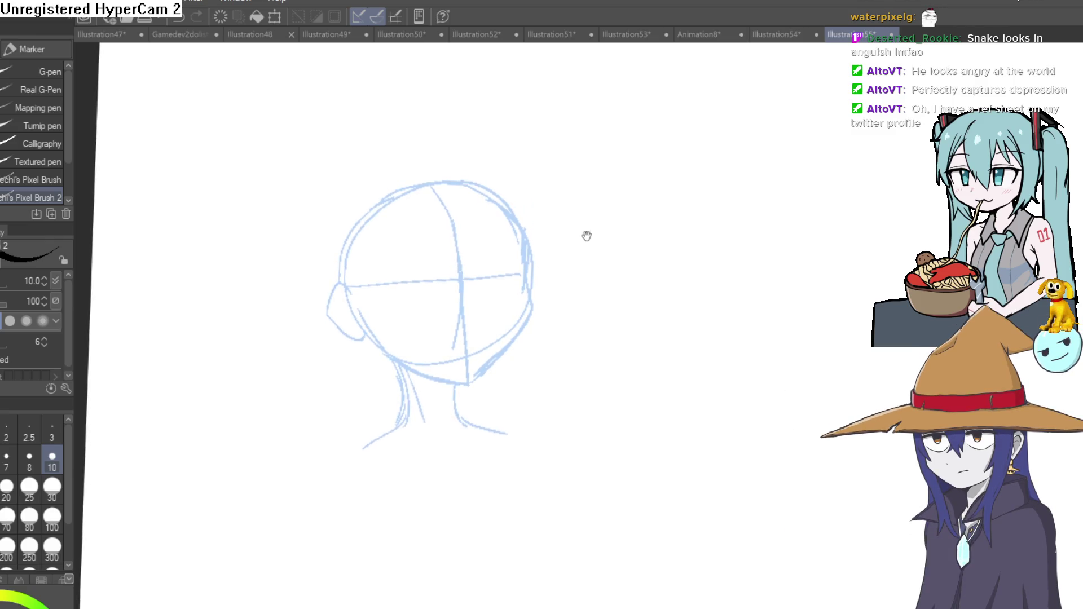
{"action": "mouse_move", "coordinate": [588, 202]}
{"action": "left_mouse_down"}
{"action": "mouse_move", "coordinate": [581, 177]}
{"action": "mouse_move", "coordinate": [607, 169]}
{"action": "mouse_move", "coordinate": [547, 213]}
{"action": "mouse_move", "coordinate": [500, 290]}
{"action": "left_mouse_up"}
{"action": "mouse_move", "coordinate": [595, 167]}
{"action": "left_mouse_down"}
{"action": "mouse_move", "coordinate": [587, 138]}
{"action": "mouse_move", "coordinate": [601, 145]}
{"action": "mouse_move", "coordinate": [558, 191]}
{"action": "left_mouse_up"}
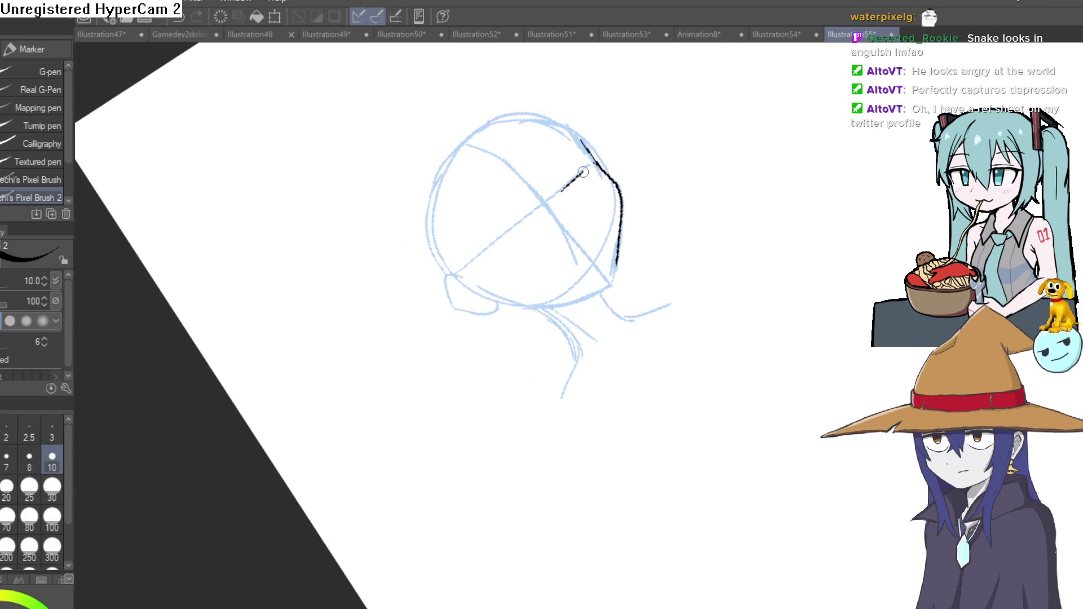
{"action": "left_click_drag", "start_coordinate": [492, 254], "coordinate": [505, 241]}
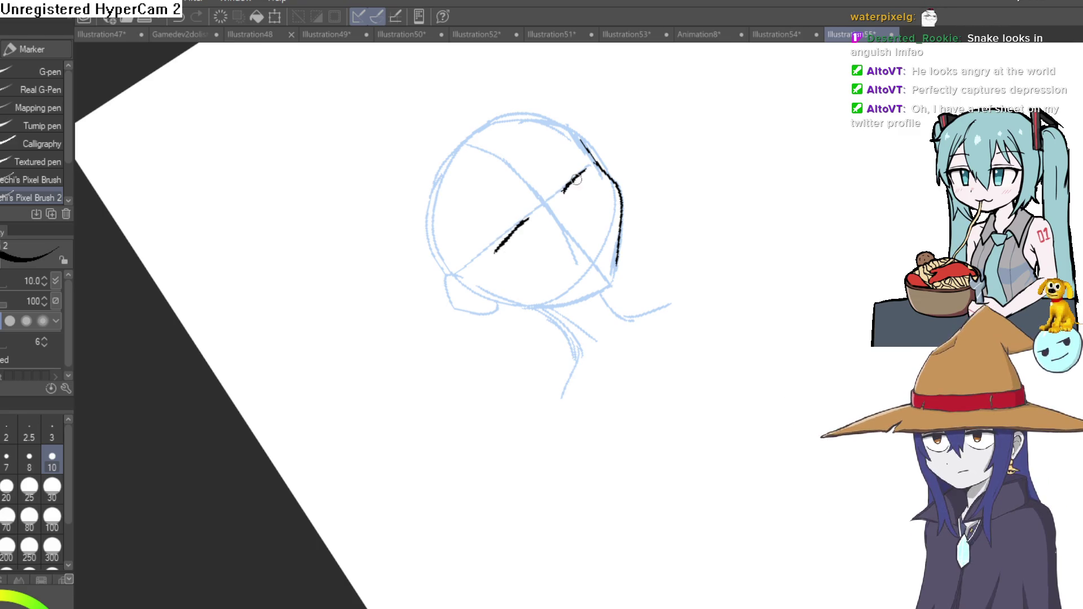
{"action": "scroll", "coordinate": [585, 171], "scroll_direction": "up", "scroll_amount": 3}
{"action": "left_click_drag", "start_coordinate": [593, 178], "coordinate": [755, 230]}
{"action": "left_click_drag", "start_coordinate": [735, 187], "coordinate": [697, 200]}
{"action": "left_click_drag", "start_coordinate": [700, 239], "coordinate": [709, 191]}
- Ink the left eyelid, the under-eye line and a nose dash, undoing a jaw attempt
{"action": "mouse_move", "coordinate": [498, 240]}
{"action": "left_mouse_down"}
{"action": "mouse_move", "coordinate": [450, 248]}
{"action": "mouse_move", "coordinate": [504, 280]}
{"action": "left_mouse_up"}
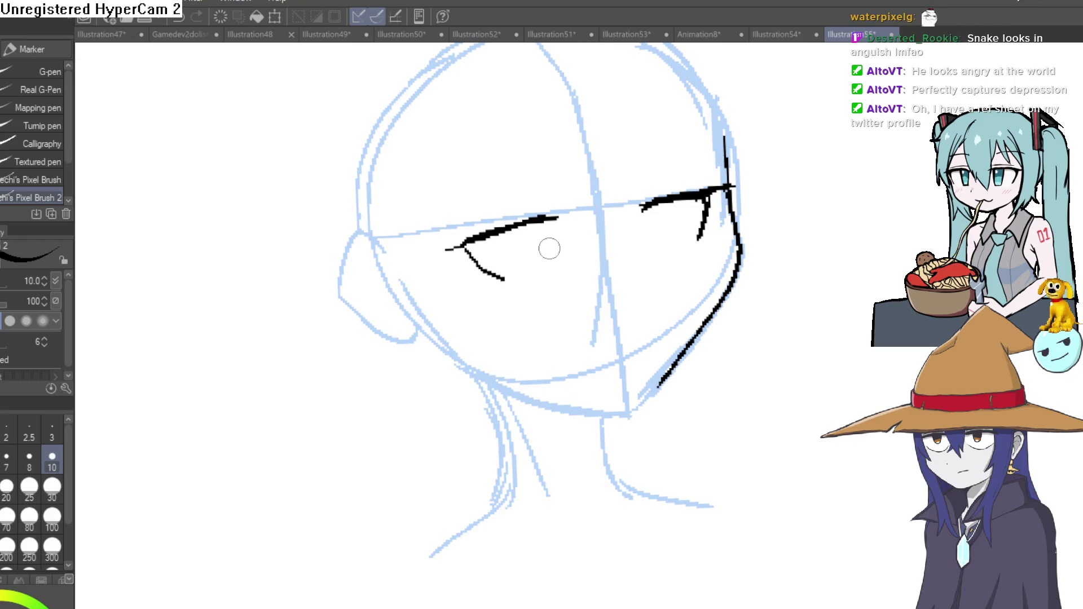
{"action": "left_click_drag", "start_coordinate": [465, 247], "coordinate": [505, 279]}
{"action": "mouse_move", "coordinate": [796, 246]}
{"action": "left_mouse_down"}
{"action": "mouse_move", "coordinate": [708, 254]}
{"action": "mouse_move", "coordinate": [687, 206]}
{"action": "mouse_move", "coordinate": [606, 266]}
{"action": "left_mouse_up"}
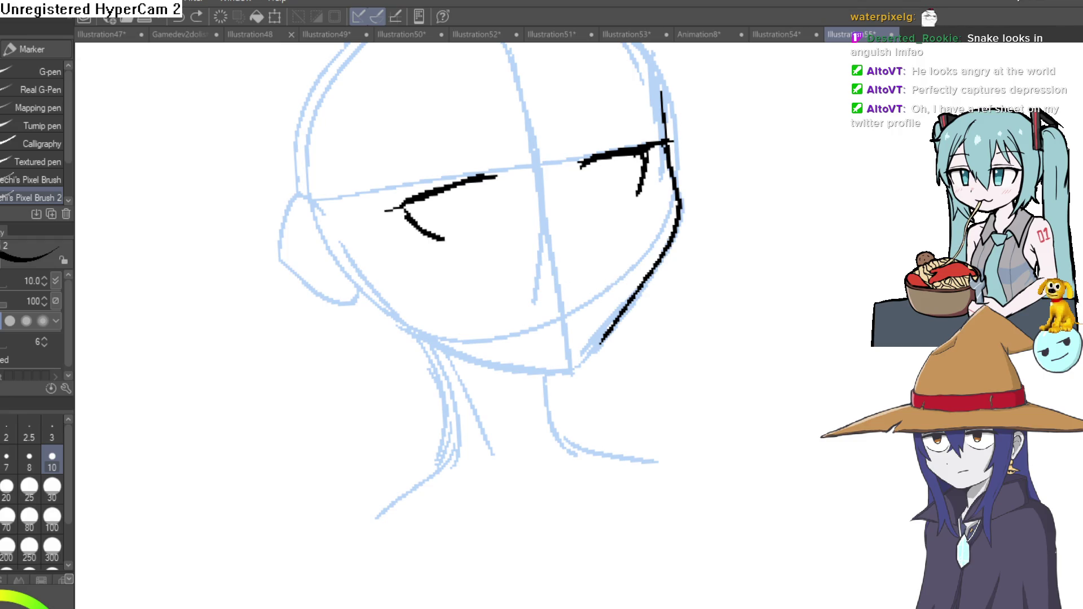
{"action": "left_click_drag", "start_coordinate": [603, 235], "coordinate": [465, 264]}
{"action": "left_click_drag", "start_coordinate": [424, 323], "coordinate": [408, 373]}
{"action": "mouse_move", "coordinate": [438, 305]}
{"action": "left_mouse_down"}
{"action": "mouse_move", "coordinate": [465, 255]}
{"action": "mouse_move", "coordinate": [588, 314]}
{"action": "mouse_move", "coordinate": [638, 237]}
{"action": "mouse_move", "coordinate": [443, 291]}
{"action": "mouse_move", "coordinate": [716, 237]}
{"action": "mouse_move", "coordinate": [642, 144]}
{"action": "mouse_move", "coordinate": [666, 138]}
{"action": "mouse_move", "coordinate": [650, 125]}
{"action": "left_mouse_up"}
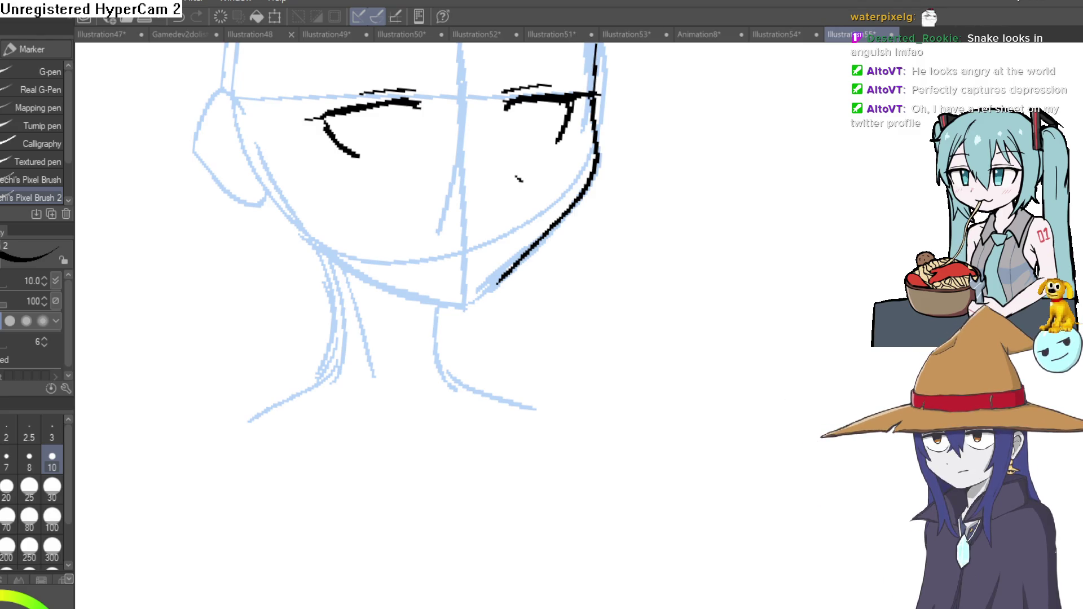
{"action": "left_click_drag", "start_coordinate": [596, 300], "coordinate": [720, 199]}
{"action": "key", "text": "ctrl+z"}
- Draw the spray can's bottom and both sides, undoing a misplaced top edge
{"action": "left_click_drag", "start_coordinate": [658, 298], "coordinate": [713, 221]}
{"action": "key", "text": "ctrl+z"}
{"action": "scroll", "coordinate": [692, 423], "scroll_direction": "down", "scroll_amount": 2}
{"action": "scroll", "coordinate": [678, 368], "scroll_direction": "down", "scroll_amount": 1}
{"action": "mouse_move", "coordinate": [678, 368]}
{"action": "left_mouse_down"}
{"action": "mouse_move", "coordinate": [654, 333]}
{"action": "mouse_move", "coordinate": [585, 310]}
{"action": "mouse_move", "coordinate": [607, 310]}
{"action": "mouse_move", "coordinate": [614, 289]}
{"action": "left_mouse_up"}
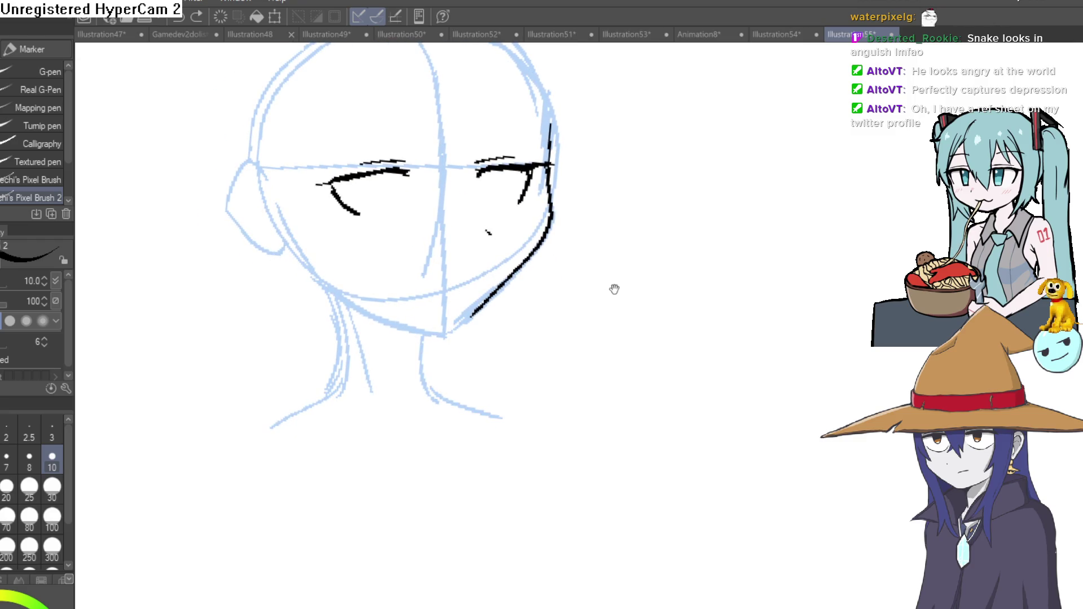
{"action": "mouse_move", "coordinate": [678, 268]}
{"action": "left_mouse_down"}
{"action": "mouse_move", "coordinate": [661, 421]}
{"action": "mouse_move", "coordinate": [749, 440]}
{"action": "mouse_move", "coordinate": [773, 234]}
{"action": "left_mouse_up"}
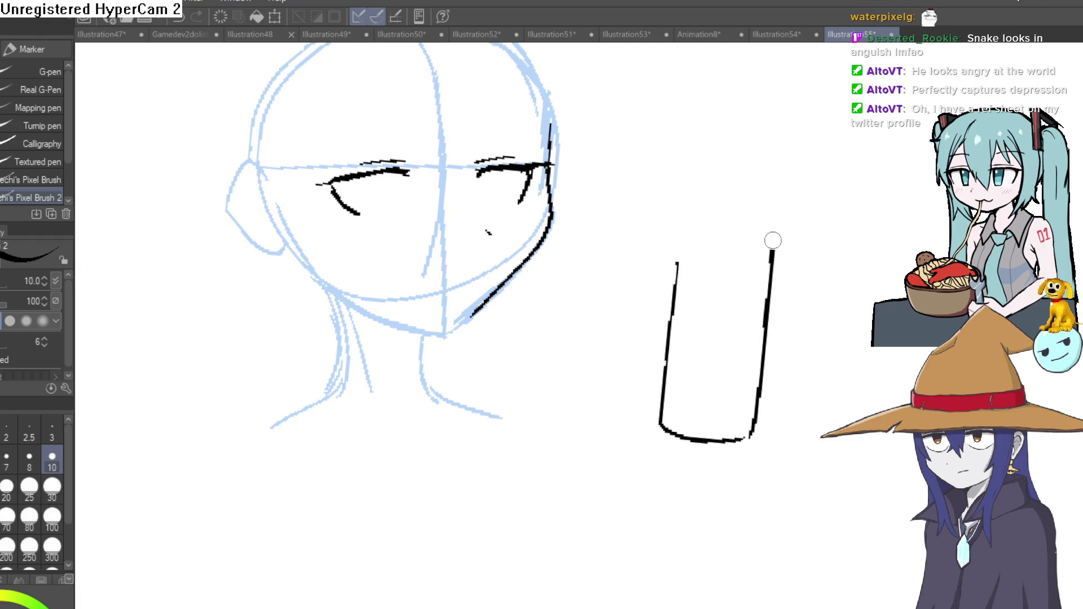
{"action": "mouse_move", "coordinate": [676, 266]}
{"action": "left_mouse_down"}
{"action": "mouse_move", "coordinate": [687, 218]}
{"action": "mouse_move", "coordinate": [776, 218]}
{"action": "left_mouse_up"}
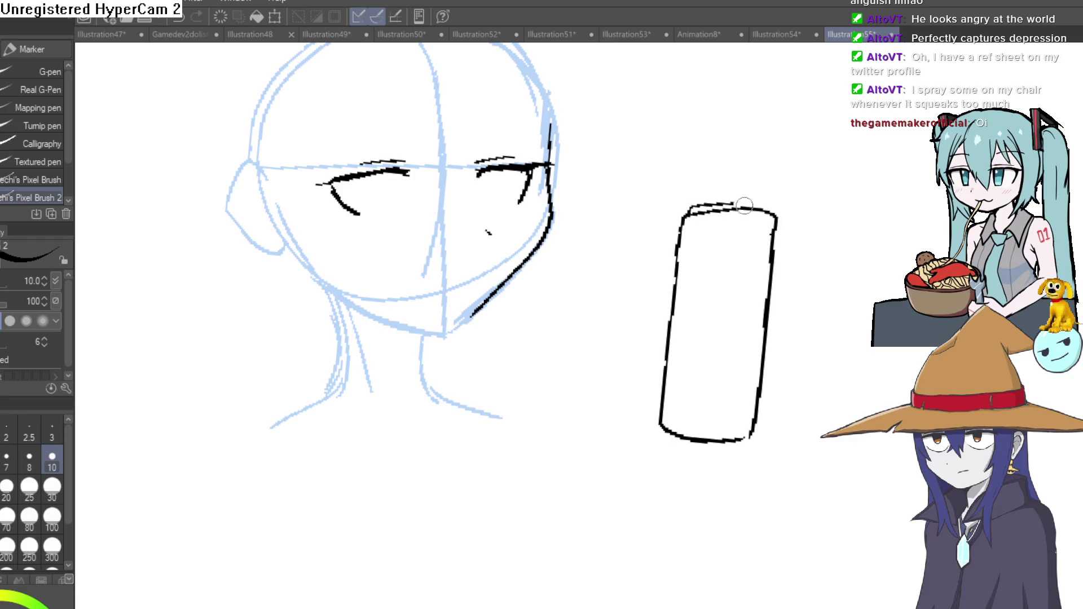
{"action": "key", "text": "ctrl+z"}
{"action": "left_click_drag", "start_coordinate": [684, 216], "coordinate": [771, 214]}
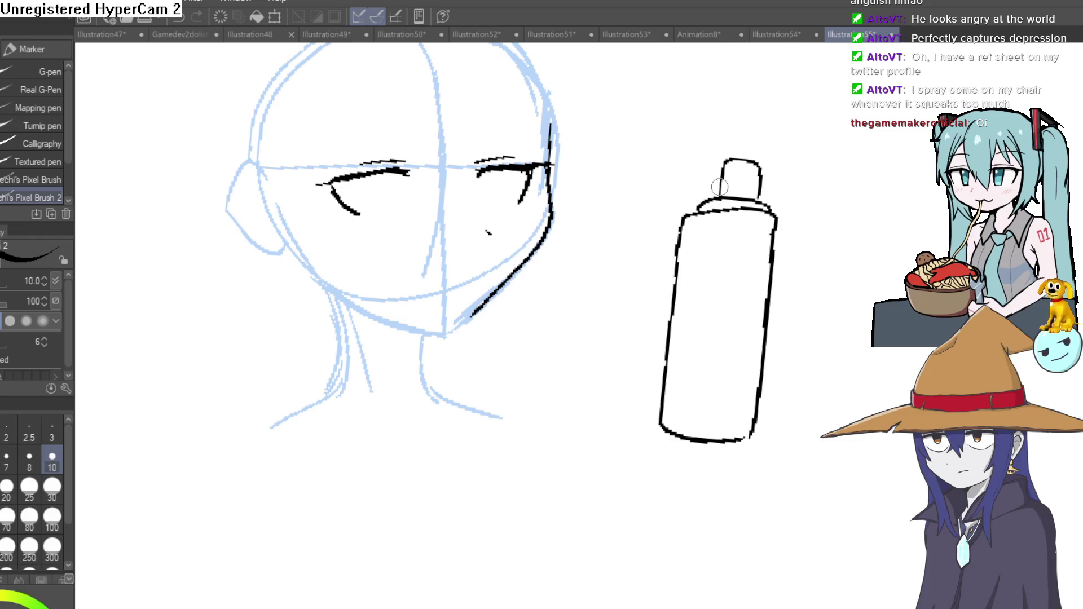
- Sketch straw lines from the can toward the face and undo them
{"action": "left_click_drag", "start_coordinate": [719, 186], "coordinate": [546, 237]}
{"action": "key", "text": "ctrl+z"}
{"action": "mouse_move", "coordinate": [768, 169]}
{"action": "left_mouse_down"}
{"action": "mouse_move", "coordinate": [680, 124]}
{"action": "mouse_move", "coordinate": [481, 296]}
{"action": "left_mouse_up"}
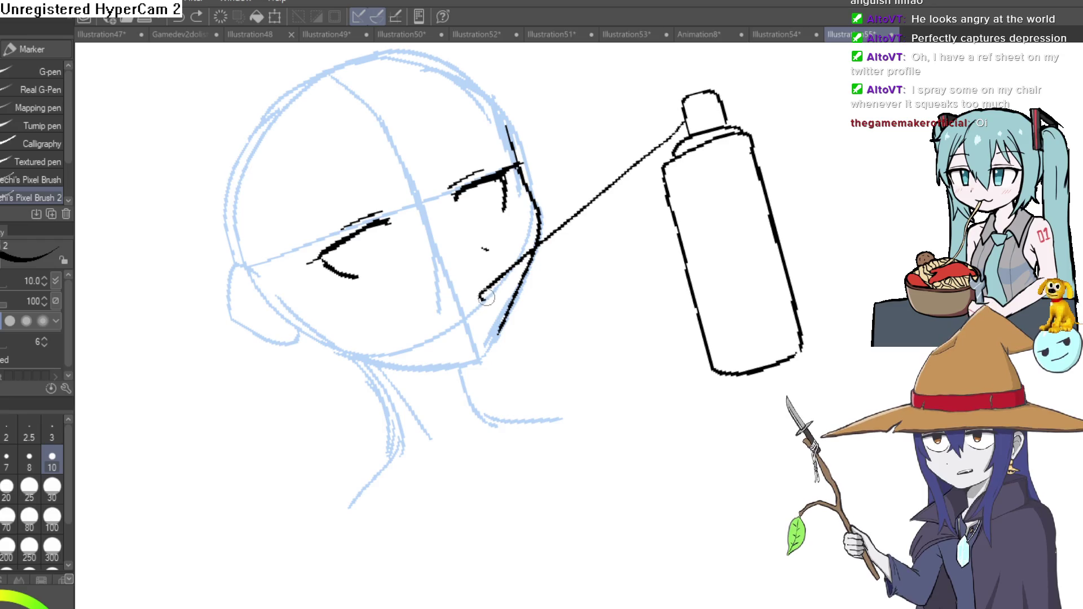
{"action": "mouse_move", "coordinate": [565, 227]}
{"action": "left_mouse_down"}
{"action": "mouse_move", "coordinate": [683, 127]}
{"action": "mouse_move", "coordinate": [803, 196]}
{"action": "left_mouse_up"}
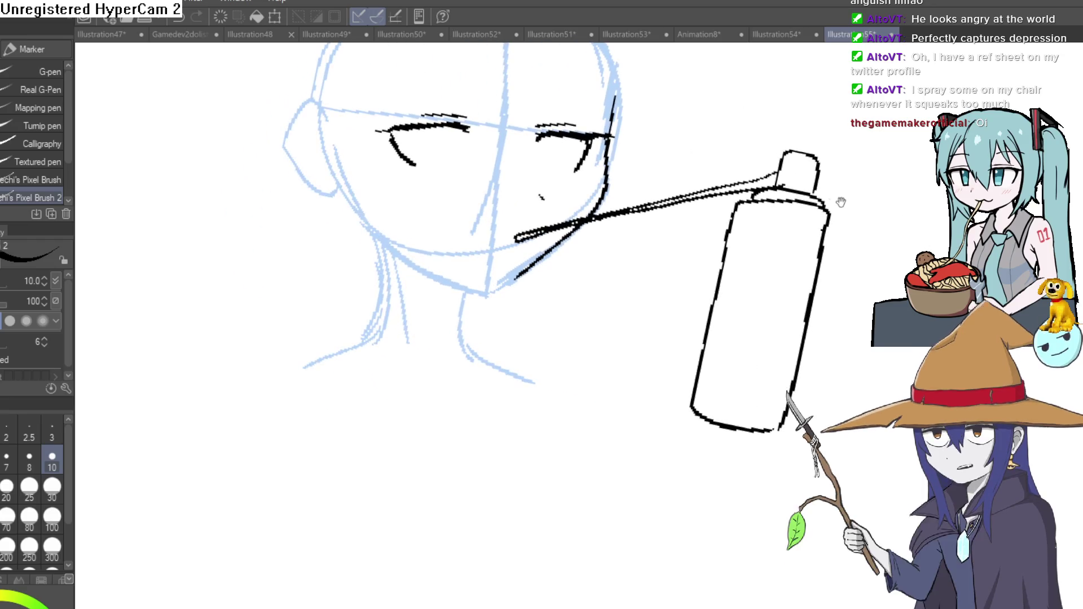
{"action": "left_click_drag", "start_coordinate": [635, 241], "coordinate": [654, 285]}
{"action": "key", "text": "ctrl+z"}
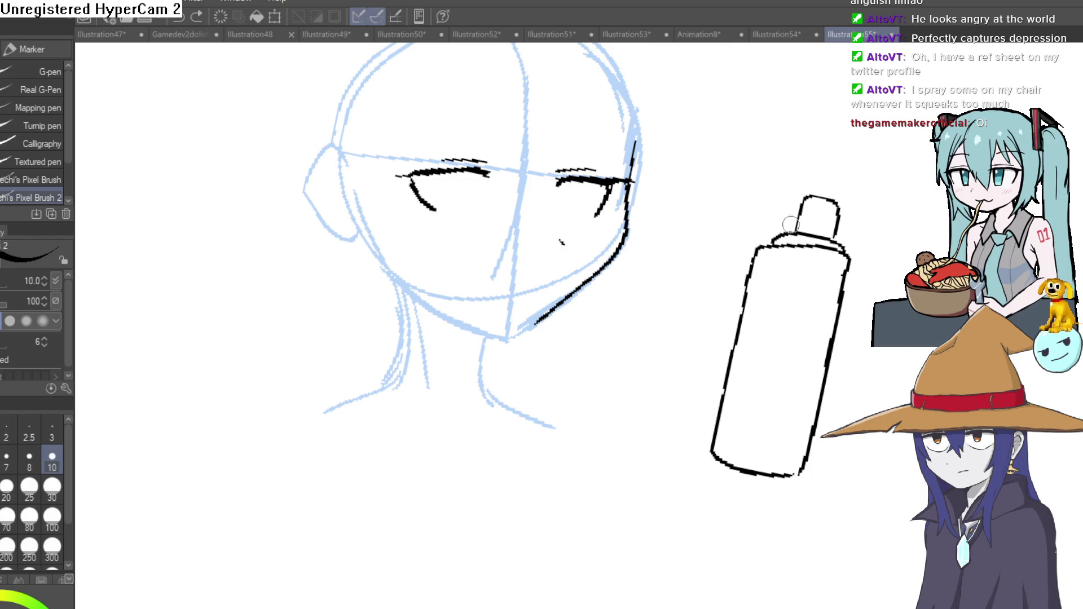
{"action": "key", "text": "m"}
- Lasso the spray can and move it down-left toward the face, then deselect
{"action": "left_click_drag", "start_coordinate": [813, 155], "coordinate": [703, 356]}
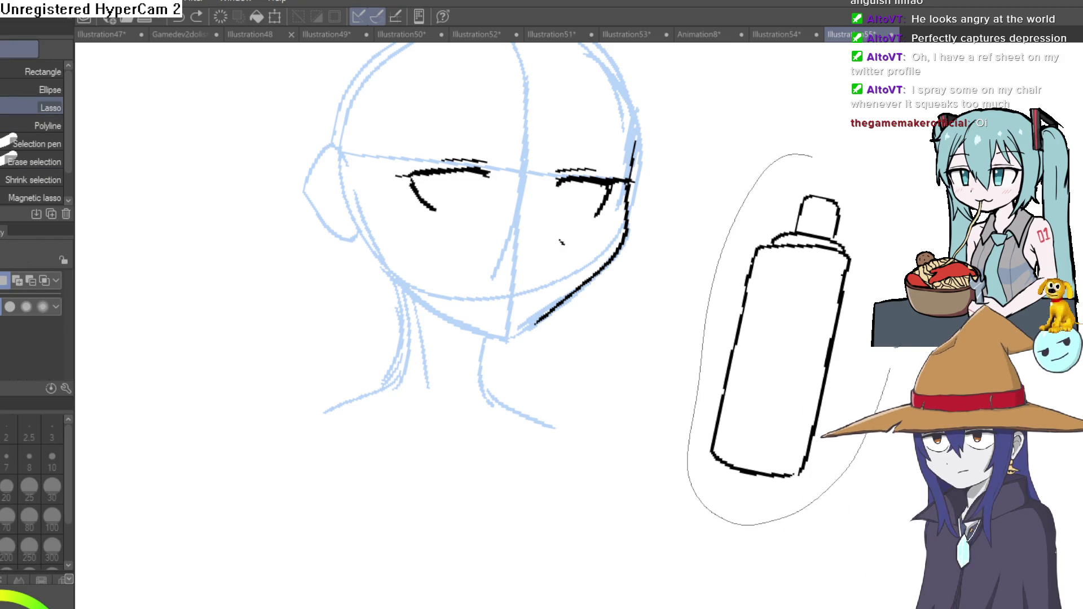
{"action": "left_click_drag", "start_coordinate": [894, 363], "coordinate": [813, 156]}
{"action": "key", "text": "ctrl+t"}
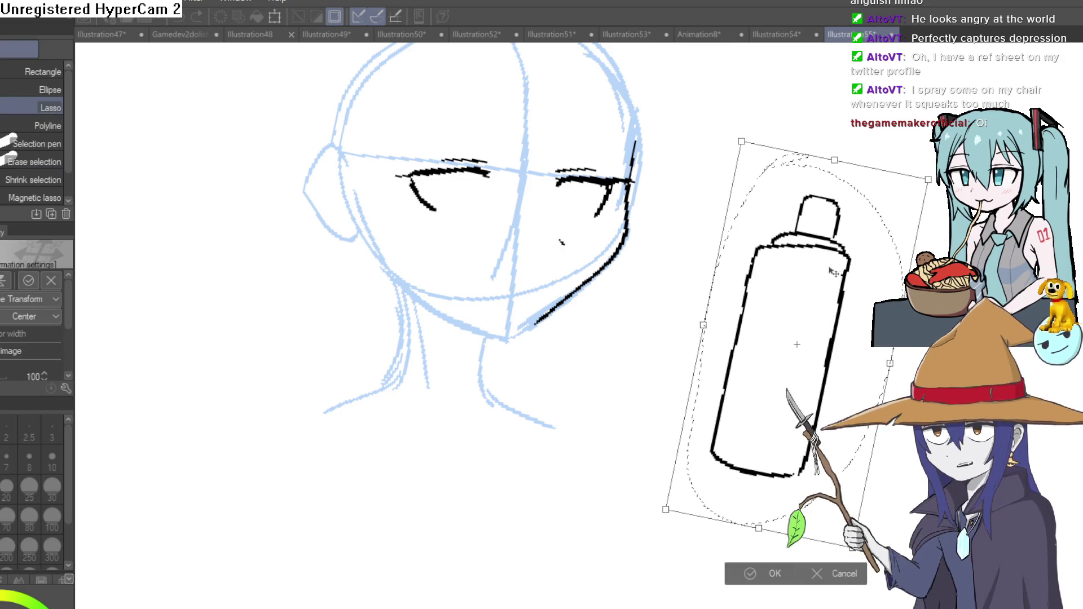
{"action": "left_click_drag", "start_coordinate": [834, 276], "coordinate": [768, 308]}
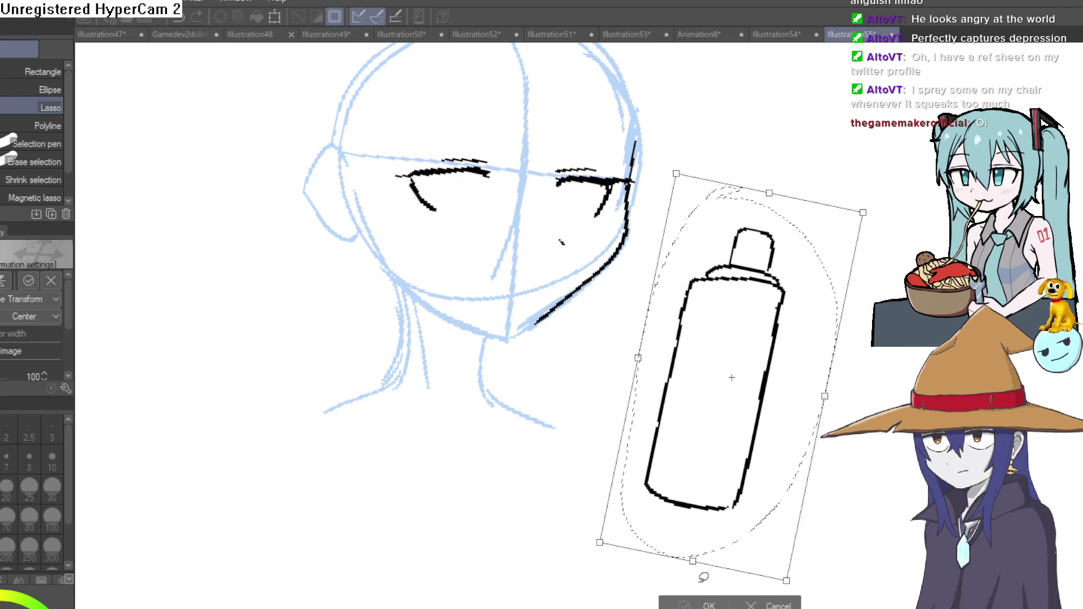
{"action": "left_click", "coordinate": [706, 605]}
{"action": "key", "text": "p"}
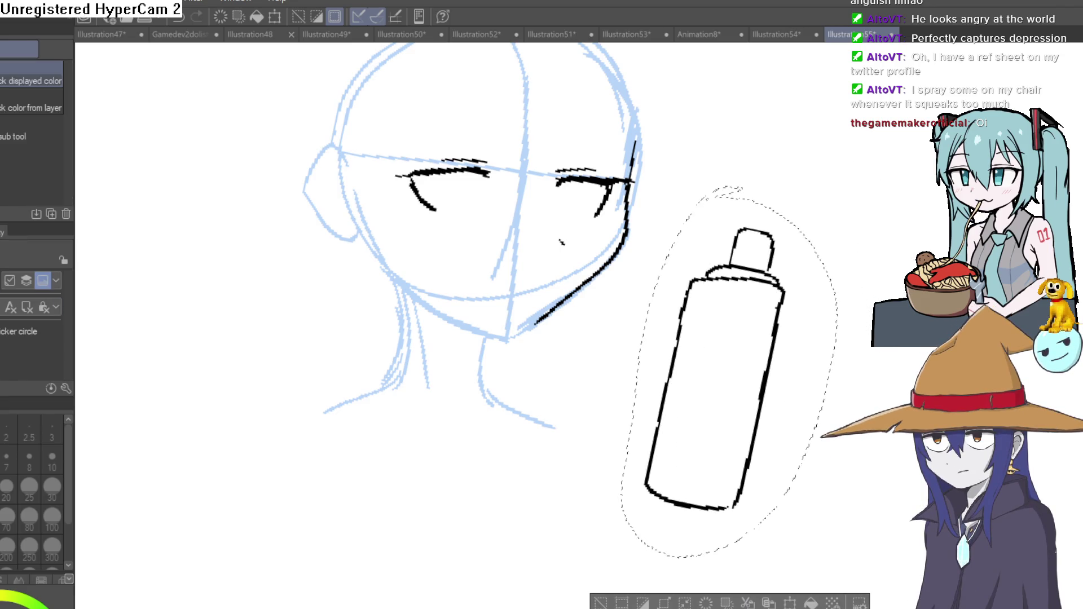
{"action": "left_click", "coordinate": [619, 603]}
{"action": "left_click_drag", "start_coordinate": [810, 273], "coordinate": [581, 244]}
{"action": "scroll", "coordinate": [605, 250], "scroll_direction": "up", "scroll_amount": 3}
{"action": "scroll", "coordinate": [808, 242], "scroll_direction": "up", "scroll_amount": 3}
{"action": "scroll", "coordinate": [809, 241], "scroll_direction": "down", "scroll_amount": 2}
{"action": "scroll", "coordinate": [790, 249], "scroll_direction": "down", "scroll_amount": 2}
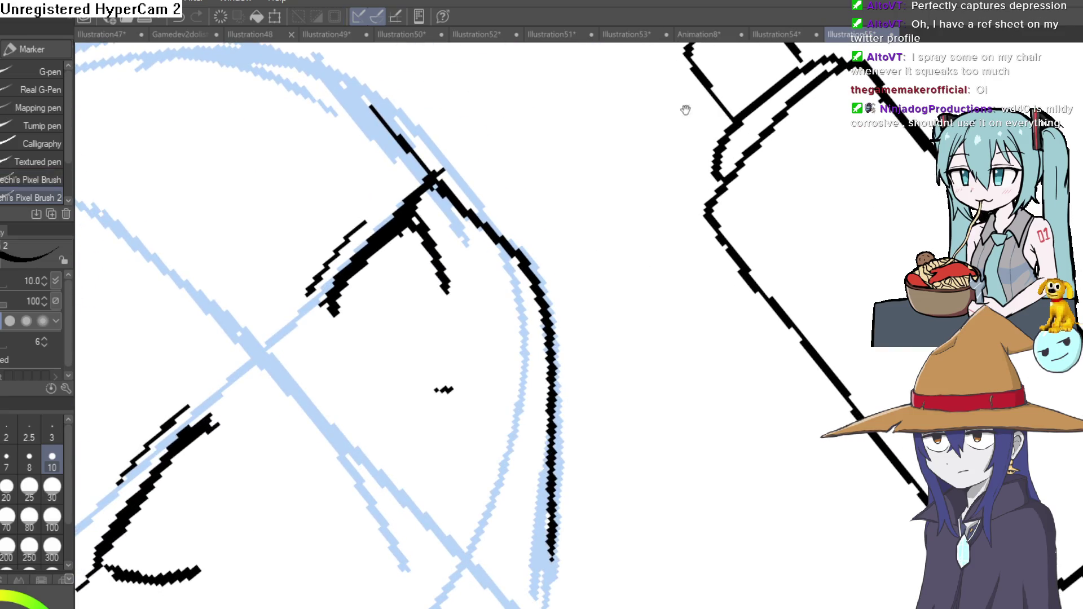
{"action": "scroll", "coordinate": [704, 147], "scroll_direction": "down", "scroll_amount": 2}
{"action": "scroll", "coordinate": [737, 177], "scroll_direction": "down", "scroll_amount": 2}
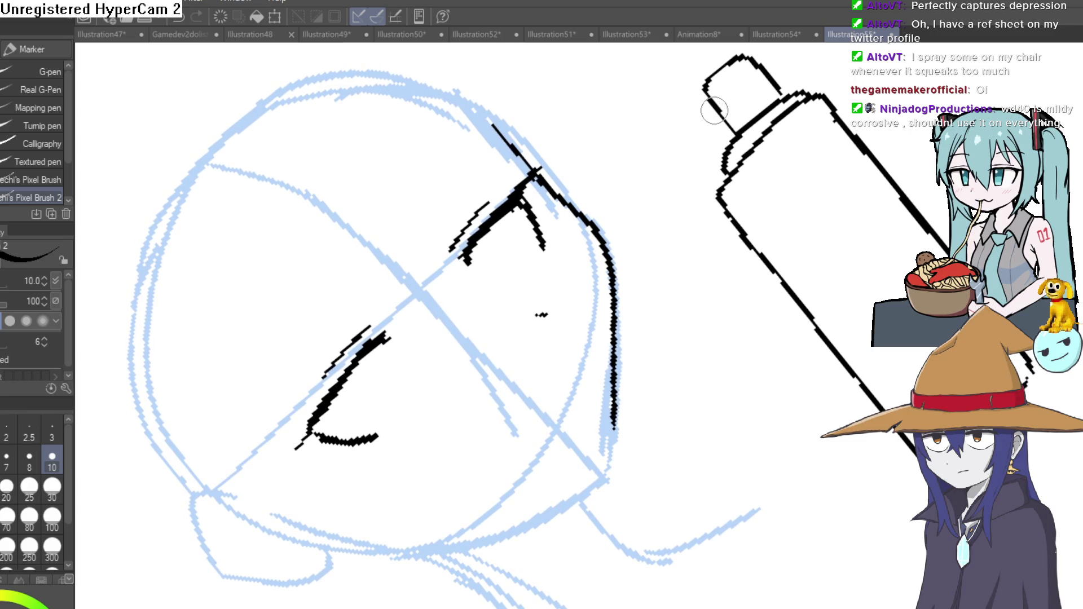
- Ink the straw from the can's cap down to its end at the mouth
{"action": "left_click_drag", "start_coordinate": [713, 110], "coordinate": [642, 234]}
{"action": "left_click_drag", "start_coordinate": [563, 366], "coordinate": [556, 381]}
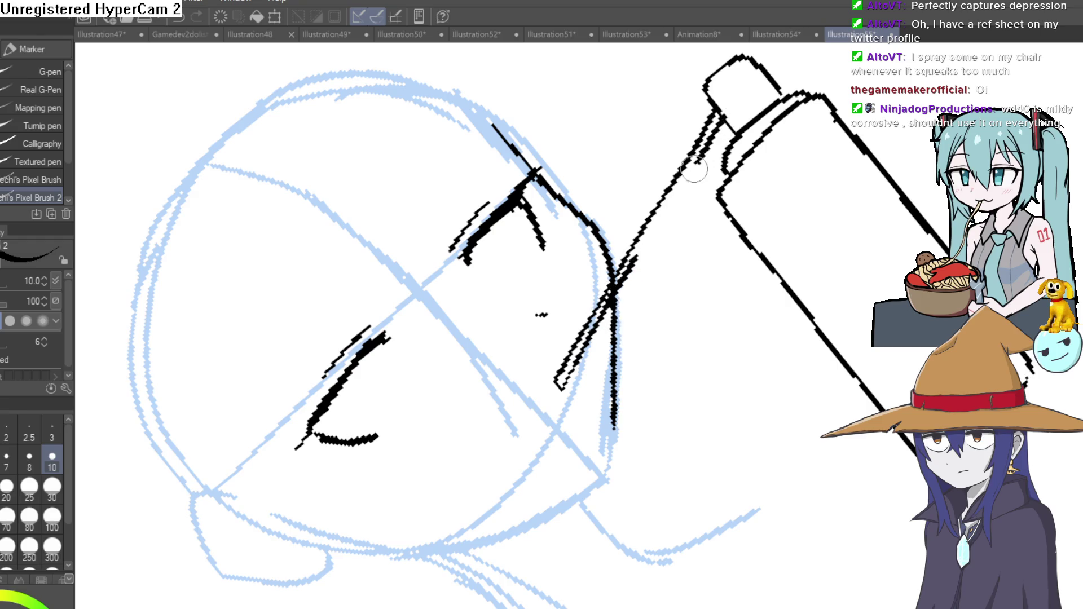
{"action": "key", "text": "ctrl+0"}
{"action": "left_click_drag", "start_coordinate": [553, 318], "coordinate": [557, 303]}
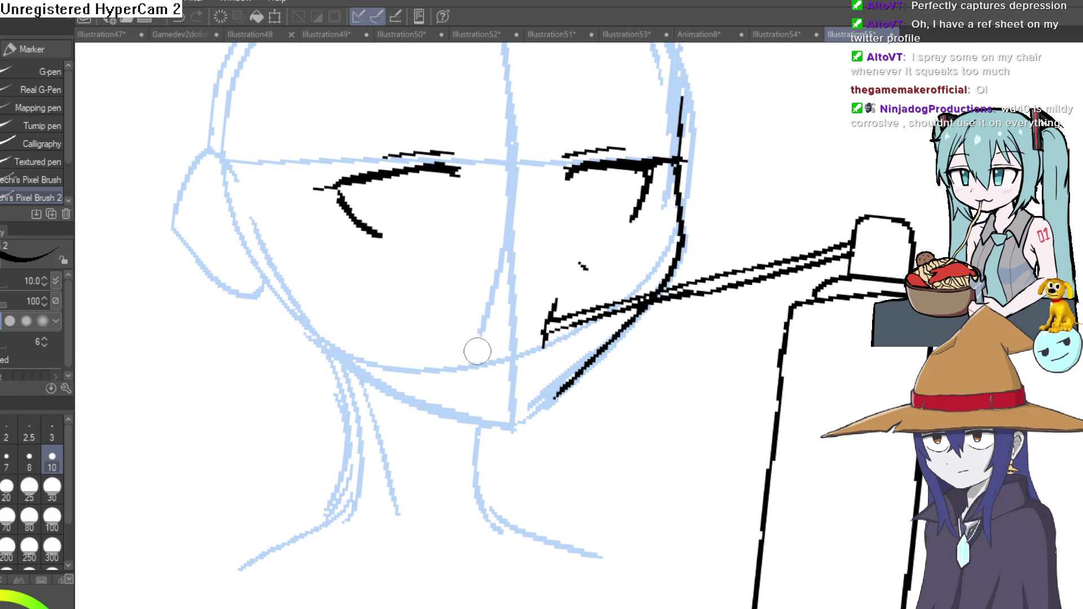
{"action": "mouse_move", "coordinate": [695, 191]}
{"action": "left_mouse_down"}
{"action": "mouse_move", "coordinate": [761, 143]}
{"action": "mouse_move", "coordinate": [716, 207]}
{"action": "mouse_move", "coordinate": [655, 151]}
{"action": "left_mouse_up"}
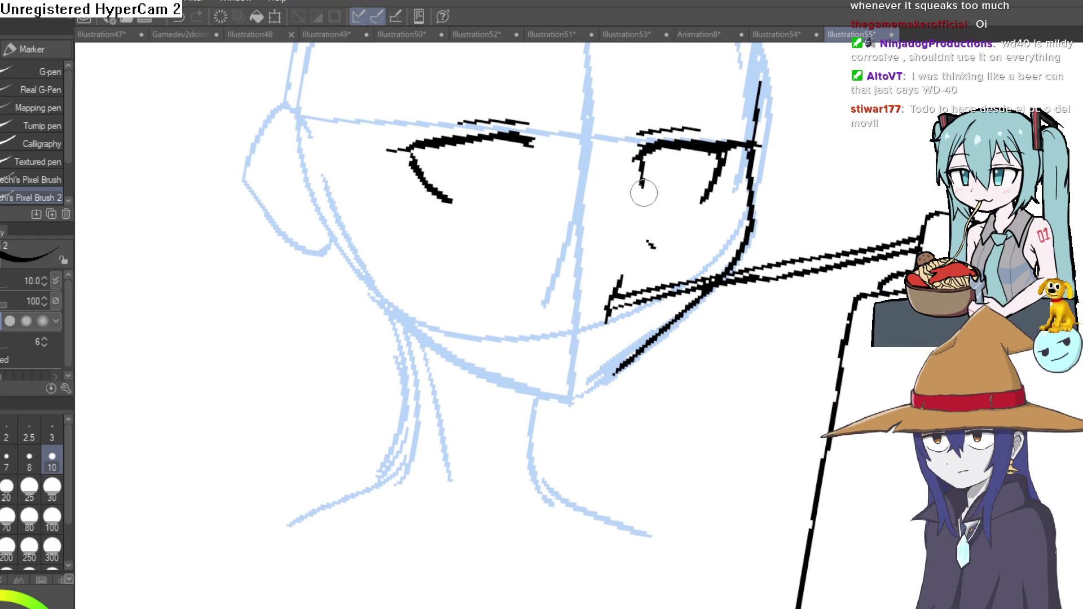
- Try a right eye outline under the lid, undo it, and zoom out over head and can
{"action": "mouse_move", "coordinate": [641, 156]}
{"action": "left_mouse_down"}
{"action": "mouse_move", "coordinate": [703, 166]}
{"action": "mouse_move", "coordinate": [674, 147]}
{"action": "mouse_move", "coordinate": [677, 165]}
{"action": "mouse_move", "coordinate": [686, 163]}
{"action": "left_mouse_up"}
{"action": "key", "text": "ctrl+z"}
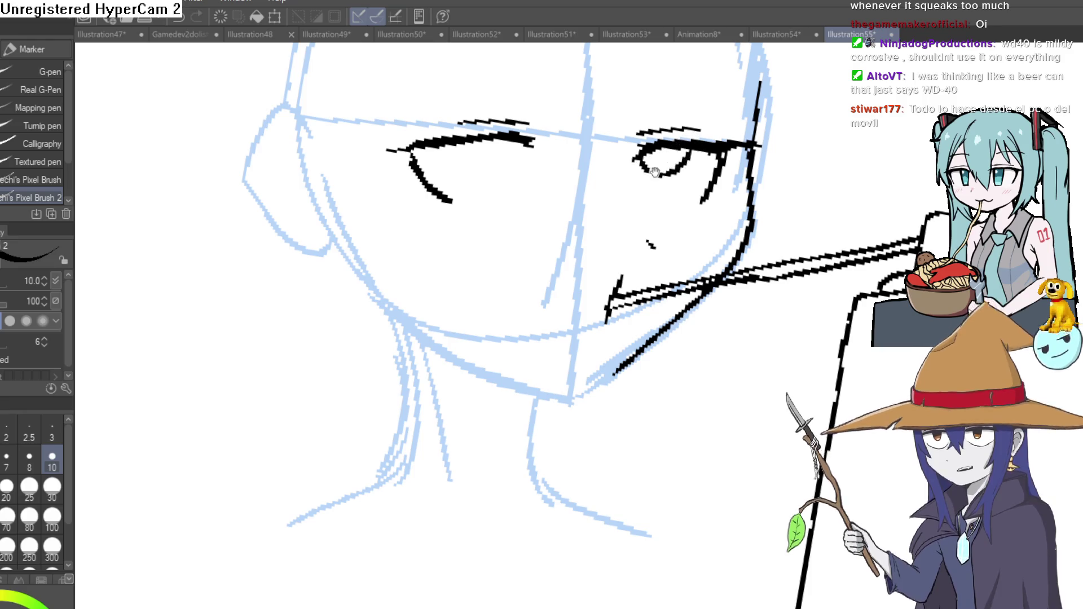
{"action": "left_click_drag", "start_coordinate": [576, 168], "coordinate": [600, 140]}
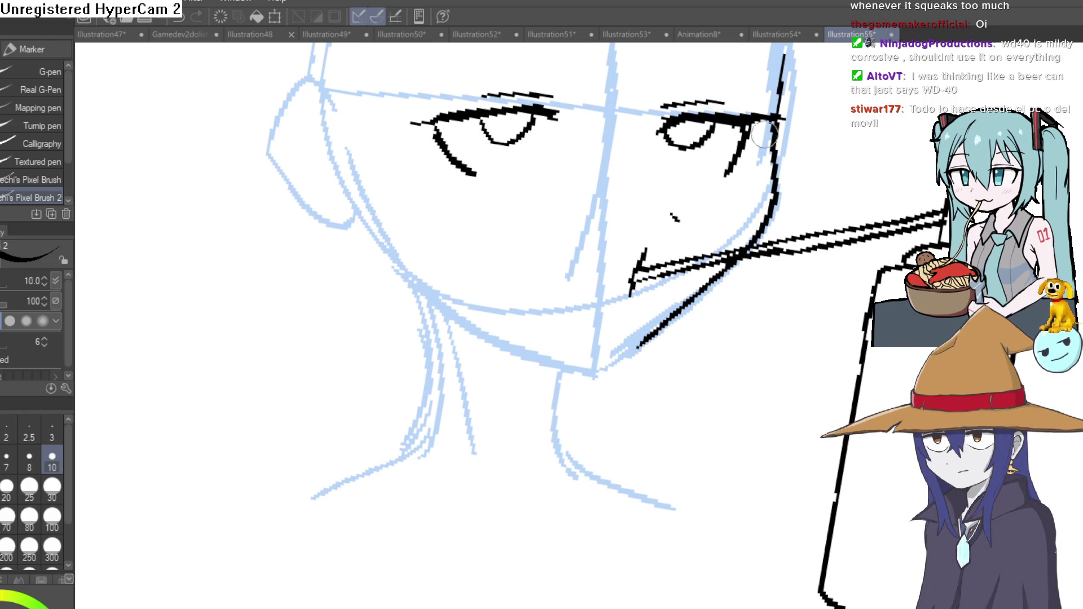
{"action": "left_click_drag", "start_coordinate": [754, 165], "coordinate": [747, 149]}
{"action": "key", "text": "ctrl+minus"}
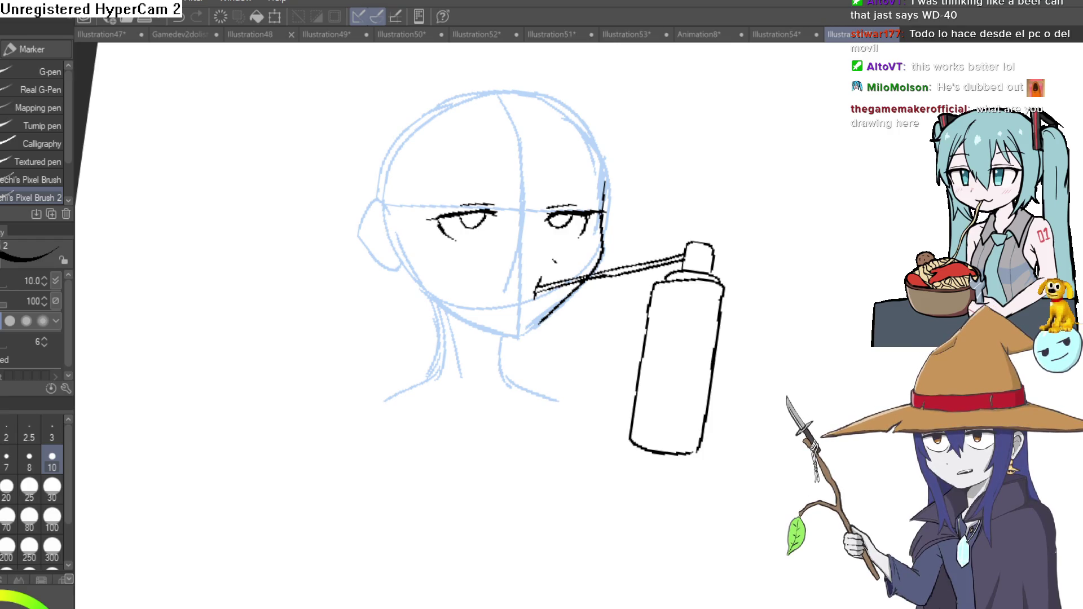
- Undo a stray V-shaped stroke near the can and recentre on the face
{"action": "left_click_drag", "start_coordinate": [818, 186], "coordinate": [835, 222]}
{"action": "key", "text": "ctrl+z"}
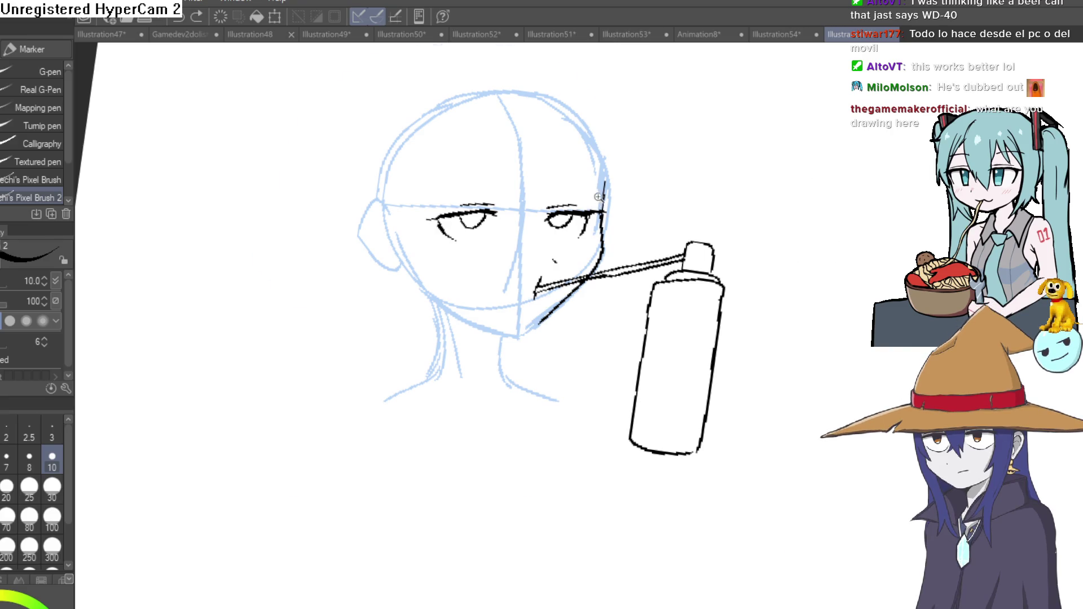
{"action": "scroll", "coordinate": [594, 197], "scroll_direction": "up", "scroll_amount": 3}
{"action": "scroll", "coordinate": [668, 138], "scroll_direction": "up", "scroll_amount": 1}
{"action": "scroll", "coordinate": [718, 249], "scroll_direction": "down", "scroll_amount": 2}
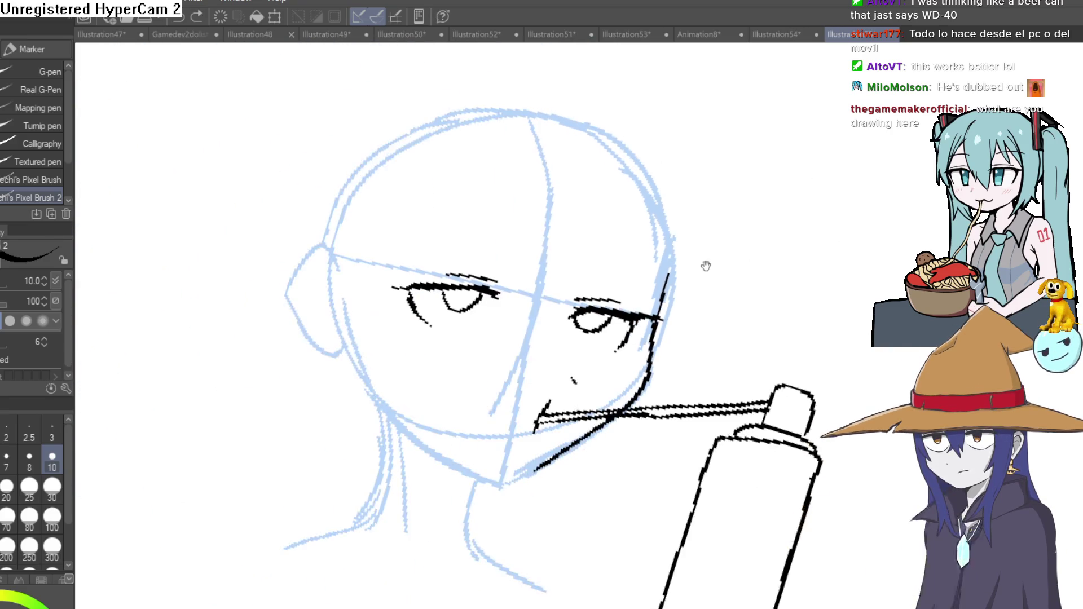
{"action": "left_click_drag", "start_coordinate": [708, 265], "coordinate": [633, 268]}
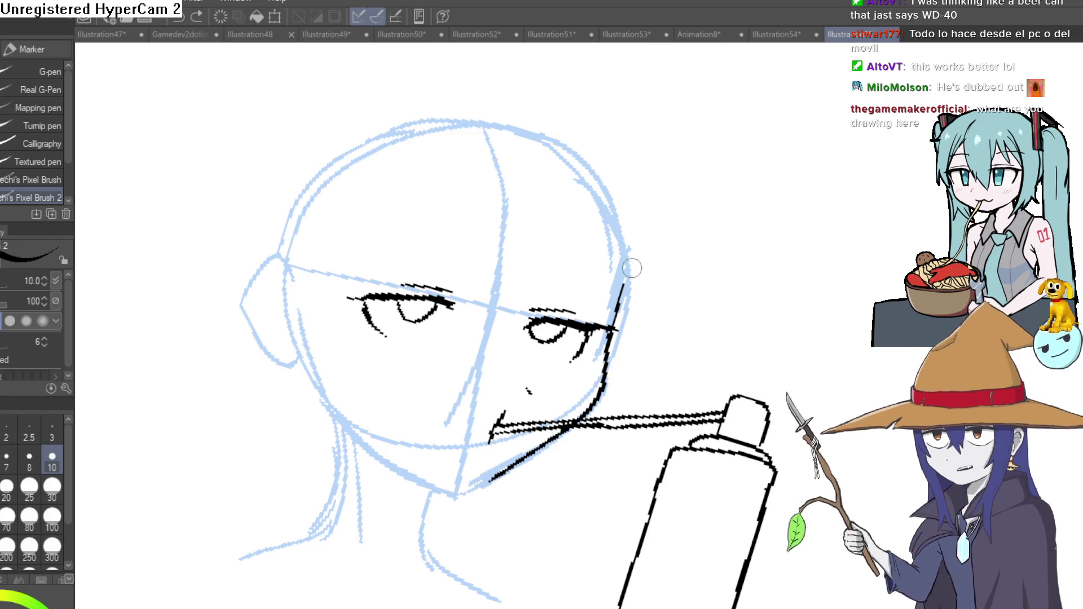
{"action": "scroll", "coordinate": [813, 269], "scroll_direction": "down", "scroll_amount": 1}
{"action": "scroll", "coordinate": [771, 249], "scroll_direction": "down", "scroll_amount": 1}
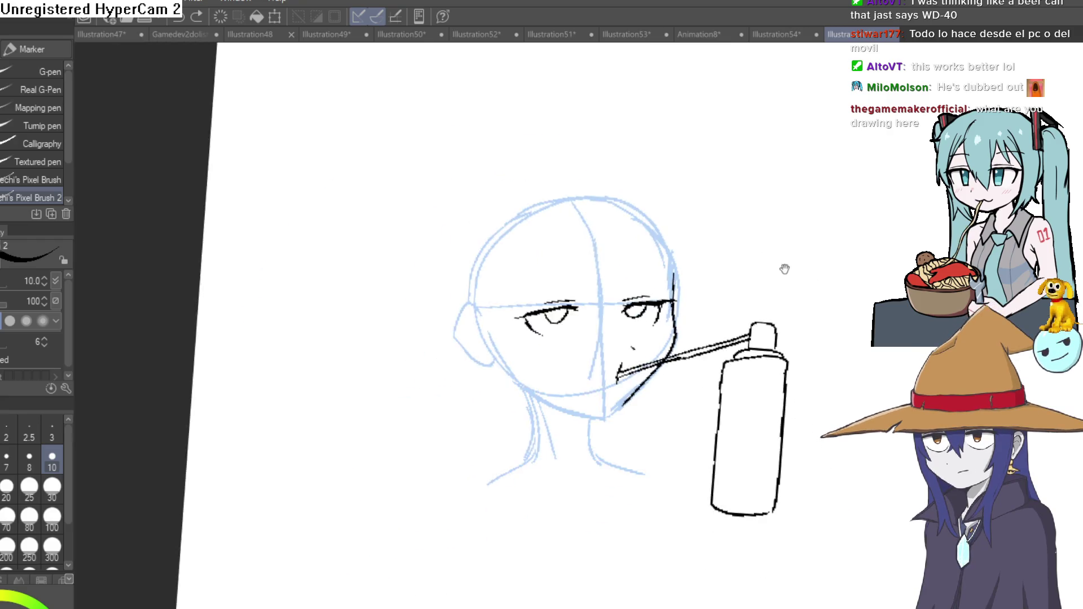
{"action": "scroll", "coordinate": [784, 266], "scroll_direction": "down", "scroll_amount": 1}
{"action": "scroll", "coordinate": [759, 234], "scroll_direction": "down", "scroll_amount": 1}
{"action": "left_click_drag", "start_coordinate": [760, 218], "coordinate": [756, 193]}
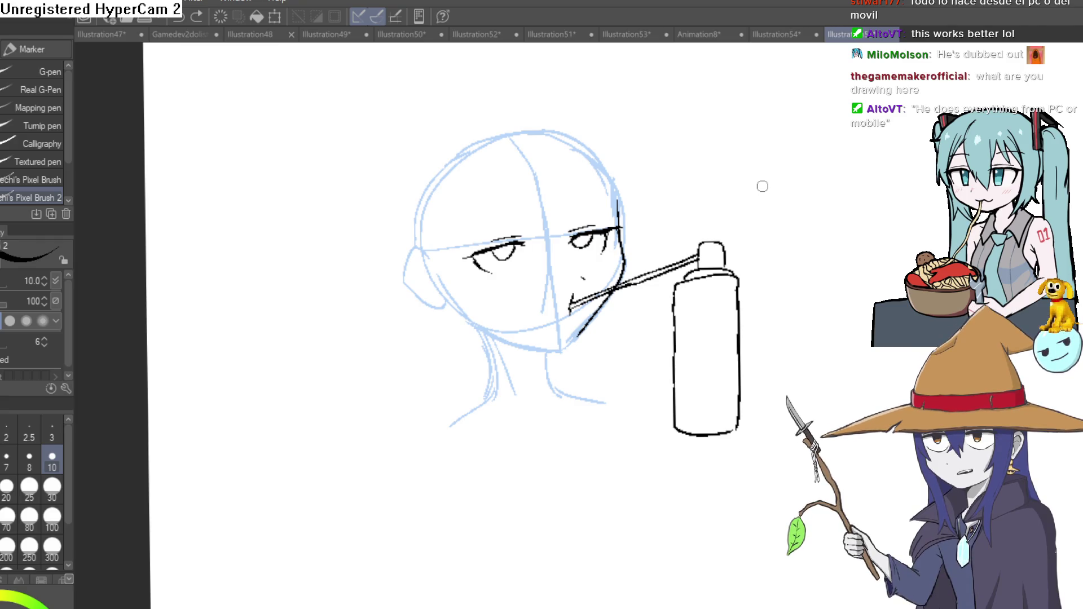
{"action": "scroll", "coordinate": [762, 186], "scroll_direction": "down", "scroll_amount": 2}
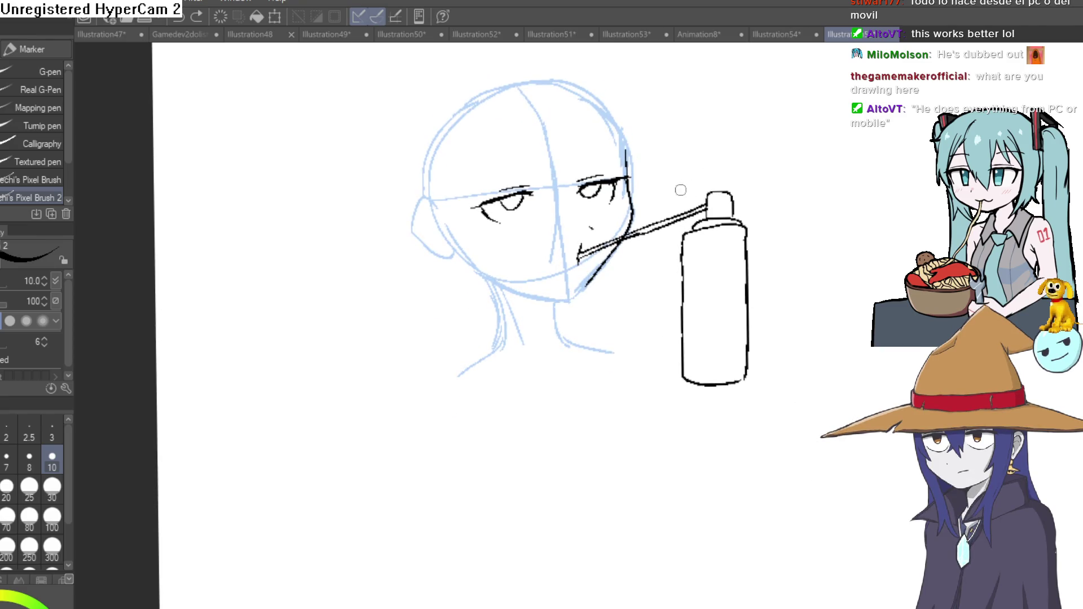
{"action": "scroll", "coordinate": [641, 265], "scroll_direction": "up", "scroll_amount": 2}
{"action": "scroll", "coordinate": [655, 257], "scroll_direction": "up", "scroll_amount": 1}
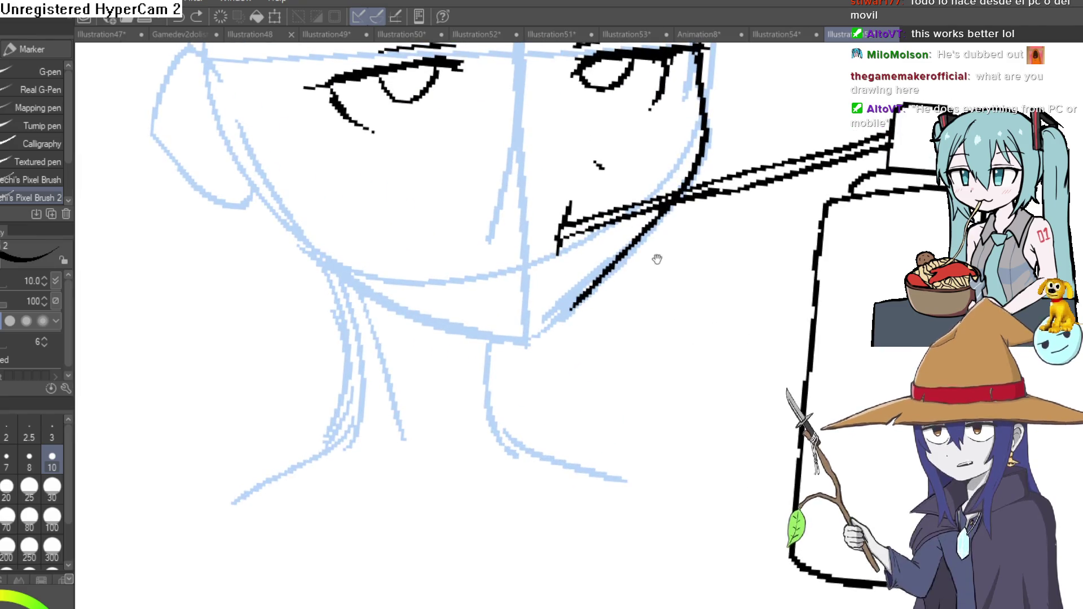
{"action": "scroll", "coordinate": [655, 257], "scroll_direction": "up", "scroll_amount": 1}
- Turn the canvas sideways and ink the left jaw line curving down to the chin
{"action": "mouse_move", "coordinate": [749, 205]}
{"action": "left_mouse_down"}
{"action": "mouse_move", "coordinate": [769, 327]}
{"action": "mouse_move", "coordinate": [786, 314]}
{"action": "mouse_move", "coordinate": [669, 288]}
{"action": "left_mouse_up"}
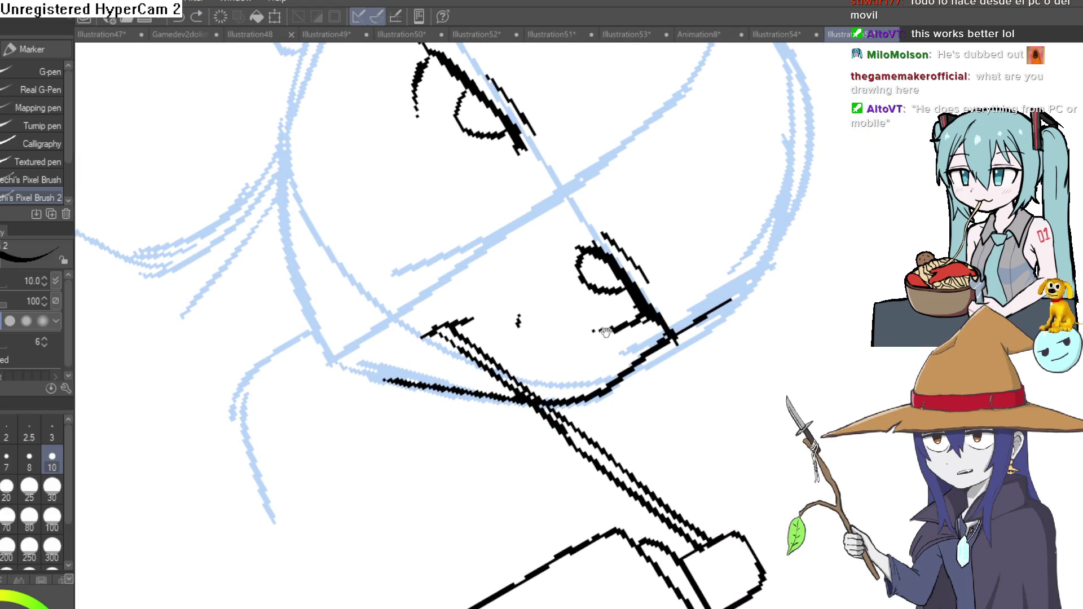
{"action": "scroll", "coordinate": [671, 288], "scroll_direction": "up", "scroll_amount": 2}
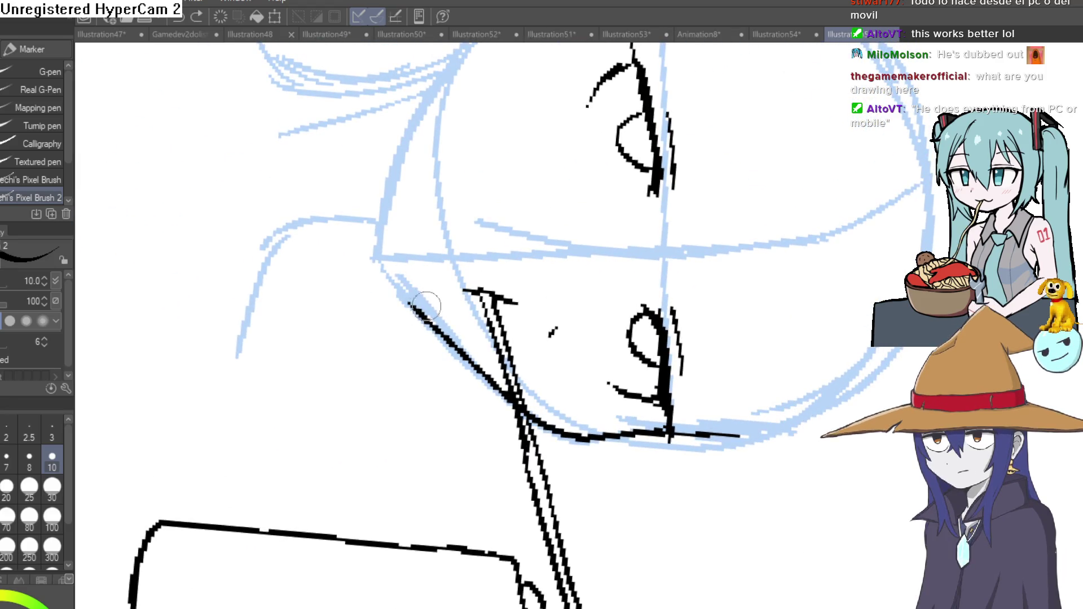
{"action": "left_click_drag", "start_coordinate": [515, 85], "coordinate": [430, 262]}
{"action": "left_click_drag", "start_coordinate": [326, 487], "coordinate": [388, 277]}
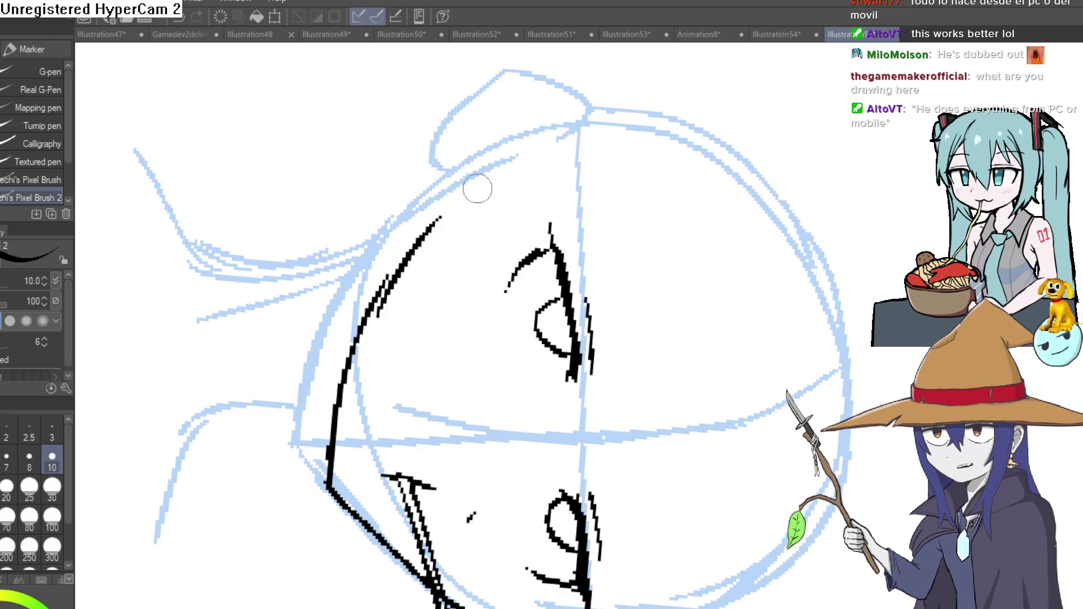
{"action": "mouse_move", "coordinate": [505, 171]}
{"action": "left_mouse_down"}
{"action": "mouse_move", "coordinate": [327, 307]}
{"action": "mouse_move", "coordinate": [520, 174]}
{"action": "mouse_move", "coordinate": [752, 136]}
{"action": "left_mouse_up"}
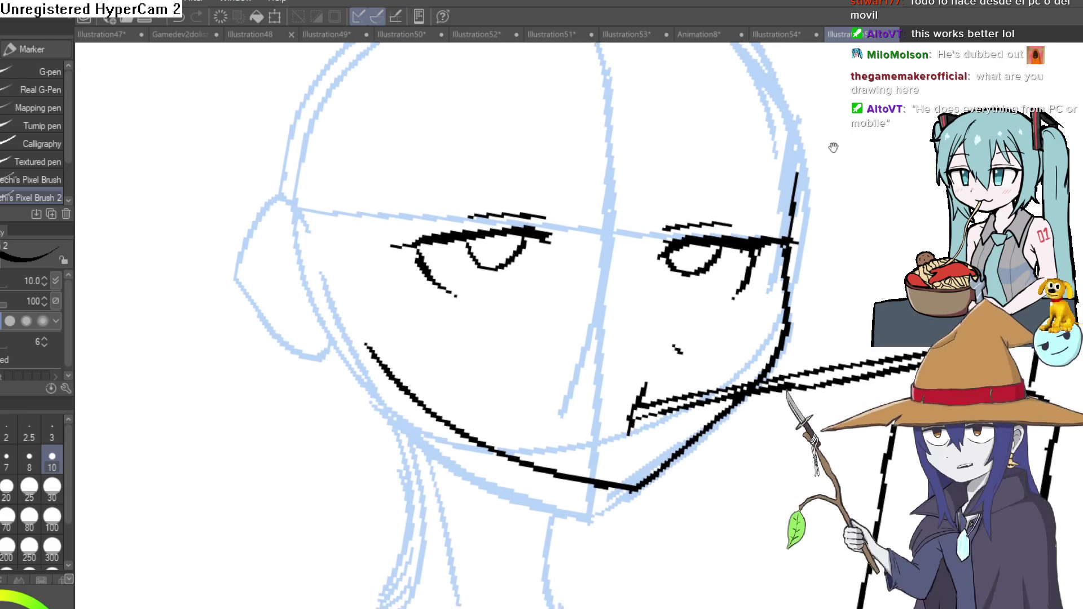
{"action": "scroll", "coordinate": [755, 132], "scroll_direction": "down", "scroll_amount": 2}
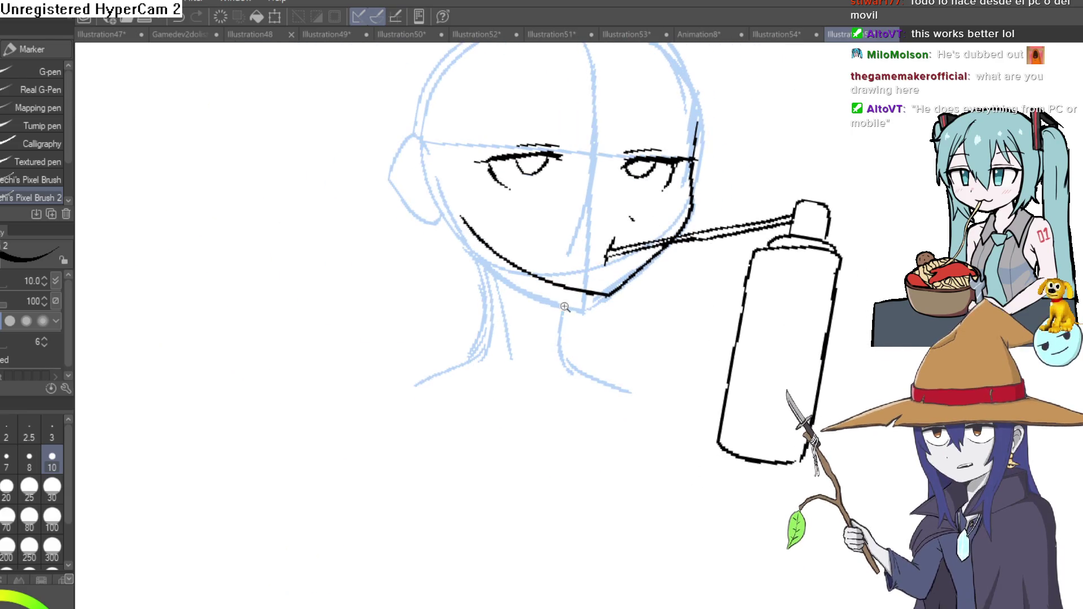
{"action": "scroll", "coordinate": [571, 312], "scroll_direction": "up", "scroll_amount": 2}
- Ink hair strands above the right eye, down over the nose and sweeping up-right
{"action": "mouse_move", "coordinate": [572, 312]}
{"action": "left_mouse_down"}
{"action": "mouse_move", "coordinate": [749, 157]}
{"action": "mouse_move", "coordinate": [757, 174]}
{"action": "mouse_move", "coordinate": [745, 162]}
{"action": "left_mouse_up"}
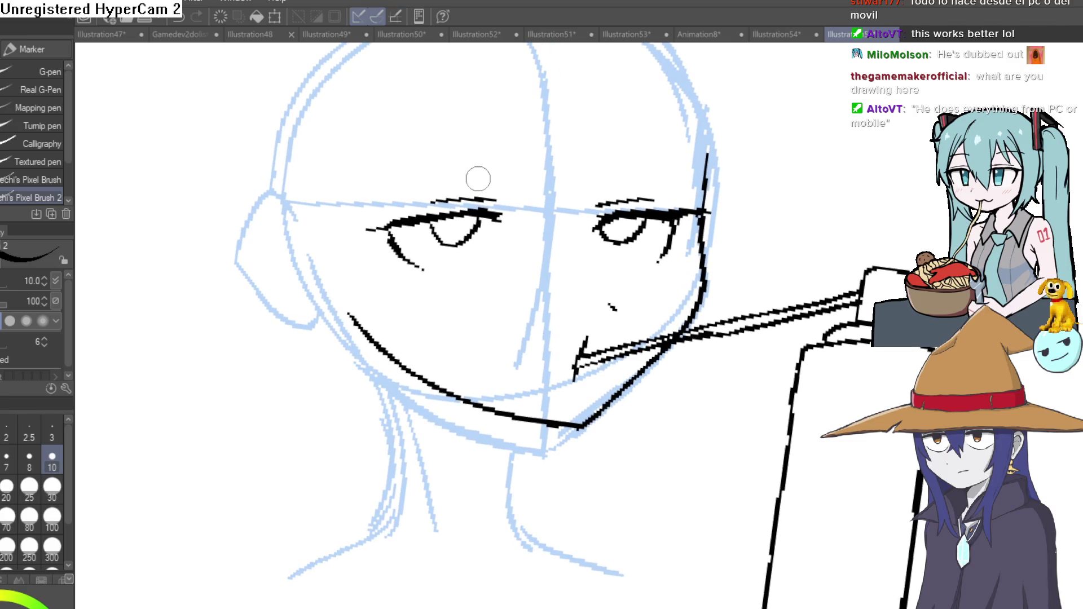
{"action": "left_click_drag", "start_coordinate": [611, 131], "coordinate": [674, 160]}
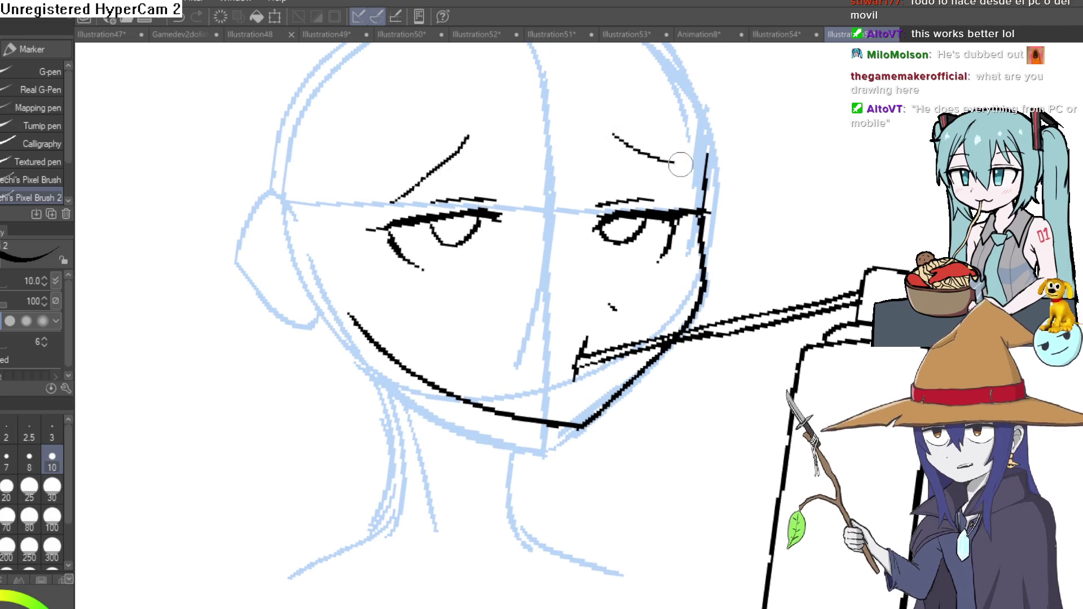
{"action": "mouse_move", "coordinate": [780, 96]}
{"action": "left_mouse_down"}
{"action": "mouse_move", "coordinate": [781, 148]}
{"action": "mouse_move", "coordinate": [725, 200]}
{"action": "left_mouse_up"}
{"action": "mouse_move", "coordinate": [523, 150]}
{"action": "left_mouse_down"}
{"action": "mouse_move", "coordinate": [523, 300]}
{"action": "mouse_move", "coordinate": [562, 379]}
{"action": "mouse_move", "coordinate": [587, 263]}
{"action": "left_mouse_up"}
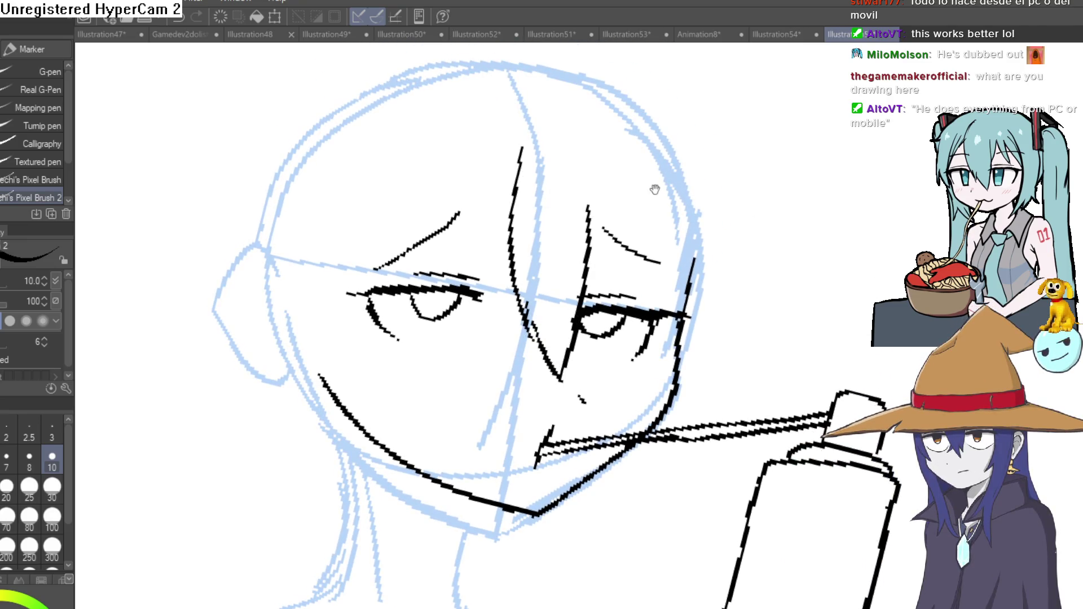
{"action": "left_click_drag", "start_coordinate": [656, 190], "coordinate": [580, 211]}
{"action": "left_click_drag", "start_coordinate": [531, 292], "coordinate": [566, 188]}
{"action": "left_click_drag", "start_coordinate": [597, 226], "coordinate": [568, 167]}
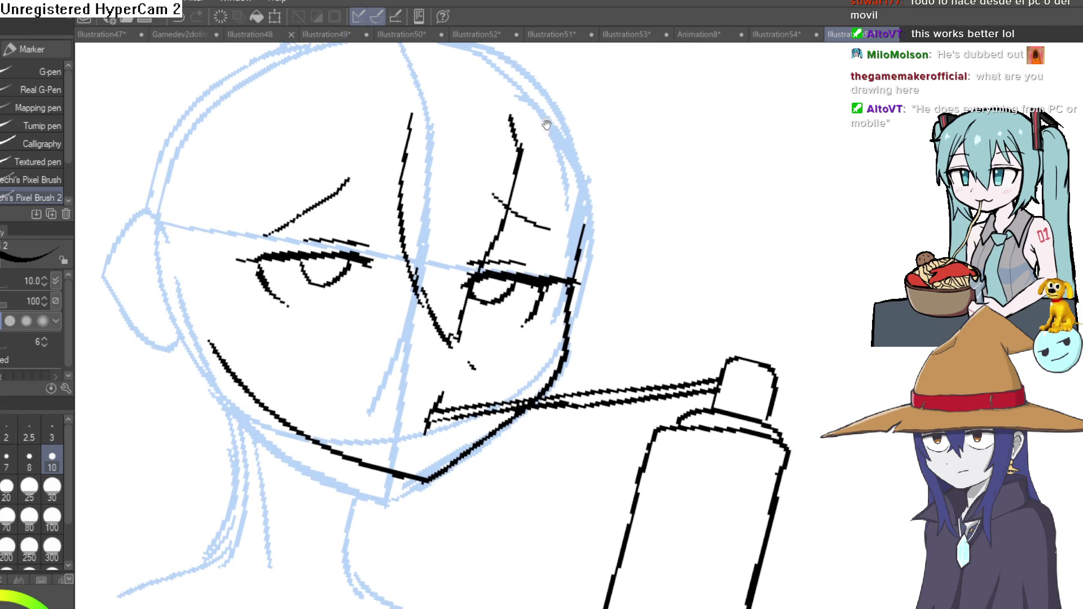
- Add diagonal and short fringe strands above the left eyebrow
{"action": "left_click_drag", "start_coordinate": [540, 125], "coordinate": [553, 196]}
{"action": "left_click_drag", "start_coordinate": [465, 110], "coordinate": [349, 261]}
{"action": "mouse_move", "coordinate": [455, 180]}
{"action": "left_mouse_down"}
{"action": "mouse_move", "coordinate": [375, 288]}
{"action": "mouse_move", "coordinate": [503, 187]}
{"action": "left_mouse_up"}
{"action": "left_click_drag", "start_coordinate": [449, 276], "coordinate": [503, 239]}
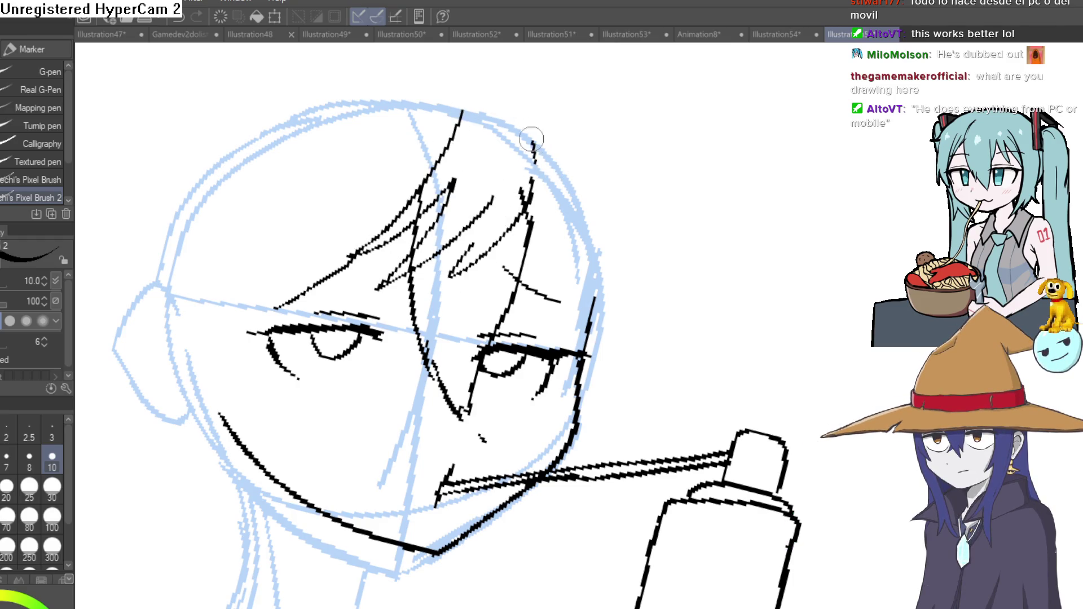
{"action": "left_click_drag", "start_coordinate": [573, 187], "coordinate": [535, 141]}
{"action": "left_click_drag", "start_coordinate": [482, 199], "coordinate": [485, 169]}
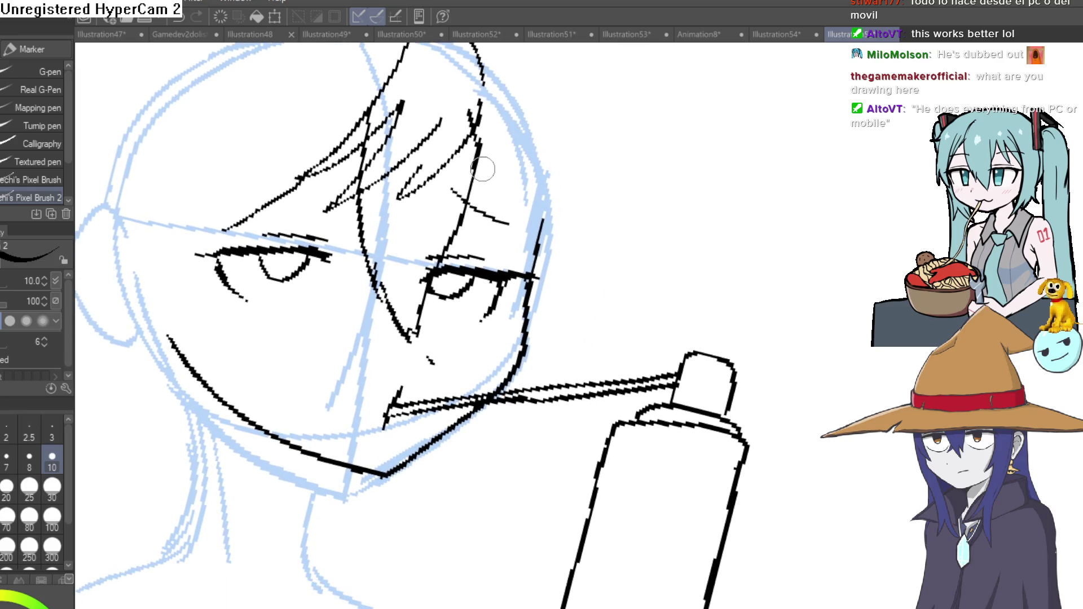
{"action": "mouse_move", "coordinate": [532, 252]}
{"action": "left_mouse_down"}
{"action": "mouse_move", "coordinate": [552, 165]}
{"action": "mouse_move", "coordinate": [534, 174]}
{"action": "left_mouse_up"}
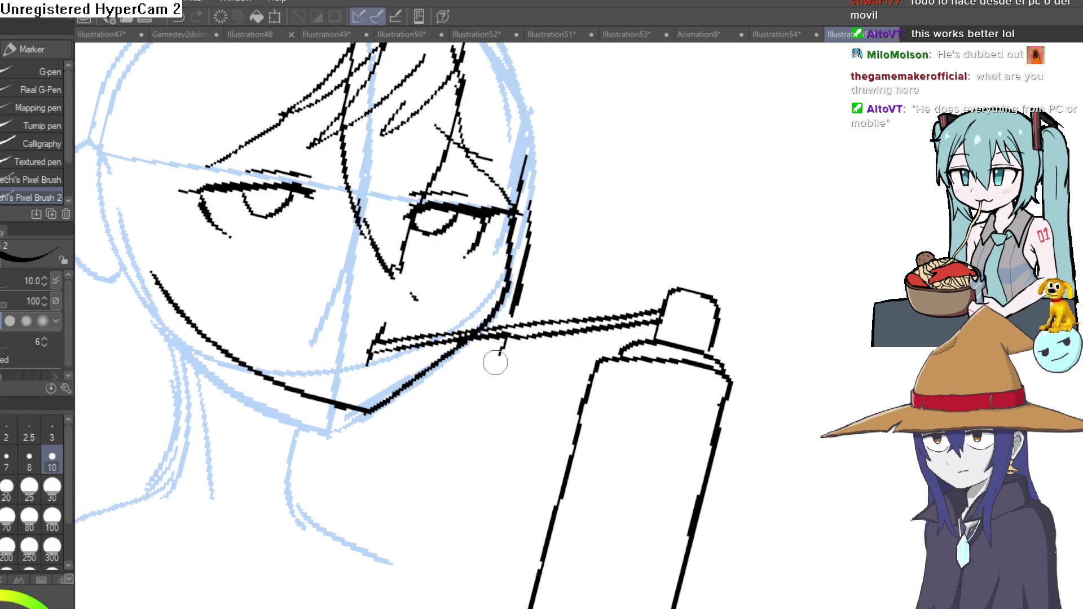
{"action": "scroll", "coordinate": [542, 379], "scroll_direction": "down", "scroll_amount": 1}
{"action": "scroll", "coordinate": [561, 310], "scroll_direction": "down", "scroll_amount": 1}
{"action": "scroll", "coordinate": [520, 264], "scroll_direction": "down", "scroll_amount": 1}
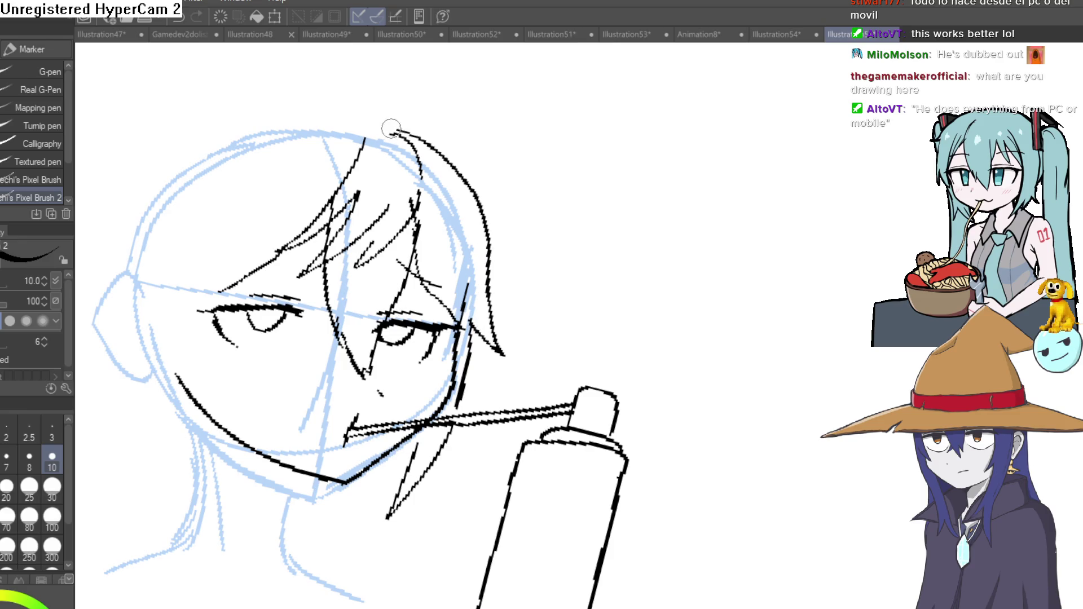
- Ink a left-side hair strand and the outline across the top of the head
{"action": "mouse_move", "coordinate": [452, 129]}
{"action": "left_mouse_down"}
{"action": "mouse_move", "coordinate": [602, 128]}
{"action": "mouse_move", "coordinate": [585, 157]}
{"action": "mouse_move", "coordinate": [595, 148]}
{"action": "mouse_move", "coordinate": [552, 178]}
{"action": "left_mouse_up"}
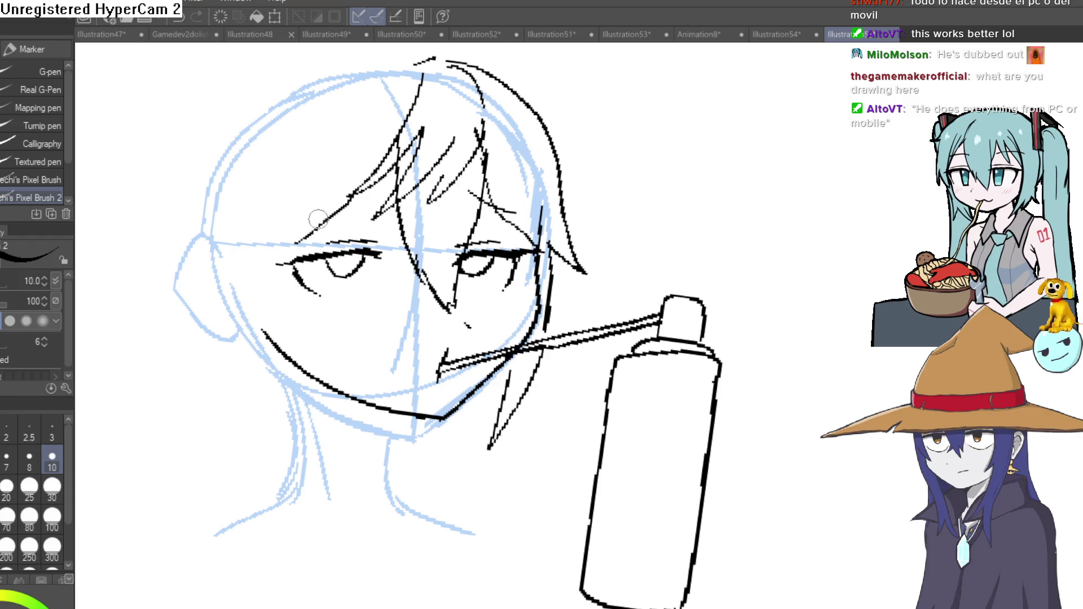
{"action": "scroll", "coordinate": [339, 219], "scroll_direction": "up", "scroll_amount": 1}
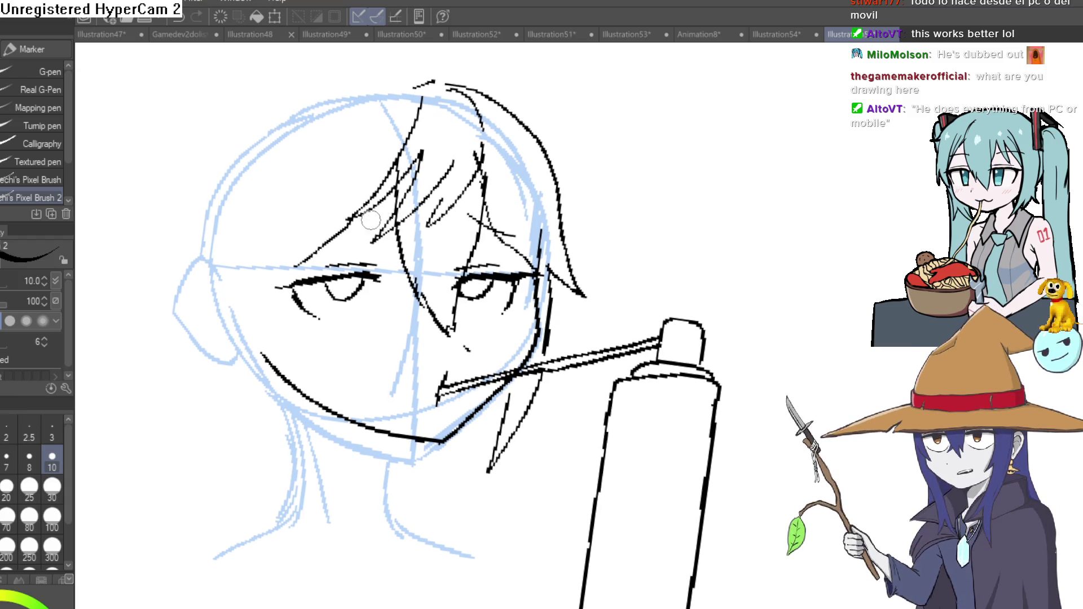
{"action": "left_click_drag", "start_coordinate": [279, 268], "coordinate": [257, 241]}
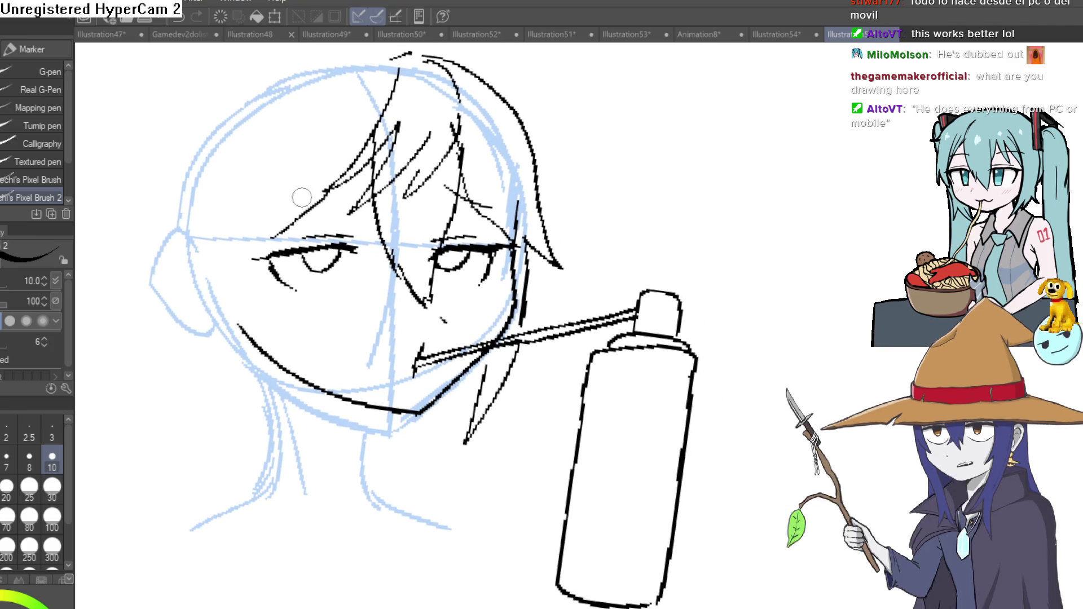
{"action": "mouse_move", "coordinate": [180, 332]}
{"action": "left_mouse_down"}
{"action": "mouse_move", "coordinate": [215, 279]}
{"action": "mouse_move", "coordinate": [176, 357]}
{"action": "left_mouse_up"}
{"action": "mouse_move", "coordinate": [416, 114]}
{"action": "left_mouse_down"}
{"action": "mouse_move", "coordinate": [241, 167]}
{"action": "mouse_move", "coordinate": [171, 298]}
{"action": "left_mouse_up"}
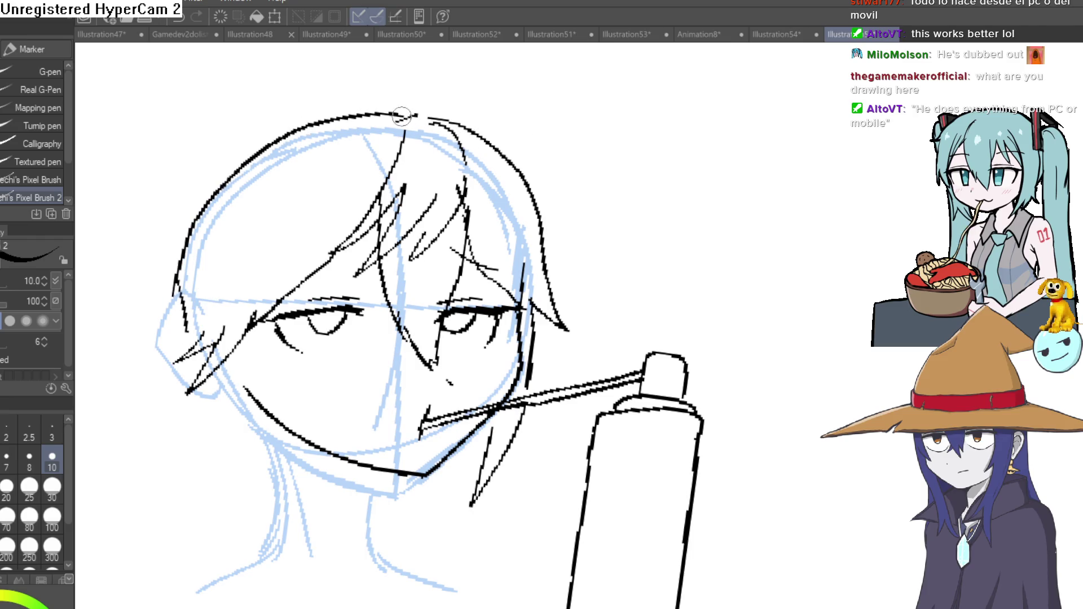
- Ink the hair on the left side of the head and start the neck line toward the shoulder
{"action": "left_click_drag", "start_coordinate": [202, 316], "coordinate": [167, 220]}
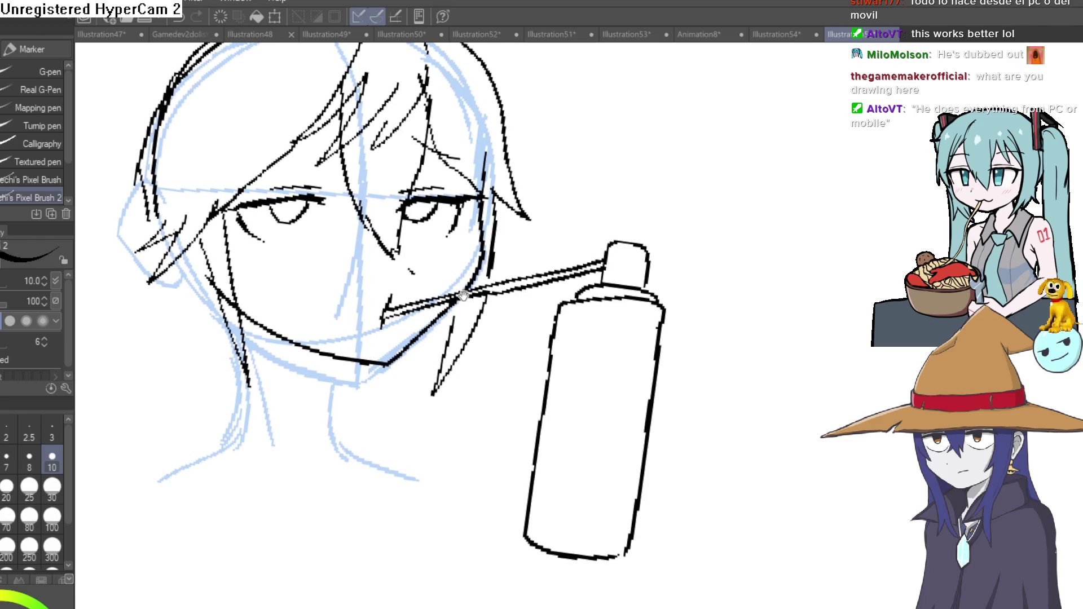
{"action": "left_click_drag", "start_coordinate": [423, 119], "coordinate": [426, 161]}
{"action": "left_click_drag", "start_coordinate": [259, 203], "coordinate": [207, 284]}
{"action": "mouse_move", "coordinate": [280, 330]}
{"action": "left_mouse_down"}
{"action": "mouse_move", "coordinate": [282, 271]}
{"action": "mouse_move", "coordinate": [210, 329]}
{"action": "left_mouse_up"}
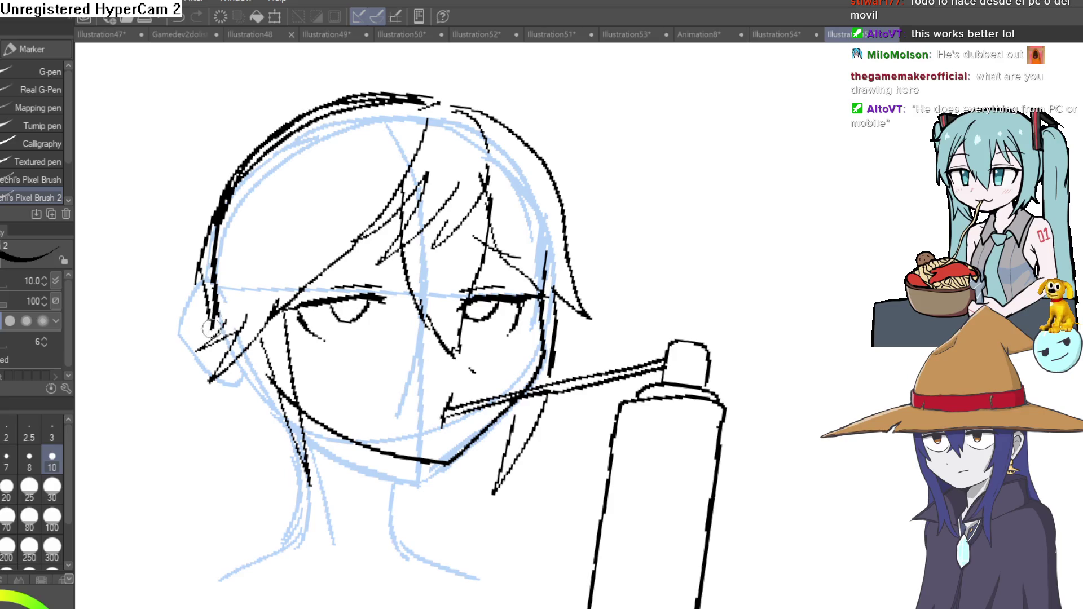
{"action": "left_click_drag", "start_coordinate": [376, 298], "coordinate": [359, 287]}
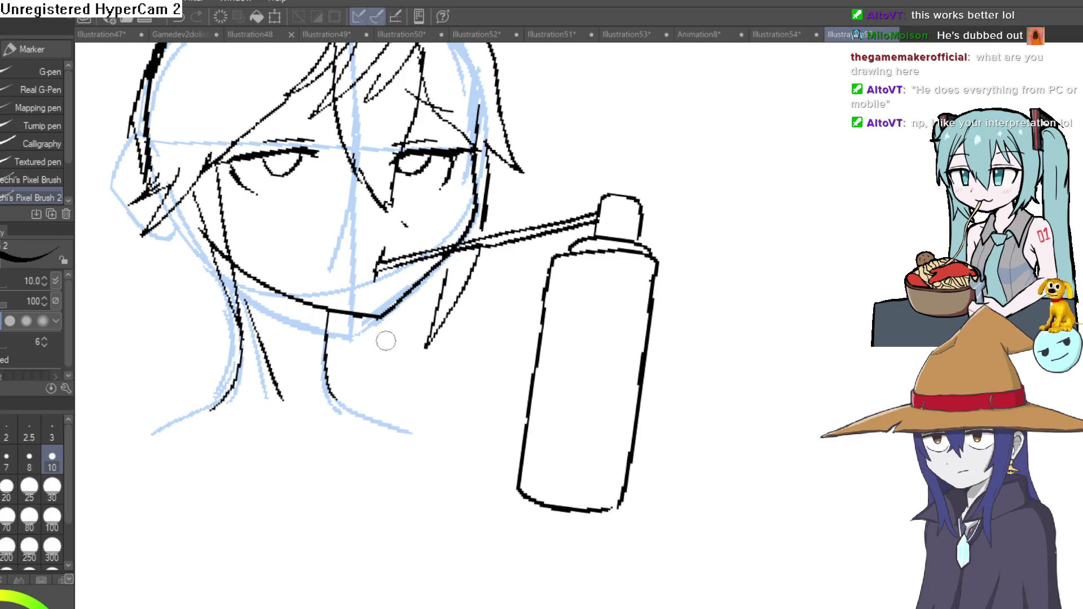
{"action": "scroll", "coordinate": [371, 345], "scroll_direction": "down", "scroll_amount": 3}
{"action": "scroll", "coordinate": [465, 322], "scroll_direction": "up", "scroll_amount": 3}
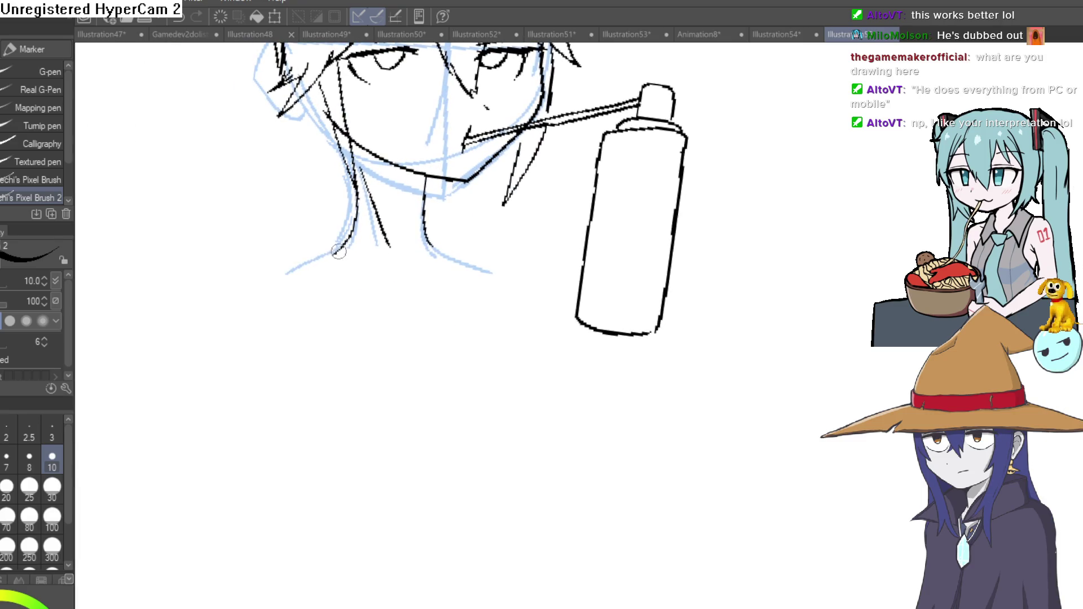
{"action": "left_click_drag", "start_coordinate": [337, 254], "coordinate": [203, 327]}
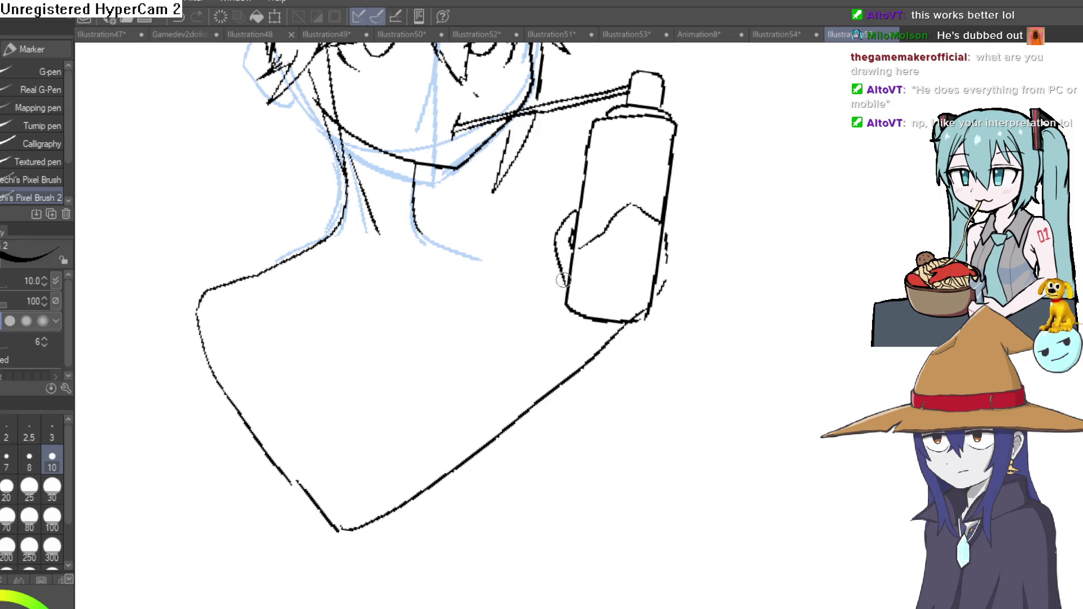
{"action": "left_click_drag", "start_coordinate": [566, 297], "coordinate": [608, 222]}
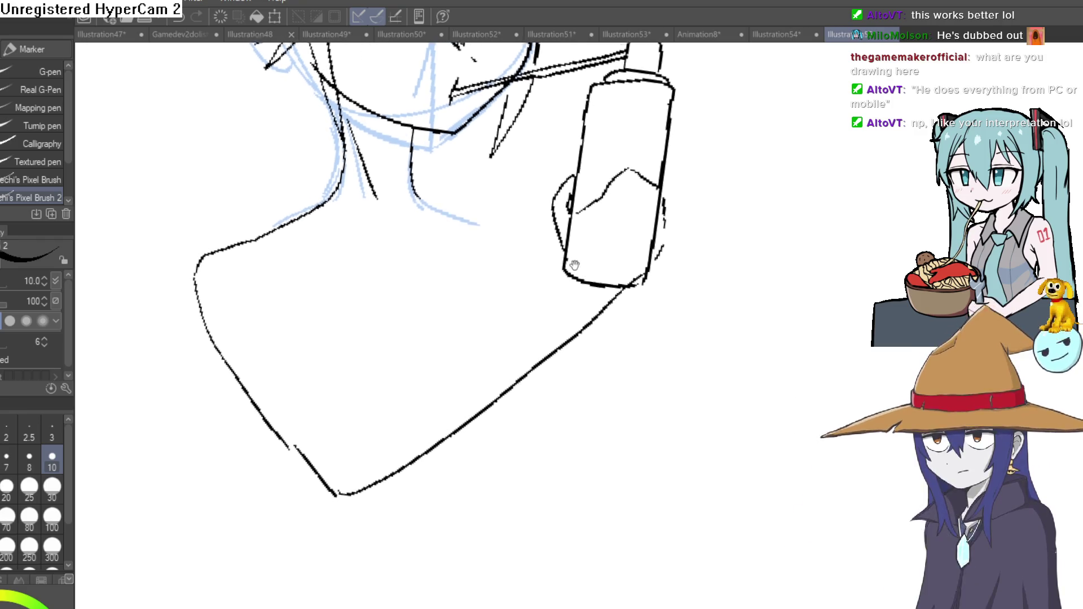
{"action": "left_click_drag", "start_coordinate": [606, 225], "coordinate": [396, 369]}
{"action": "left_click_drag", "start_coordinate": [365, 275], "coordinate": [311, 235]}
{"action": "left_click_drag", "start_coordinate": [298, 188], "coordinate": [447, 228]}
{"action": "left_click_drag", "start_coordinate": [455, 146], "coordinate": [515, 155]}
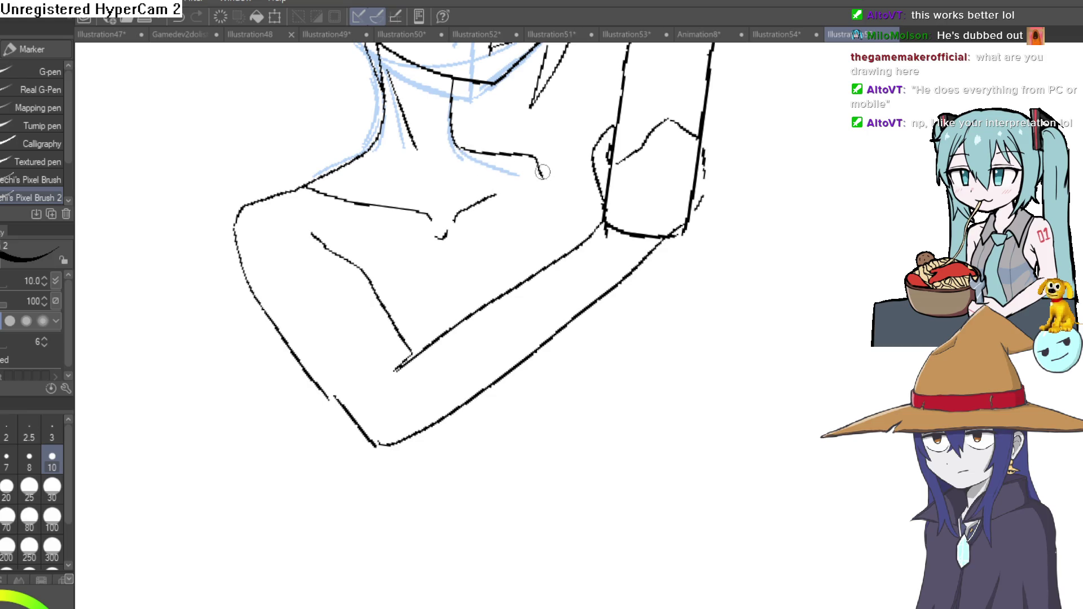
{"action": "scroll", "coordinate": [578, 256], "scroll_direction": "down", "scroll_amount": 3}
{"action": "scroll", "coordinate": [670, 290], "scroll_direction": "up", "scroll_amount": 3}
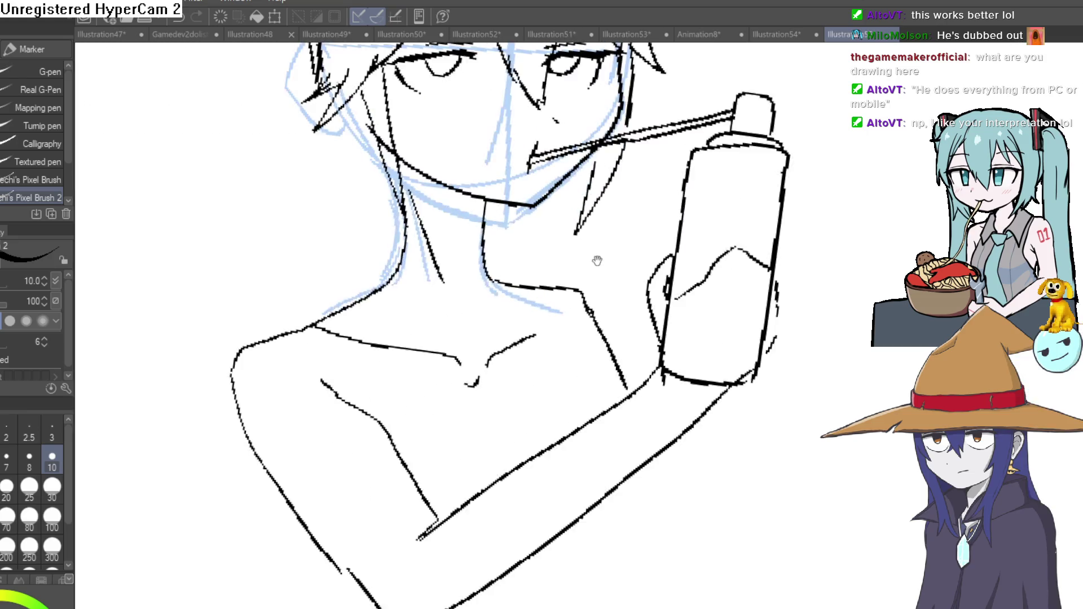
{"action": "left_click_drag", "start_coordinate": [541, 296], "coordinate": [539, 352]}
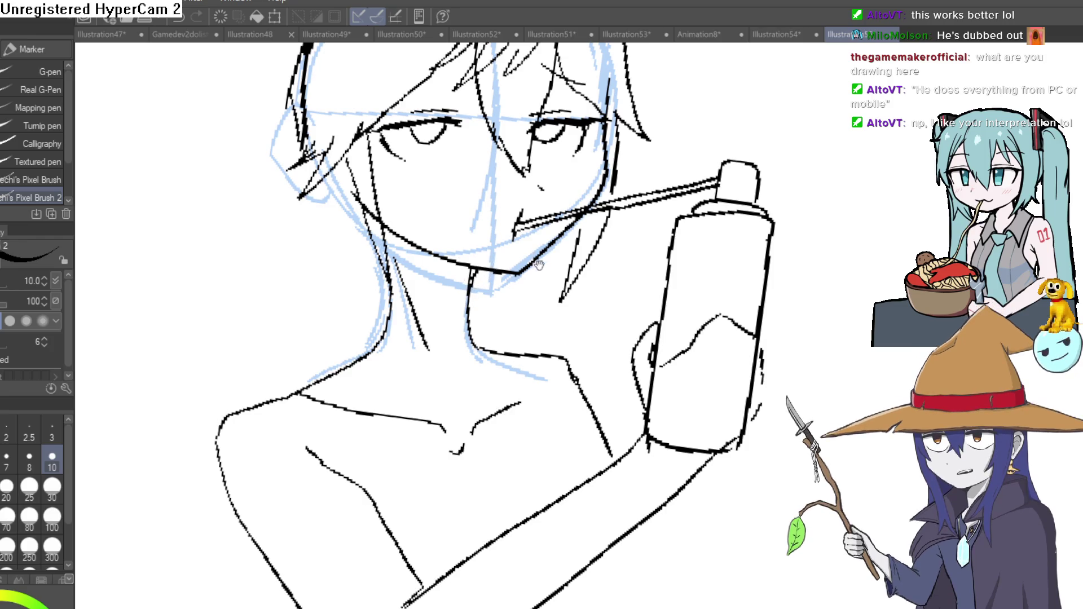
{"action": "left_click", "coordinate": [859, 395]}
{"action": "scroll", "coordinate": [812, 347], "scroll_direction": "down", "scroll_amount": 3}
{"action": "scroll", "coordinate": [789, 320], "scroll_direction": "up", "scroll_amount": 3}
{"action": "left_click_drag", "start_coordinate": [789, 320], "coordinate": [786, 282]}
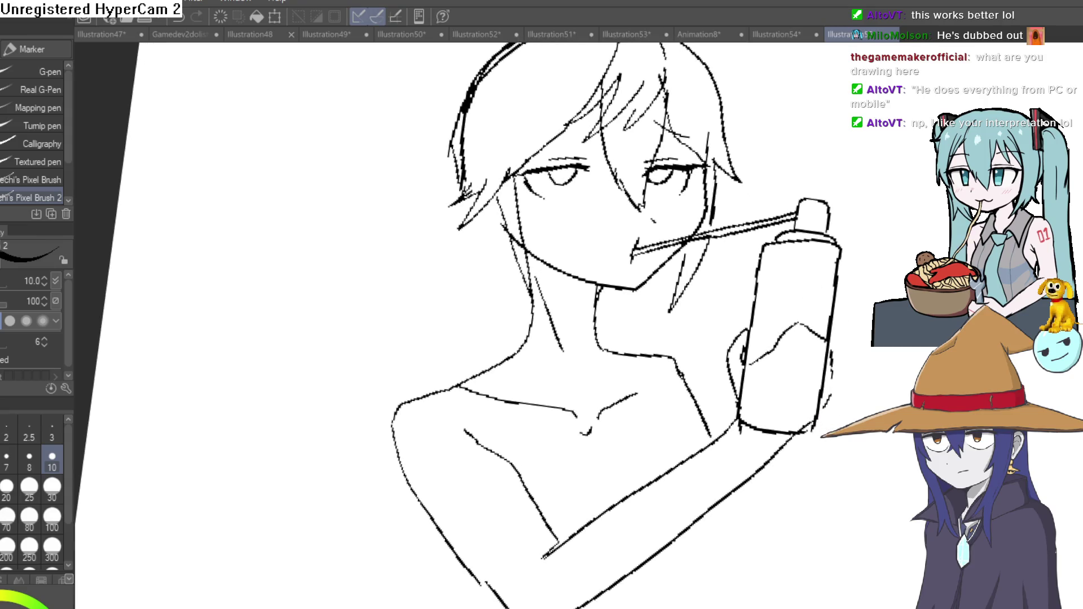
{"action": "key", "text": "ctrl+z"}
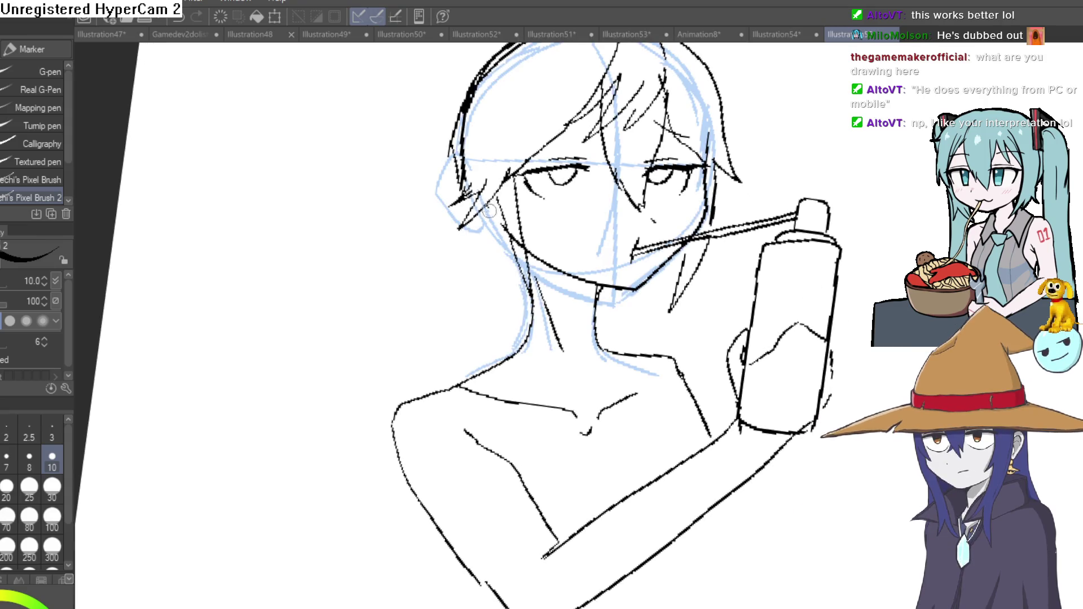
{"action": "left_click_drag", "start_coordinate": [637, 302], "coordinate": [663, 358]}
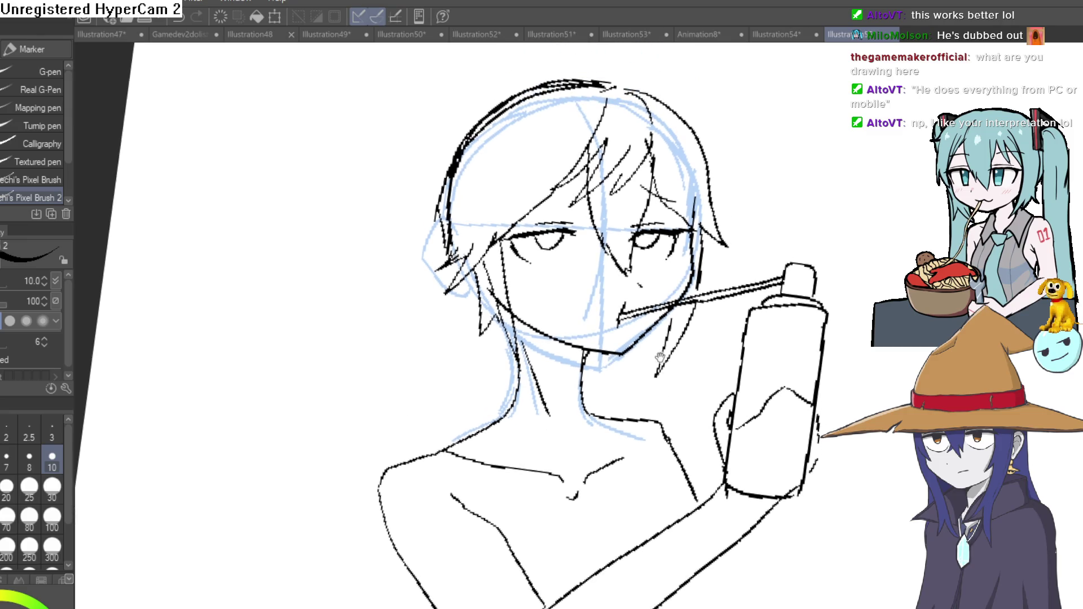
{"action": "left_click_drag", "start_coordinate": [635, 286], "coordinate": [651, 289]}
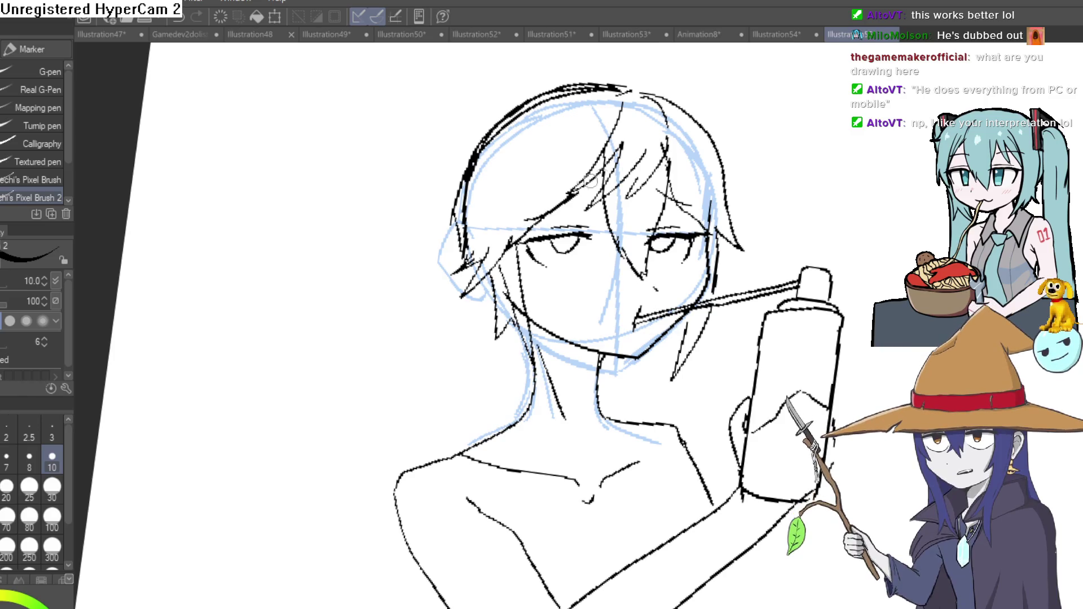
{"action": "scroll", "coordinate": [782, 206], "scroll_direction": "down", "scroll_amount": 3}
{"action": "scroll", "coordinate": [714, 251], "scroll_direction": "up", "scroll_amount": 1}
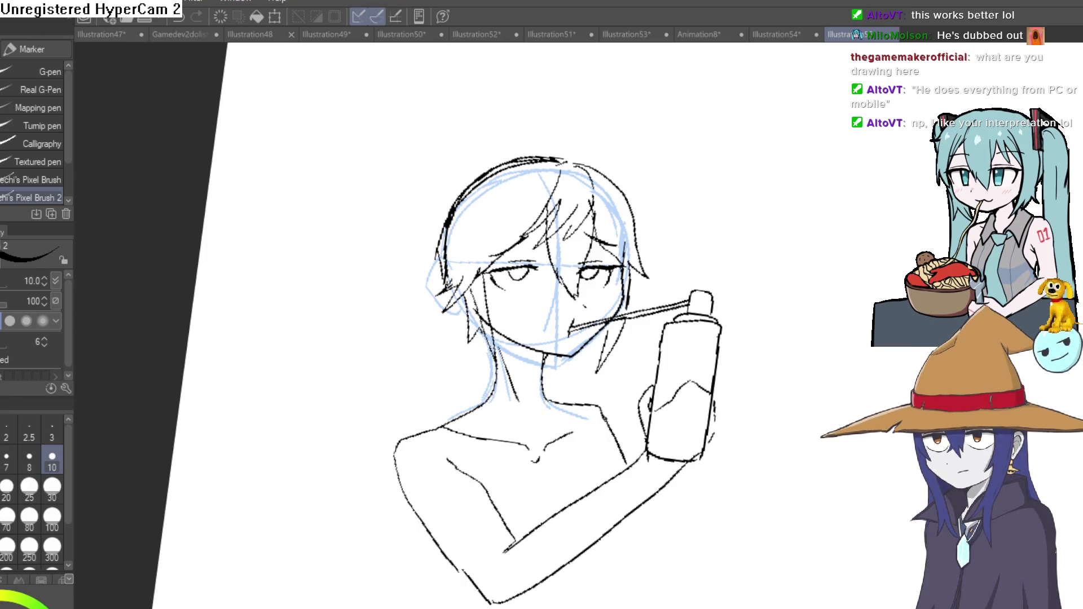
{"action": "scroll", "coordinate": [839, 336], "scroll_direction": "down", "scroll_amount": 3}
- Hide the blue rough sketch and clean stray marks around the figure with the eraser
{"action": "mouse_move", "coordinate": [731, 246]}
{"action": "left_mouse_down"}
{"action": "mouse_move", "coordinate": [731, 196]}
{"action": "mouse_move", "coordinate": [706, 164]}
{"action": "mouse_move", "coordinate": [671, 194]}
{"action": "left_mouse_up"}
{"action": "key", "text": "e"}
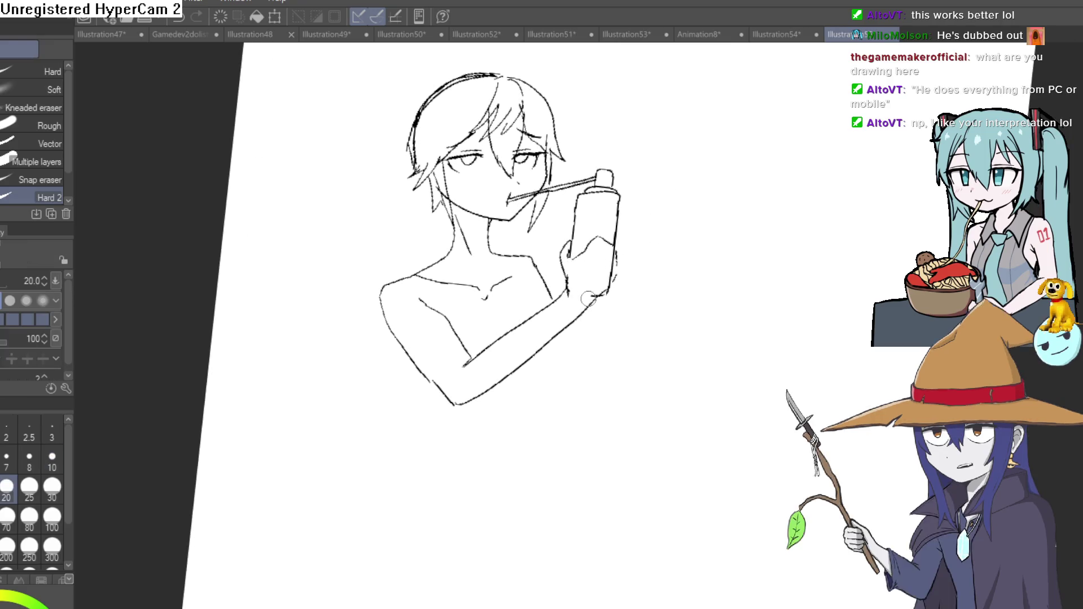
{"action": "key", "text": "p"}
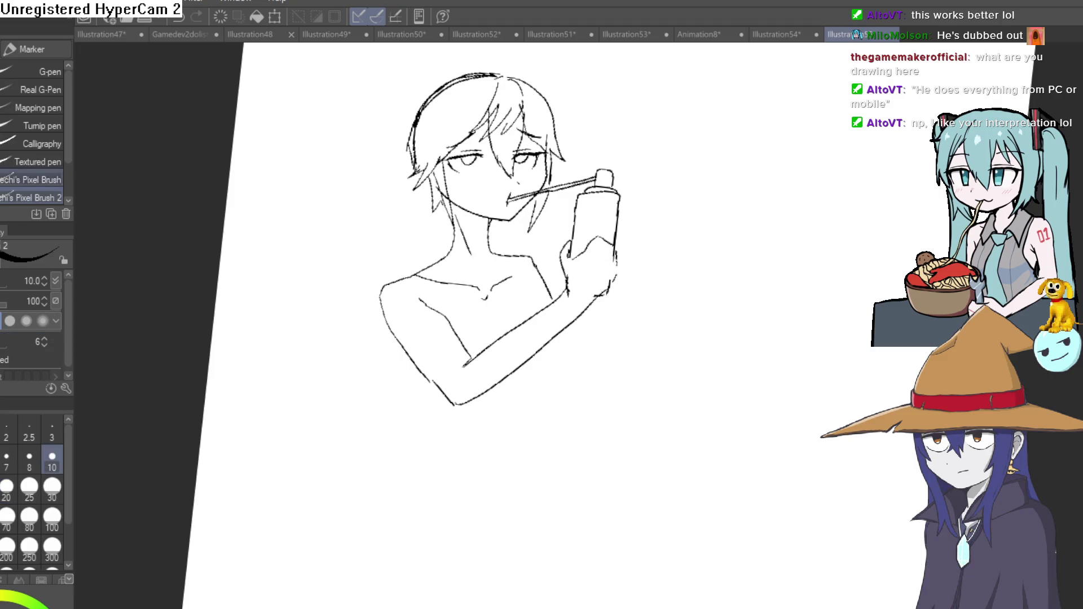
{"action": "left_click_drag", "start_coordinate": [631, 278], "coordinate": [608, 263]}
- Try a new arm line and finger stroke on the can-gripping hand, then undo them
{"action": "left_click_drag", "start_coordinate": [562, 365], "coordinate": [597, 259]}
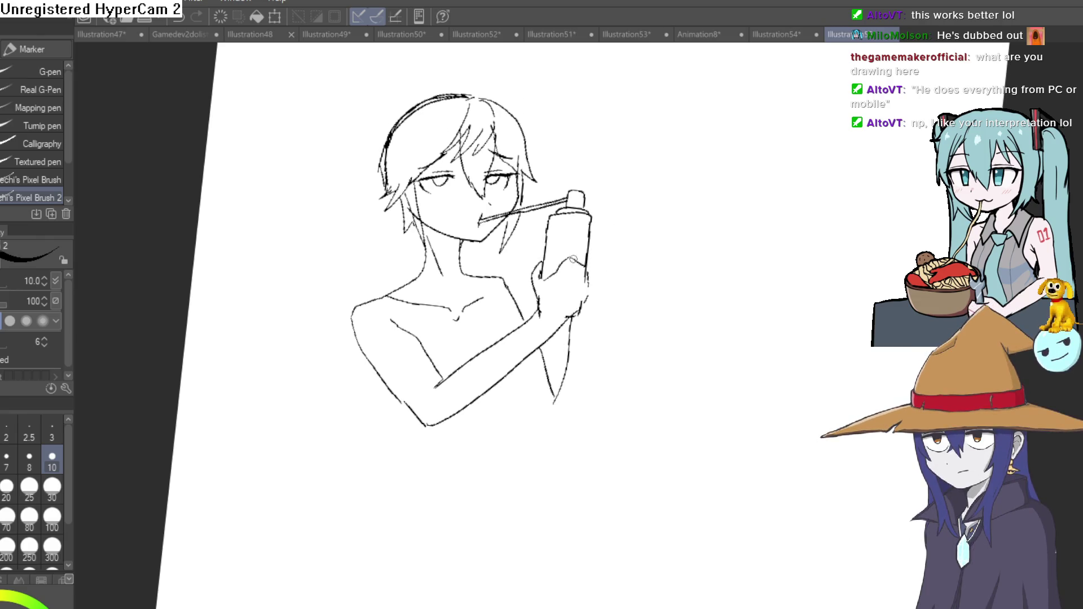
{"action": "left_click_drag", "start_coordinate": [565, 253], "coordinate": [584, 256]}
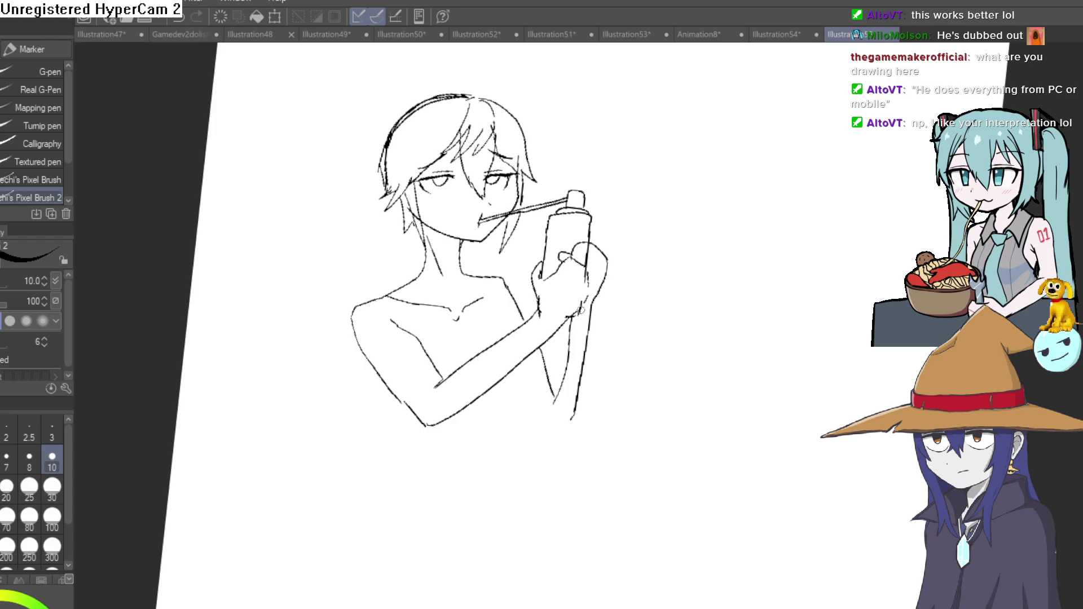
{"action": "key", "text": "ctrl+z"}
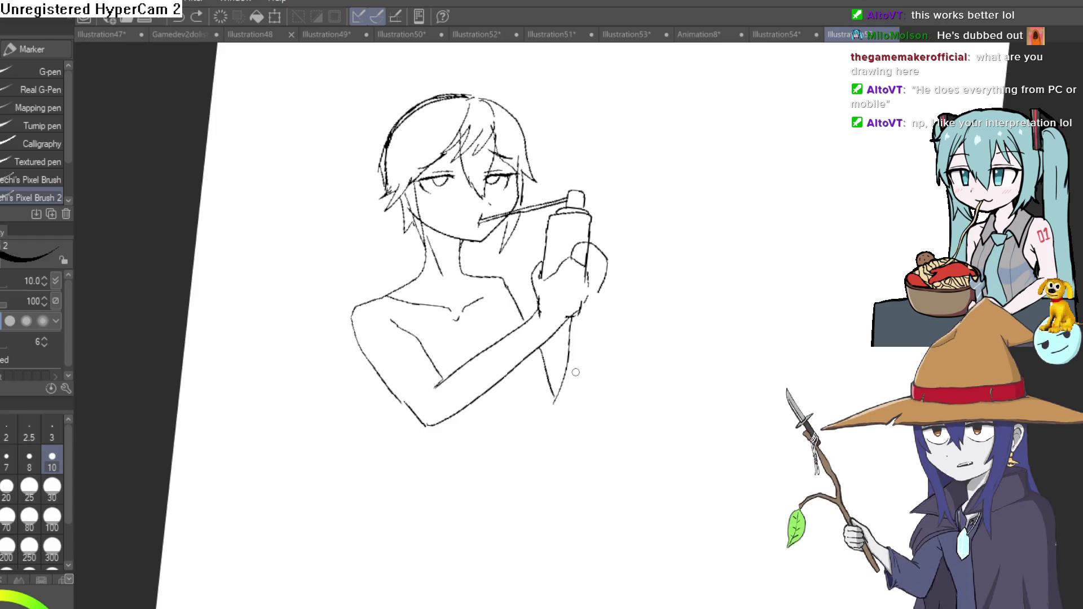
{"action": "left_click_drag", "start_coordinate": [572, 366], "coordinate": [542, 338]}
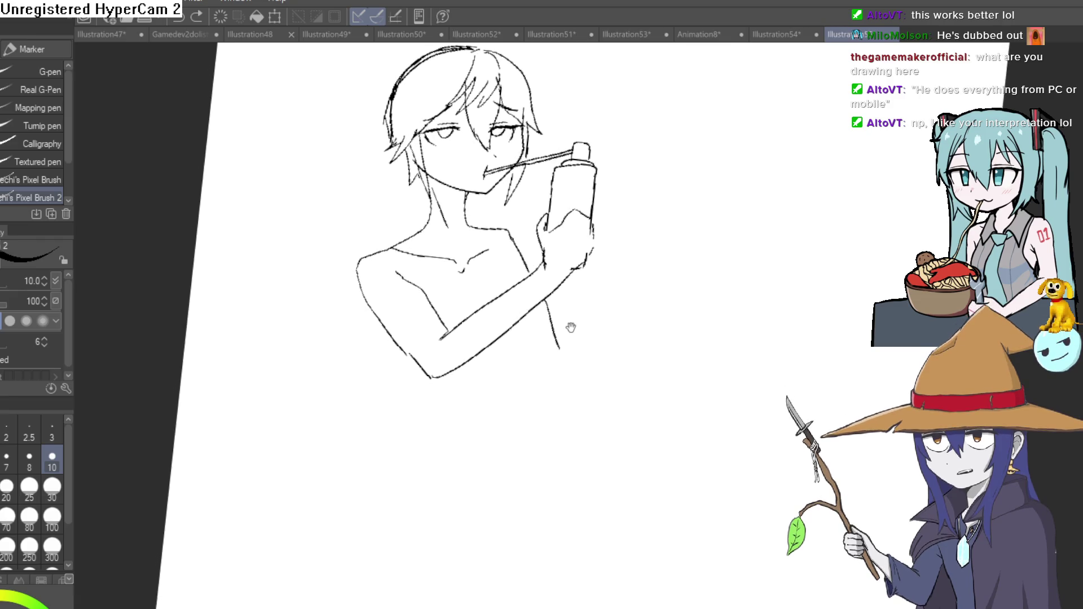
{"action": "scroll", "coordinate": [596, 324], "scroll_direction": "up", "scroll_amount": 2}
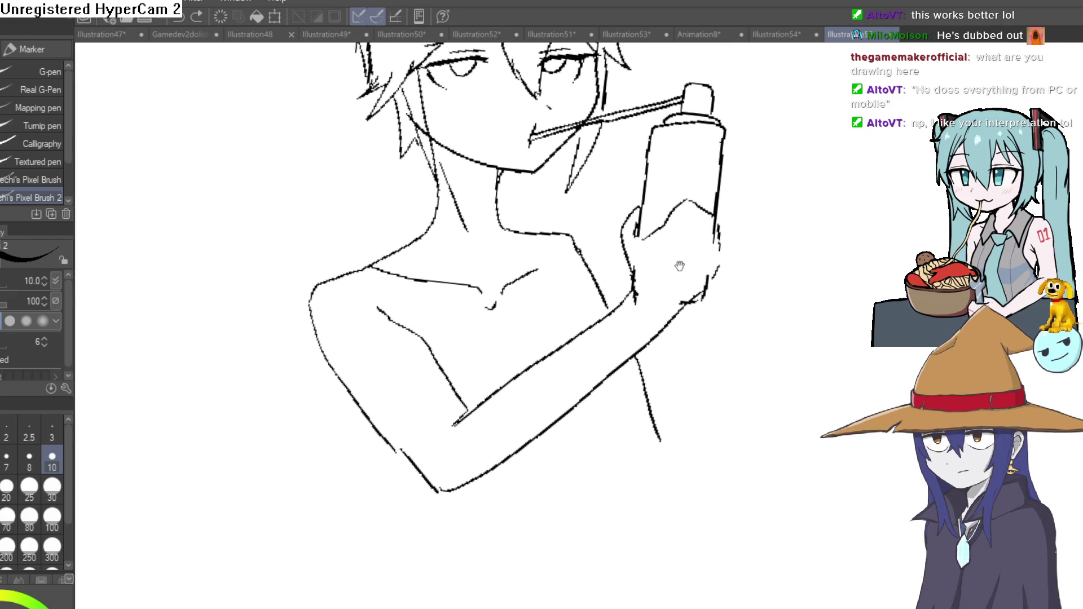
{"action": "left_click_drag", "start_coordinate": [596, 324], "coordinate": [490, 342]}
{"action": "scroll", "coordinate": [489, 342], "scroll_direction": "down", "scroll_amount": 2}
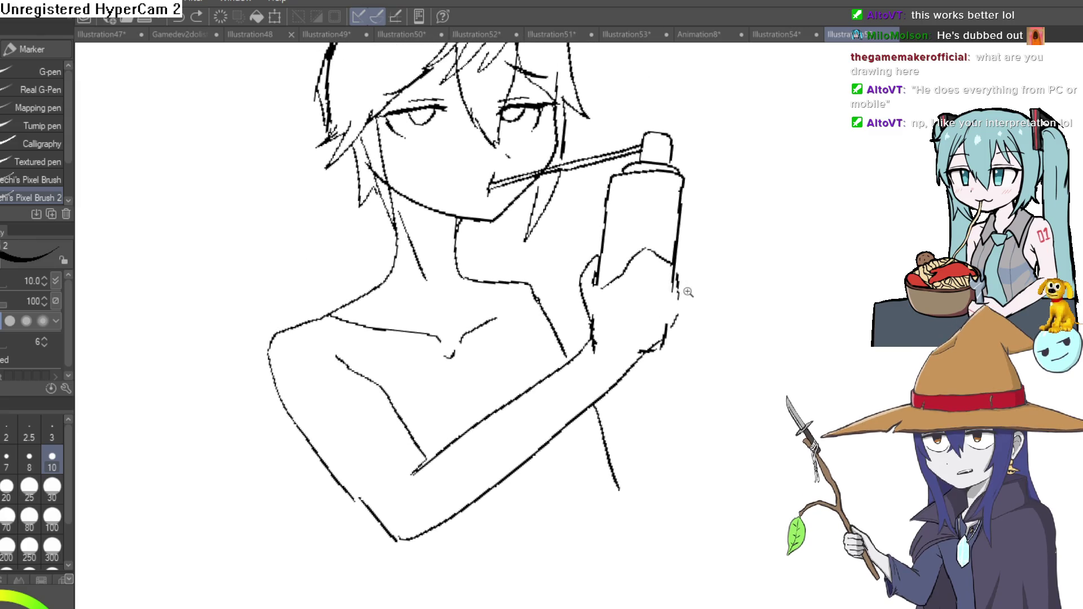
{"action": "scroll", "coordinate": [541, 355], "scroll_direction": "up", "scroll_amount": 3}
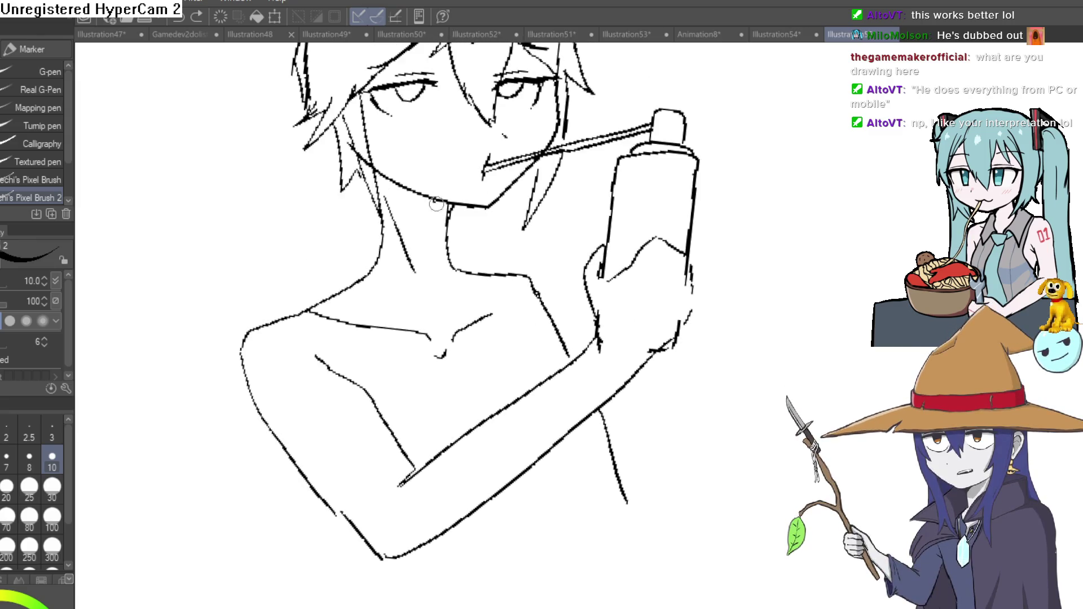
- Sketch a line across the left shoulder and undo the messy attempt
{"action": "left_click_drag", "start_coordinate": [566, 283], "coordinate": [541, 275]}
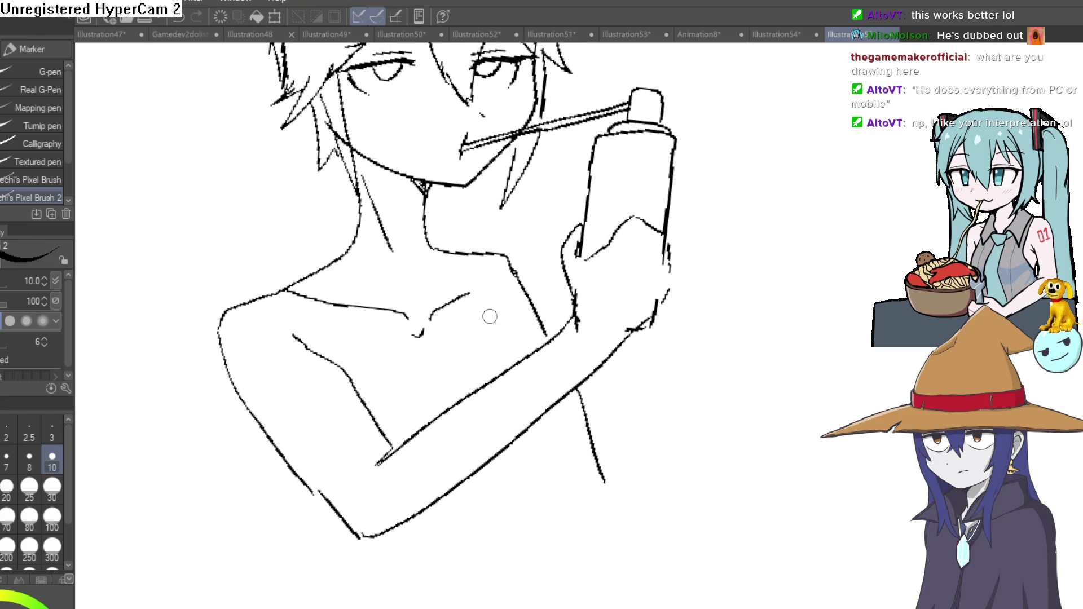
{"action": "mouse_move", "coordinate": [372, 264]}
{"action": "left_mouse_down"}
{"action": "mouse_move", "coordinate": [337, 238]}
{"action": "mouse_move", "coordinate": [313, 271]}
{"action": "left_mouse_up"}
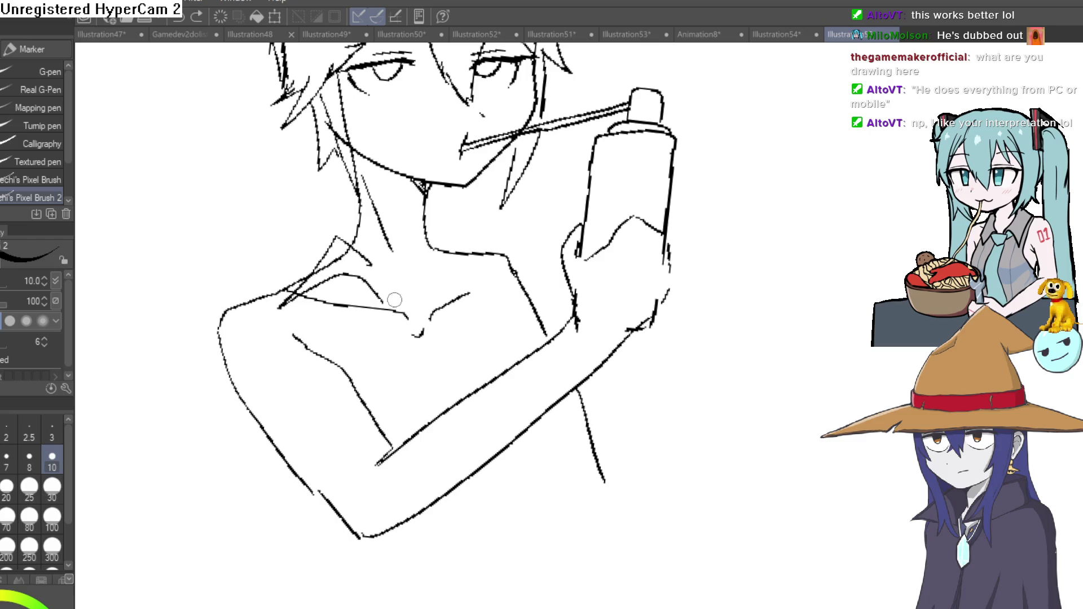
{"action": "key", "text": "ctrl+z"}
{"action": "key", "text": "ctrl+z"}
- Ink the left side of the open shirt collar and the shirt's front opening down the chest
{"action": "mouse_move", "coordinate": [356, 233]}
{"action": "left_mouse_down"}
{"action": "mouse_move", "coordinate": [322, 231]}
{"action": "mouse_move", "coordinate": [307, 312]}
{"action": "left_mouse_up"}
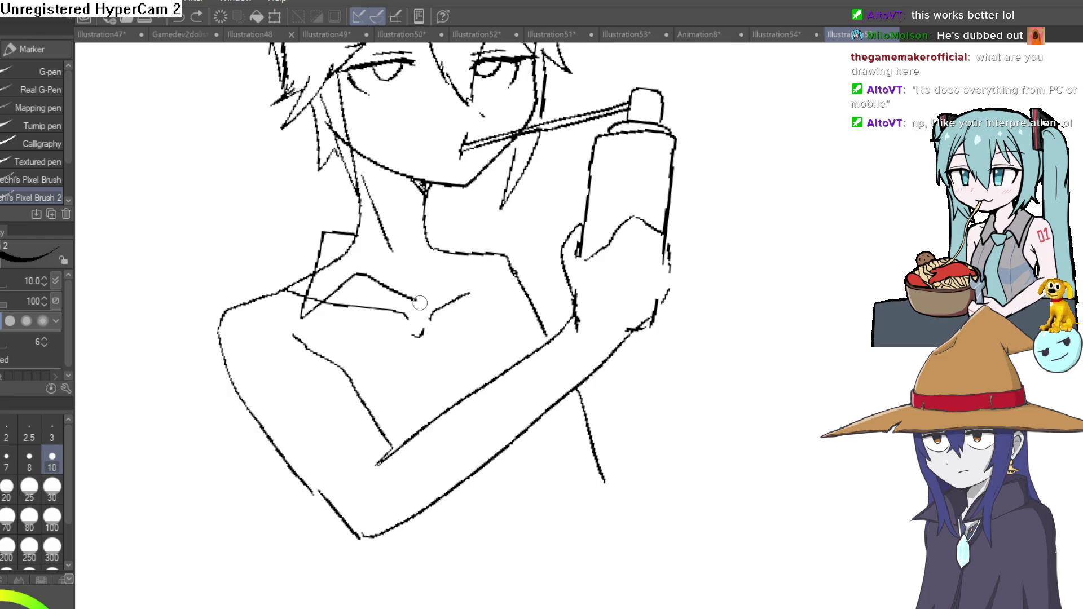
{"action": "mouse_move", "coordinate": [418, 298]}
{"action": "left_mouse_down"}
{"action": "mouse_move", "coordinate": [465, 379]}
{"action": "mouse_move", "coordinate": [444, 312]}
{"action": "left_mouse_up"}
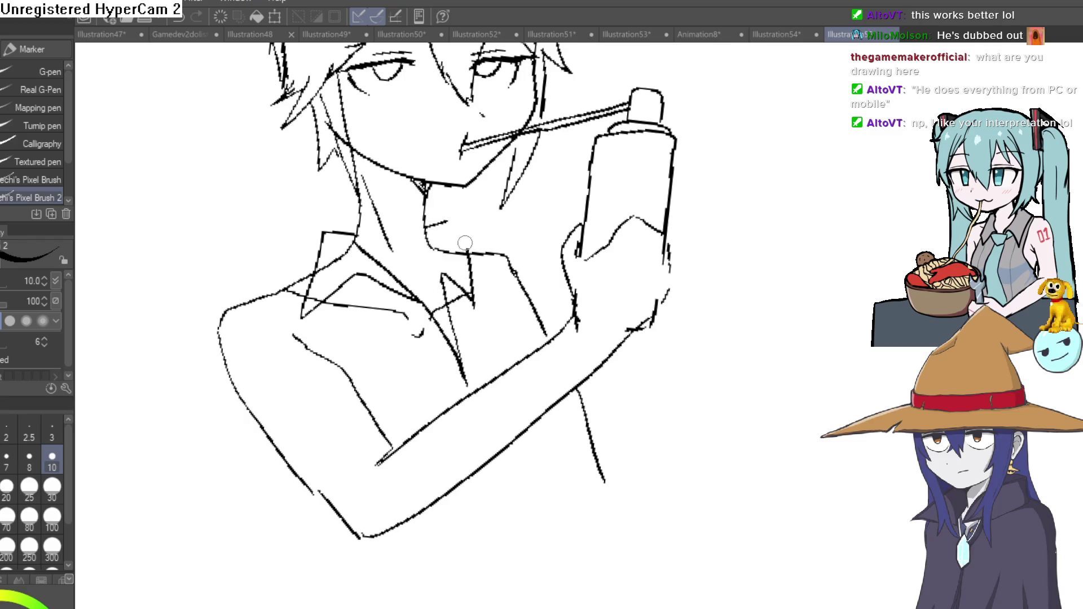
{"action": "key", "text": "e"}
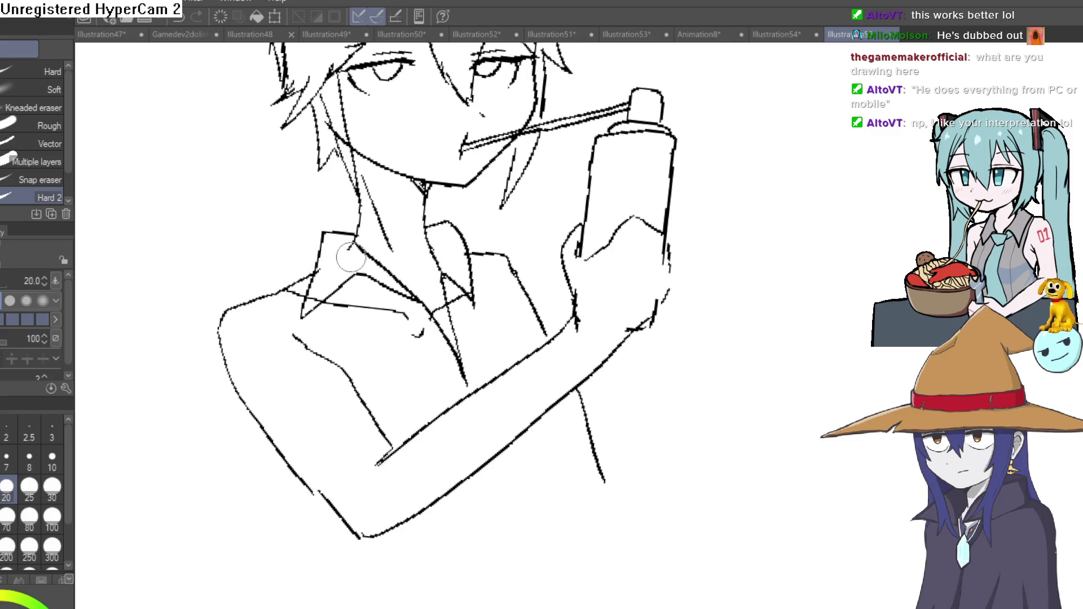
{"action": "scroll", "coordinate": [636, 244], "scroll_direction": "down", "scroll_amount": 2}
{"action": "key", "text": "p"}
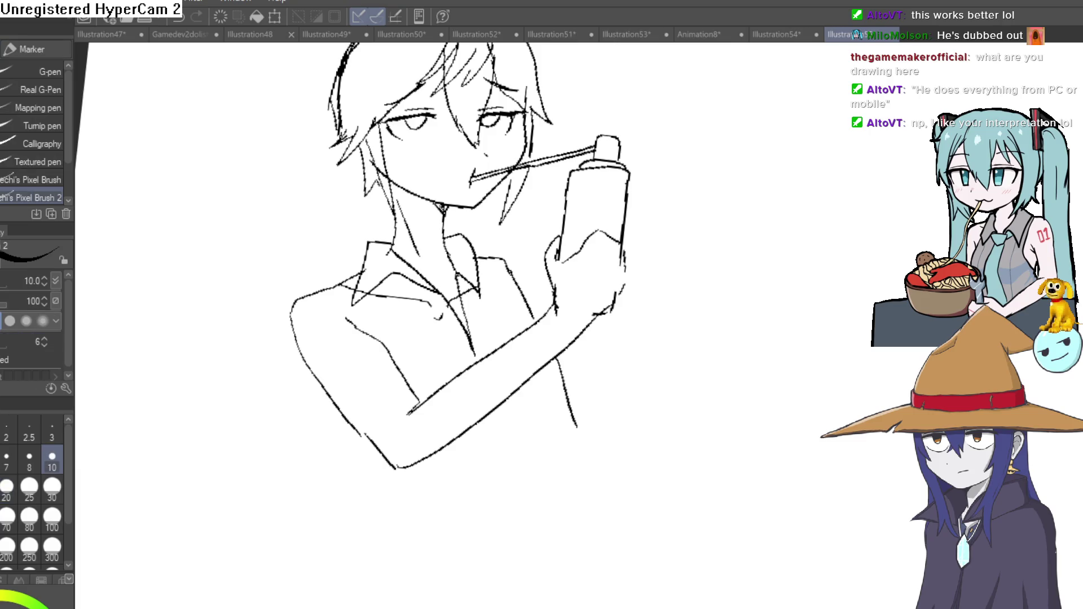
- Draw two vertical shirt front edges running down past the crossing forearm
{"action": "left_click_drag", "start_coordinate": [589, 246], "coordinate": [551, 170]}
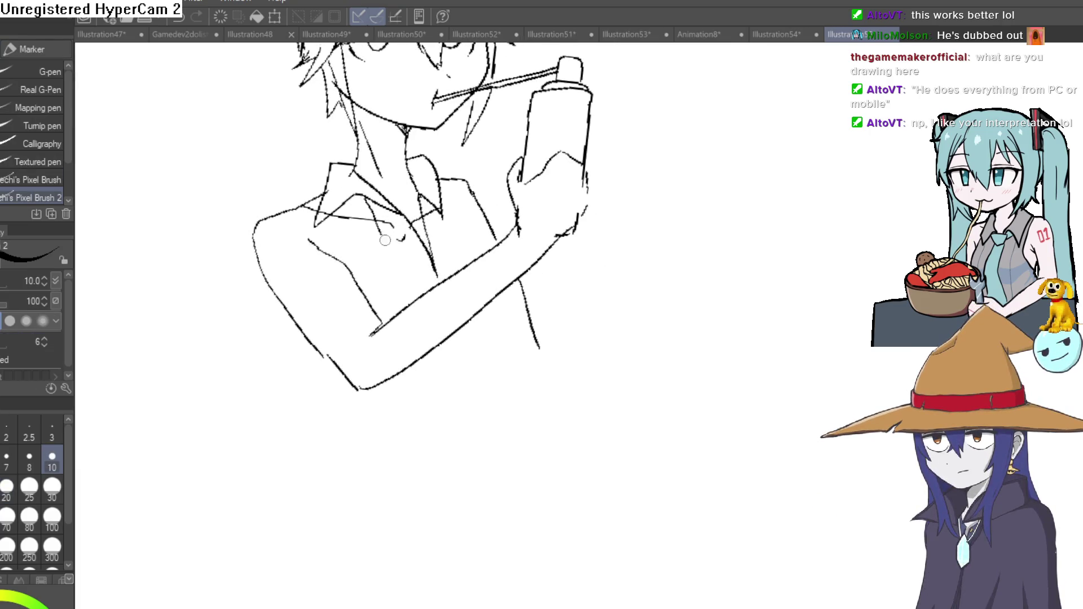
{"action": "left_click_drag", "start_coordinate": [556, 337], "coordinate": [543, 369]}
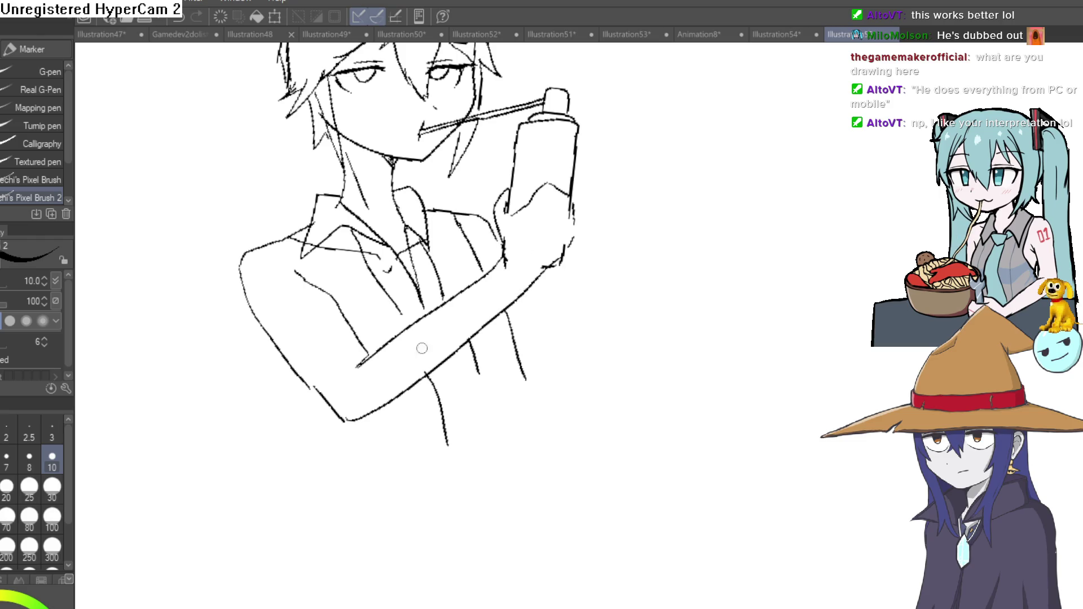
{"action": "left_click_drag", "start_coordinate": [330, 294], "coordinate": [375, 276]}
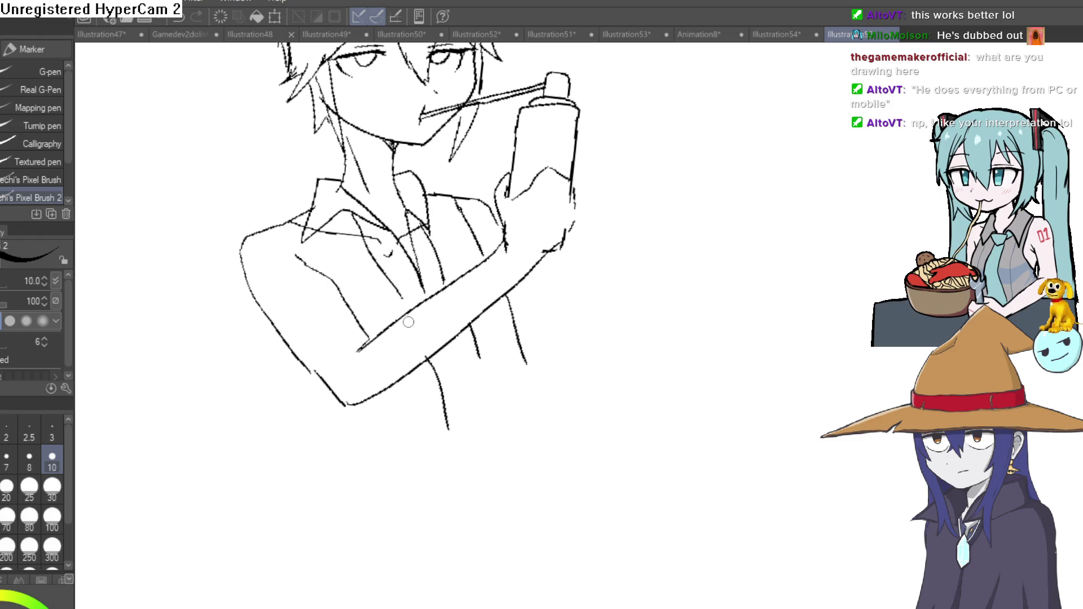
{"action": "left_click_drag", "start_coordinate": [421, 297], "coordinate": [419, 377]}
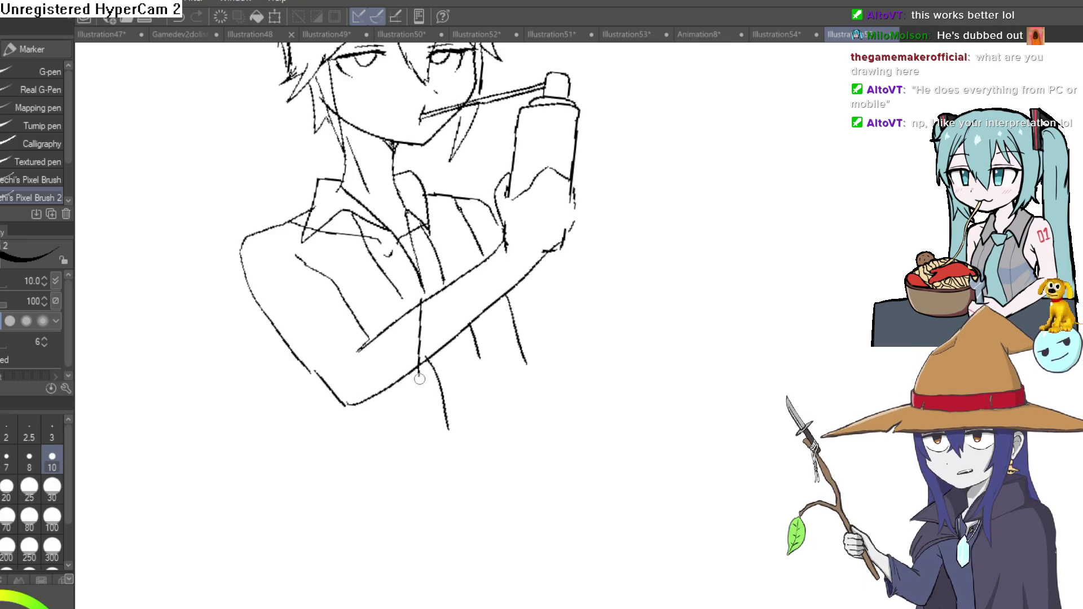
{"action": "left_click_drag", "start_coordinate": [421, 297], "coordinate": [398, 378]}
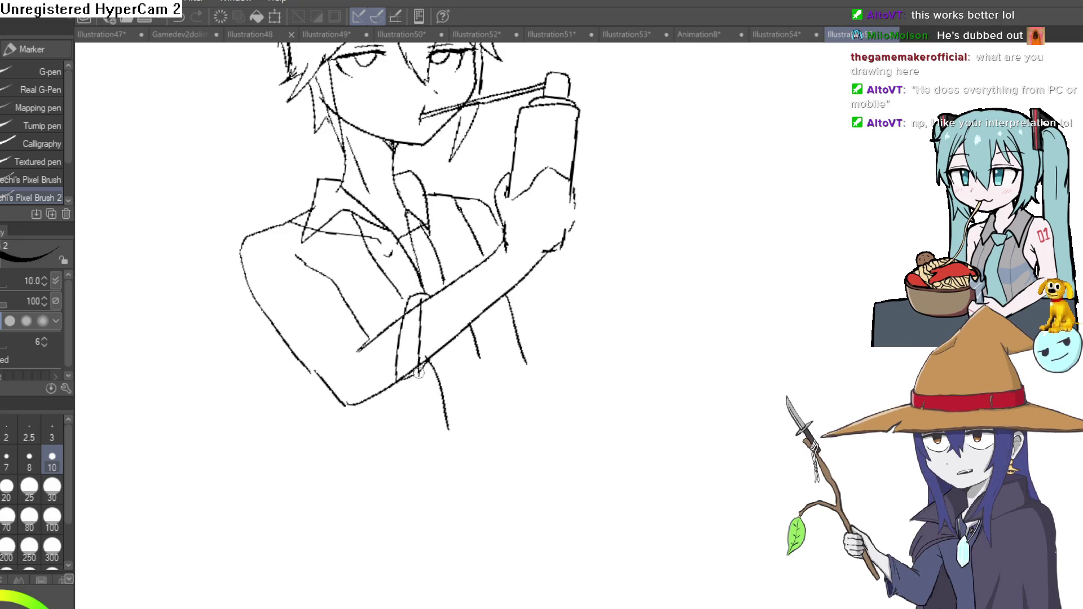
{"action": "scroll", "coordinate": [481, 324], "scroll_direction": "up", "scroll_amount": 2}
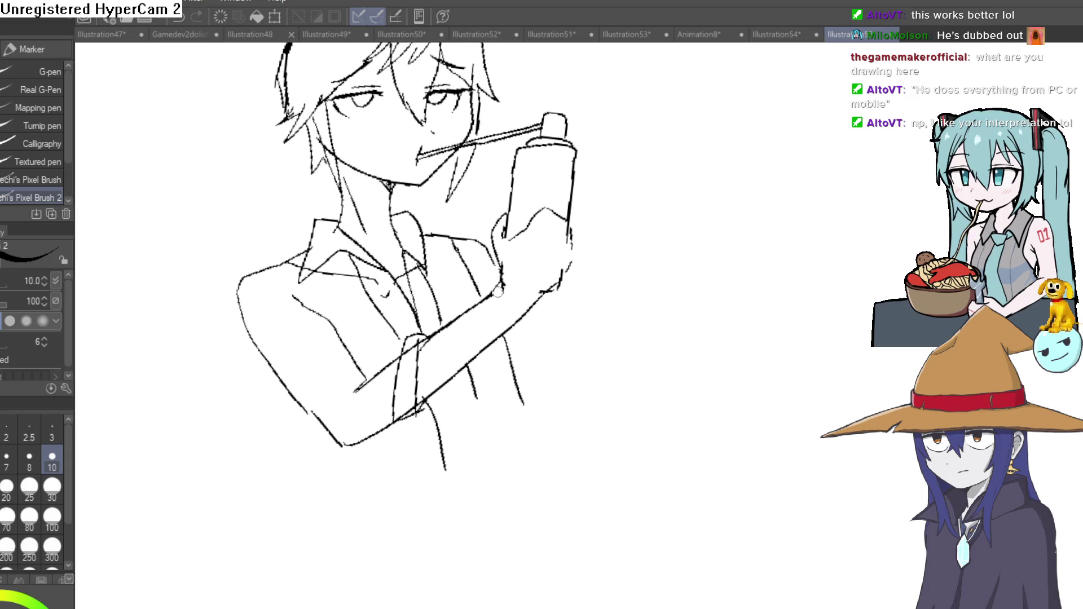
- Add sleeve lines on the left shoulder and along the upper arm
{"action": "mouse_move", "coordinate": [583, 263]}
{"action": "left_mouse_down"}
{"action": "mouse_move", "coordinate": [580, 346]}
{"action": "mouse_move", "coordinate": [580, 290]}
{"action": "left_mouse_up"}
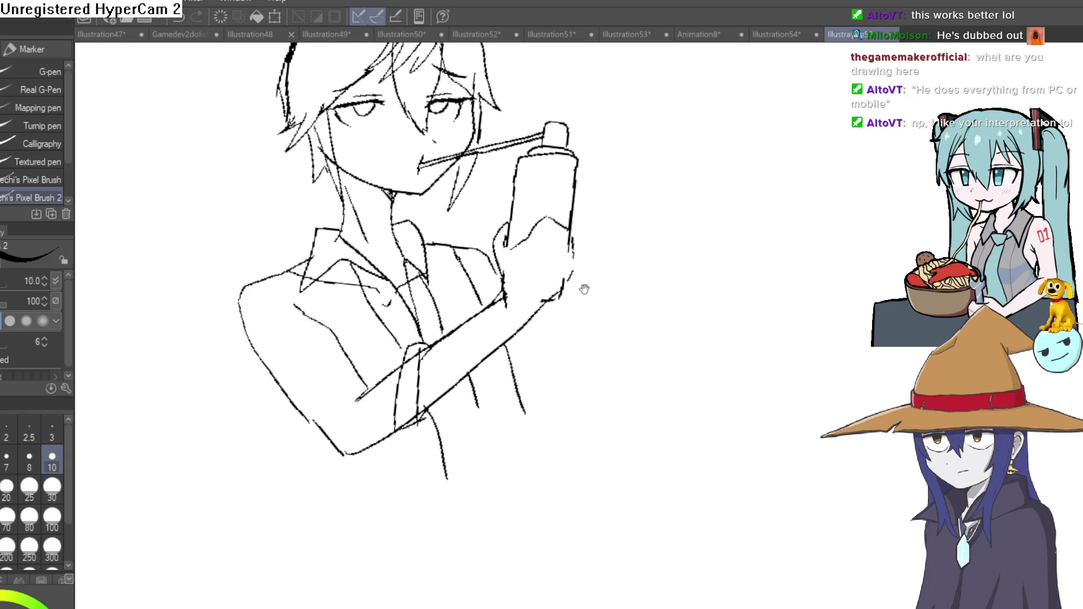
{"action": "left_click_drag", "start_coordinate": [362, 399], "coordinate": [400, 335]}
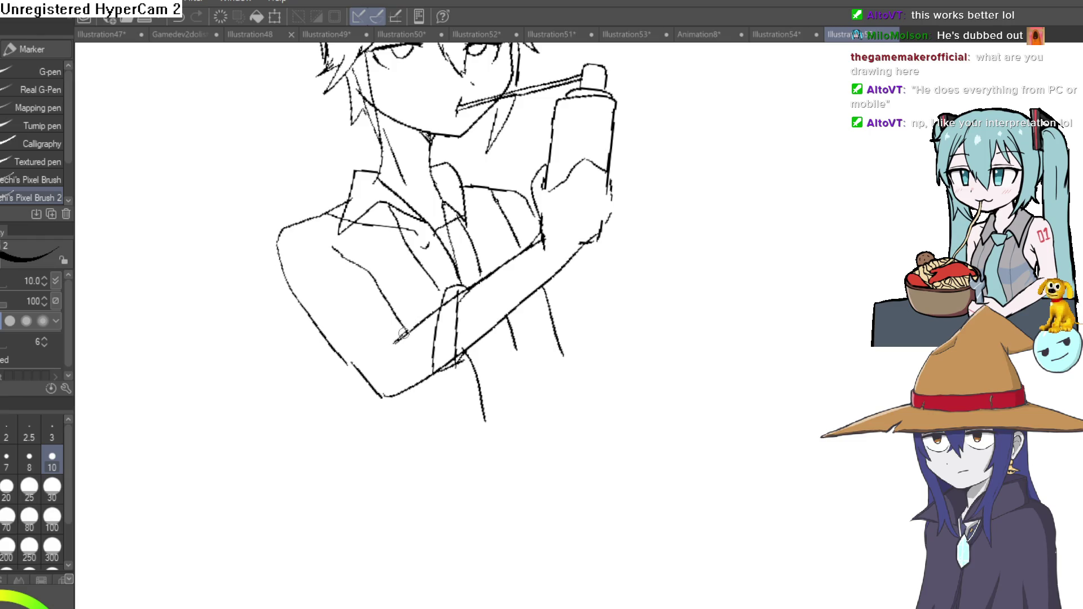
{"action": "scroll", "coordinate": [387, 296], "scroll_direction": "up", "scroll_amount": 2}
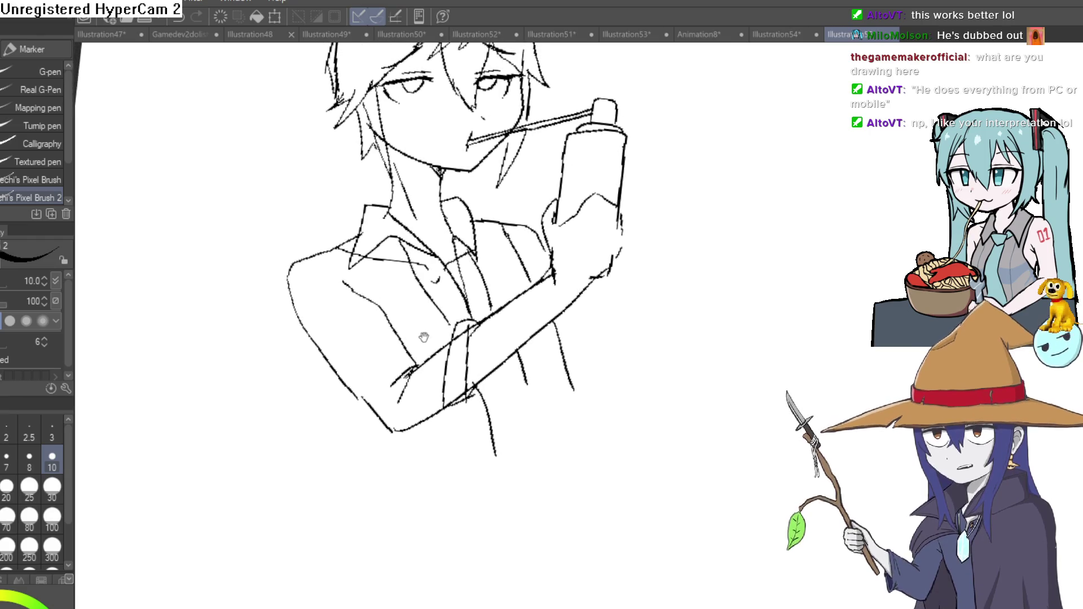
{"action": "mouse_move", "coordinate": [336, 267]}
{"action": "left_mouse_down"}
{"action": "mouse_move", "coordinate": [369, 296]}
{"action": "mouse_move", "coordinate": [363, 288]}
{"action": "left_mouse_up"}
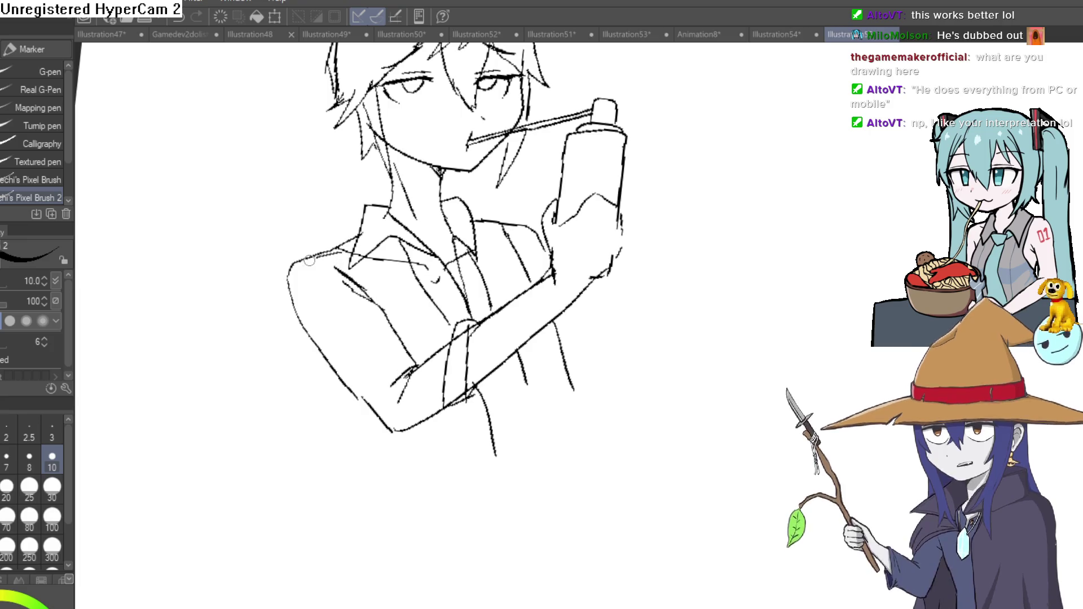
{"action": "left_click_drag", "start_coordinate": [280, 282], "coordinate": [351, 346]}
{"action": "scroll", "coordinate": [613, 322], "scroll_direction": "down", "scroll_amount": 2}
{"action": "scroll", "coordinate": [579, 290], "scroll_direction": "down", "scroll_amount": 1}
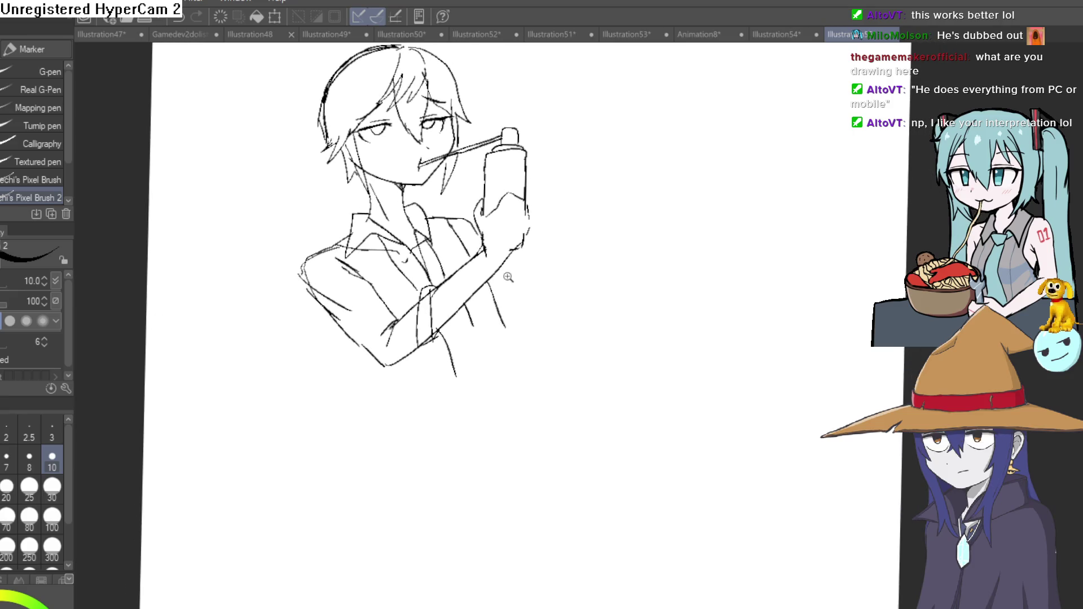
{"action": "scroll", "coordinate": [505, 279], "scroll_direction": "up", "scroll_amount": 3}
- Refine the forearm sleeve lines and extend the outline along the can's right side and hand
{"action": "left_click_drag", "start_coordinate": [509, 359], "coordinate": [519, 312]}
{"action": "left_click_drag", "start_coordinate": [505, 255], "coordinate": [512, 358]}
{"action": "left_click_drag", "start_coordinate": [525, 288], "coordinate": [540, 345]}
{"action": "scroll", "coordinate": [526, 291], "scroll_direction": "down", "scroll_amount": 2}
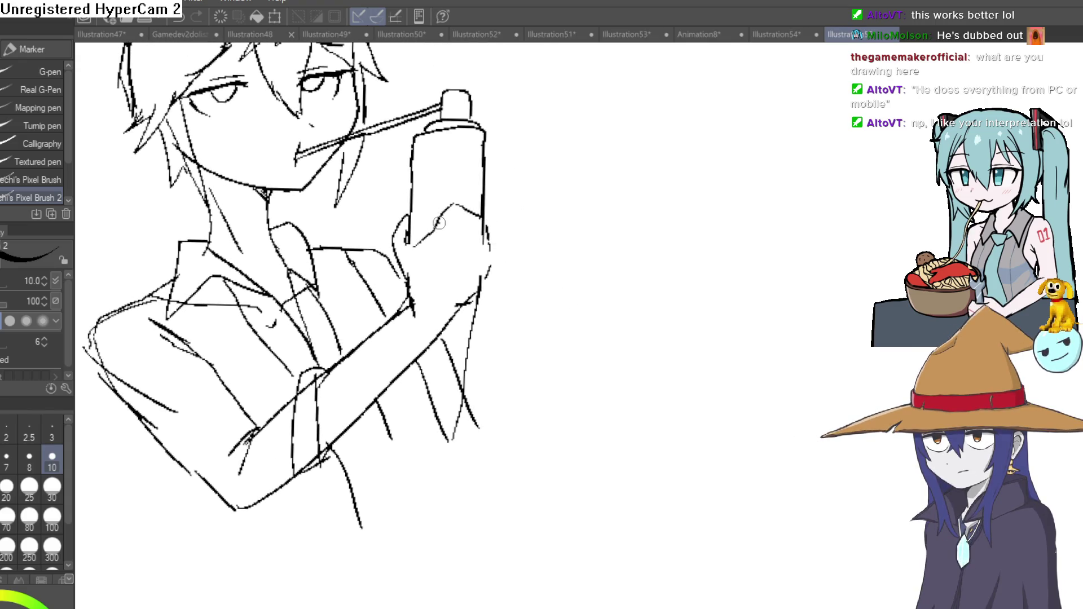
{"action": "mouse_move", "coordinate": [468, 156]}
{"action": "left_mouse_down"}
{"action": "mouse_move", "coordinate": [505, 193]}
{"action": "mouse_move", "coordinate": [507, 230]}
{"action": "left_mouse_up"}
{"action": "left_click_drag", "start_coordinate": [500, 168], "coordinate": [507, 221]}
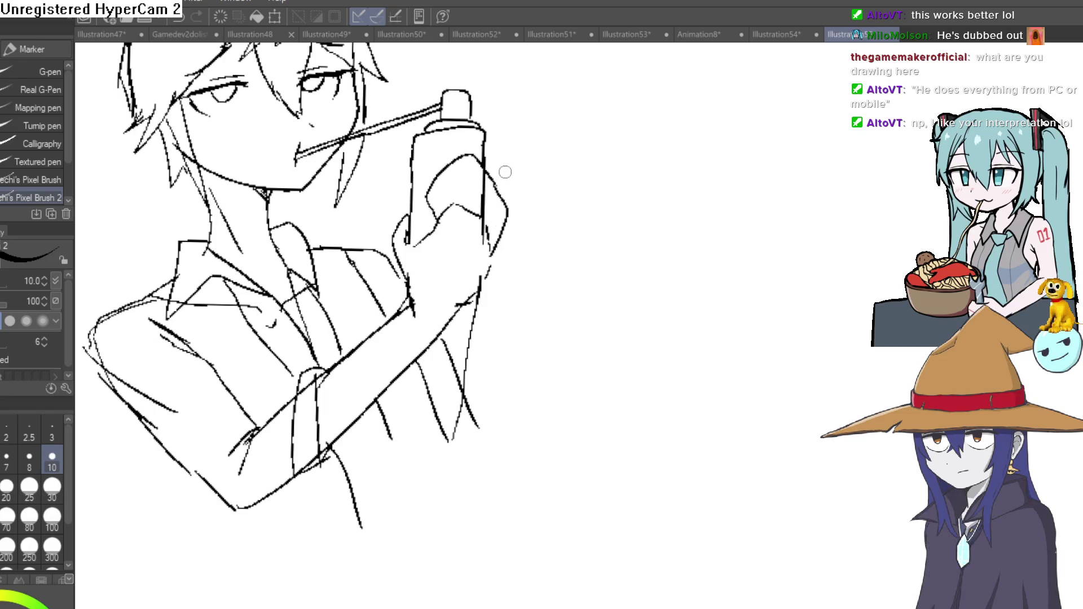
{"action": "left_click_drag", "start_coordinate": [426, 211], "coordinate": [430, 241]}
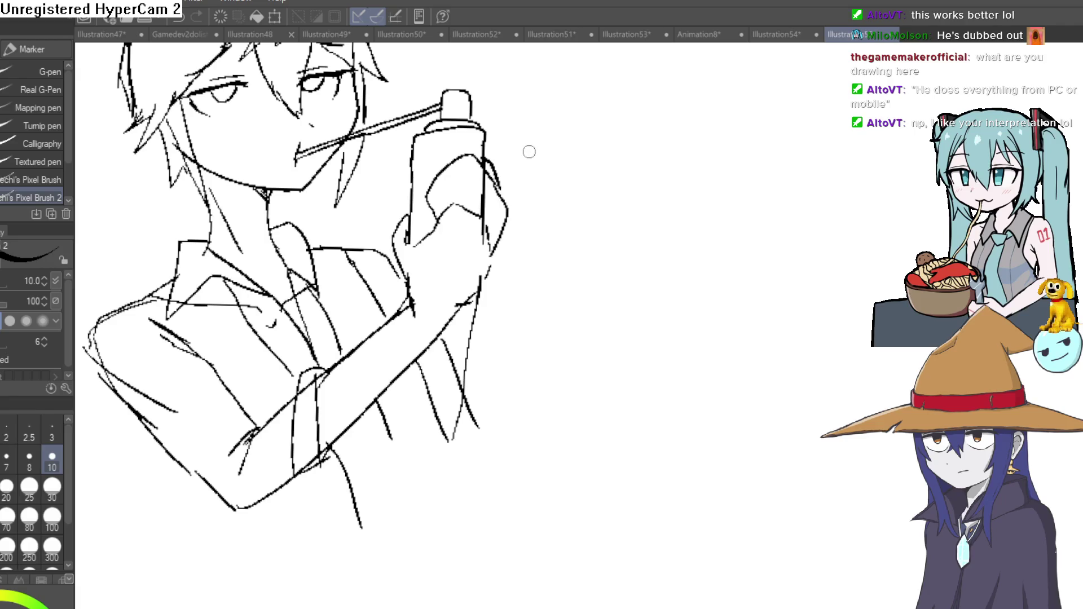
{"action": "scroll", "coordinate": [487, 271], "scroll_direction": "down", "scroll_amount": 2}
{"action": "scroll", "coordinate": [479, 295], "scroll_direction": "down", "scroll_amount": 1}
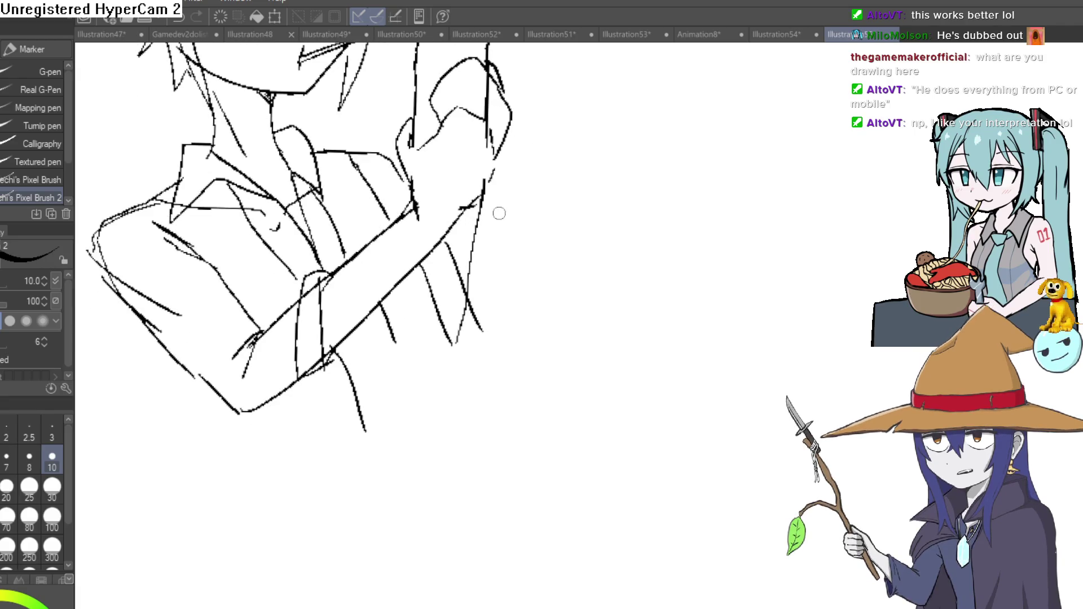
{"action": "mouse_move", "coordinate": [503, 152]}
{"action": "left_mouse_down"}
{"action": "mouse_move", "coordinate": [512, 334]}
{"action": "mouse_move", "coordinate": [500, 368]}
{"action": "left_mouse_up"}
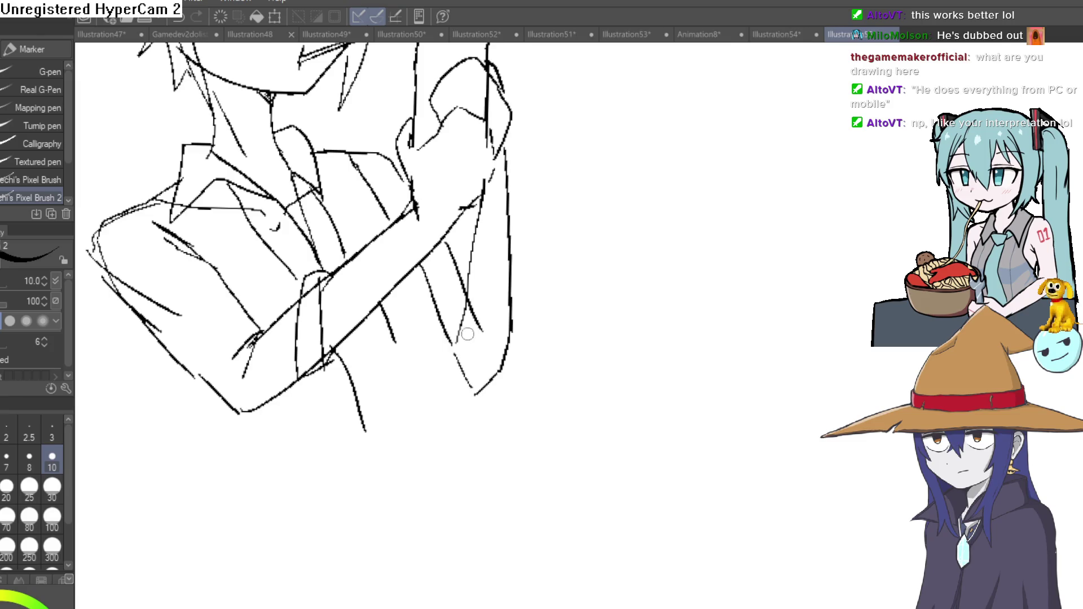
- Erase the stray sketch lines inside the can and hand with the Hard eraser
{"action": "key", "text": "e"}
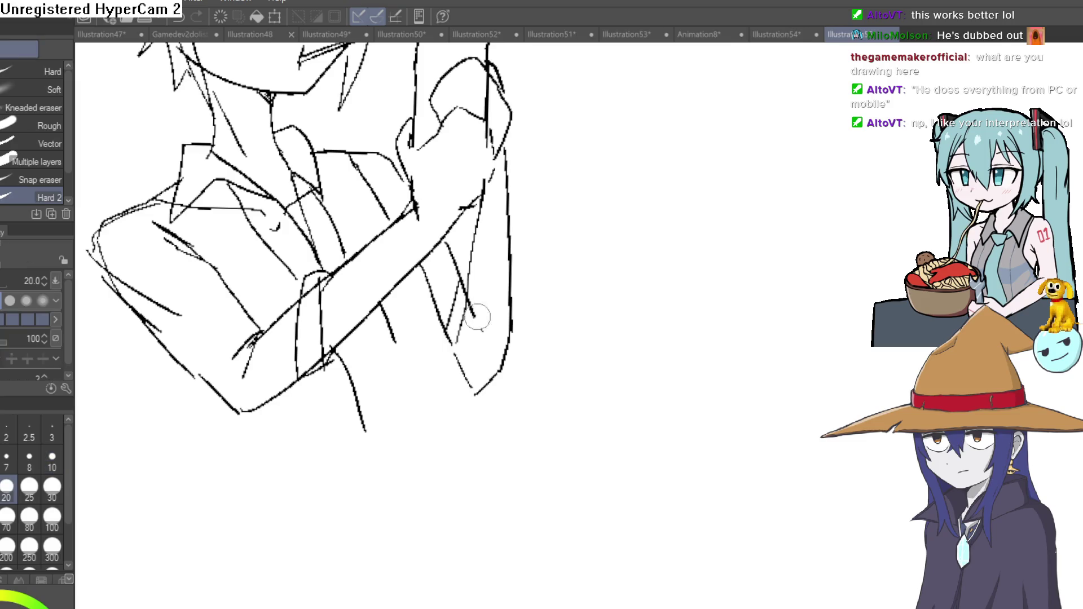
{"action": "left_click", "coordinate": [528, 299], "text": "alt"}
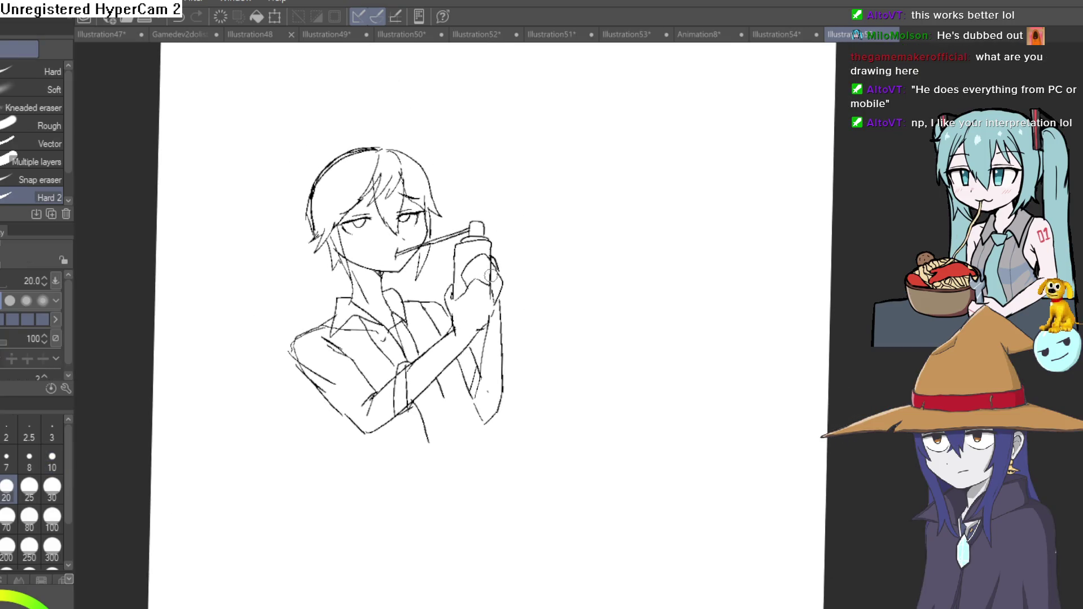
{"action": "scroll", "coordinate": [488, 271], "scroll_direction": "up", "scroll_amount": 2}
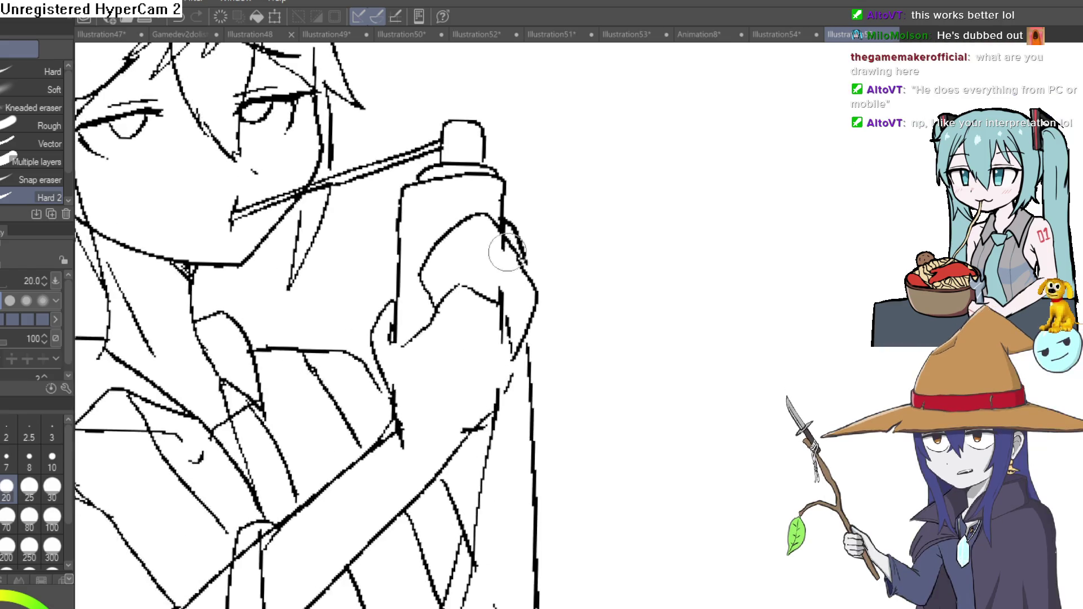
{"action": "mouse_move", "coordinate": [449, 245]}
{"action": "left_mouse_down"}
{"action": "mouse_move", "coordinate": [459, 291]}
{"action": "mouse_move", "coordinate": [454, 226]}
{"action": "mouse_move", "coordinate": [483, 229]}
{"action": "left_mouse_up"}
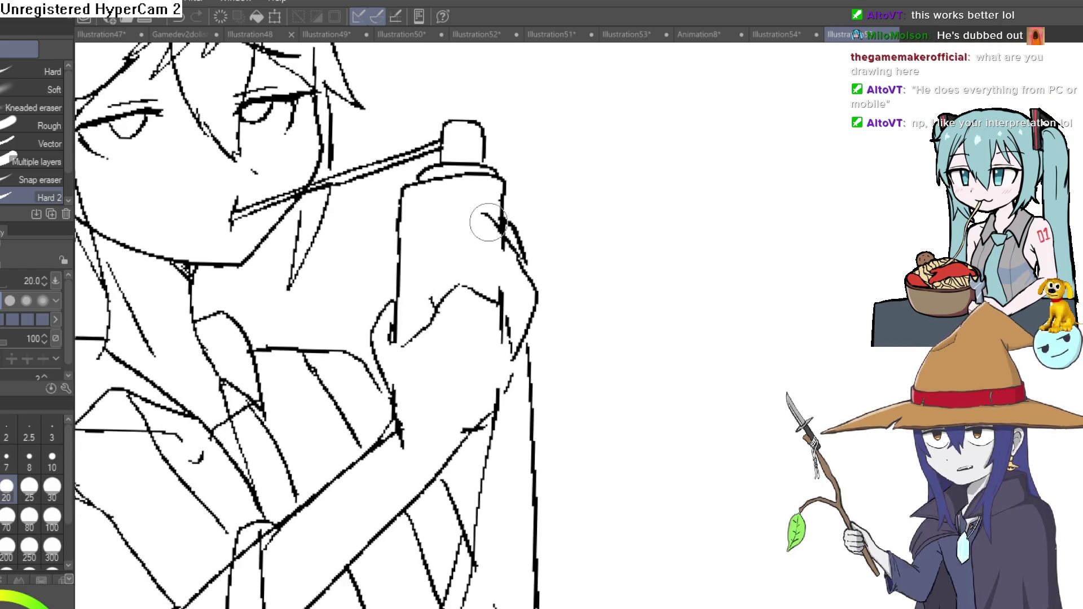
- Redraw the fingers curling over the can's edge and outline the lower hand with a thinner pen
{"action": "key", "text": "p"}
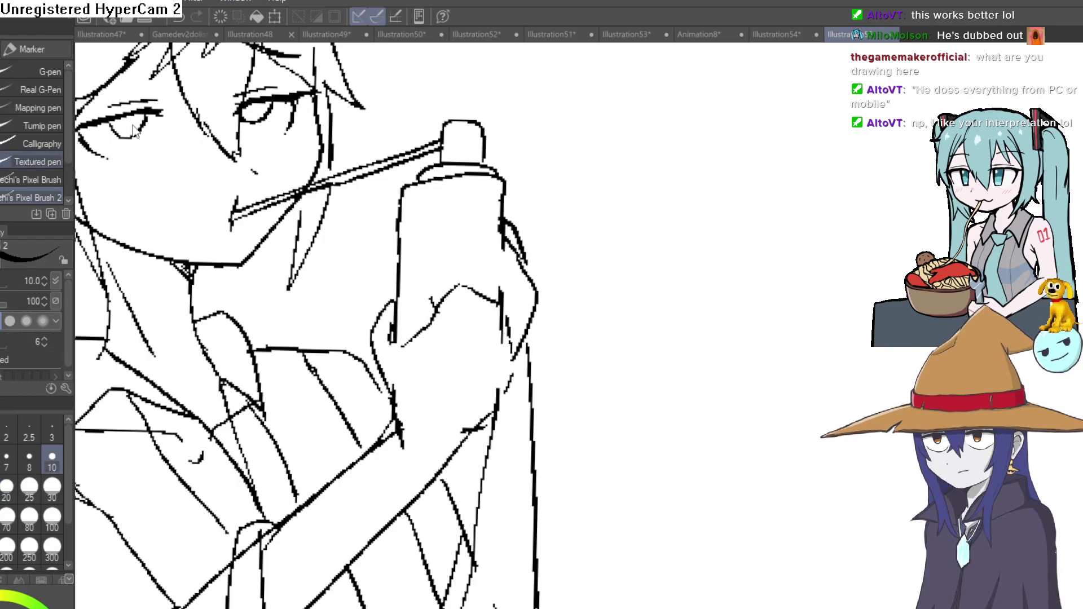
{"action": "left_click_drag", "start_coordinate": [505, 234], "coordinate": [416, 323]}
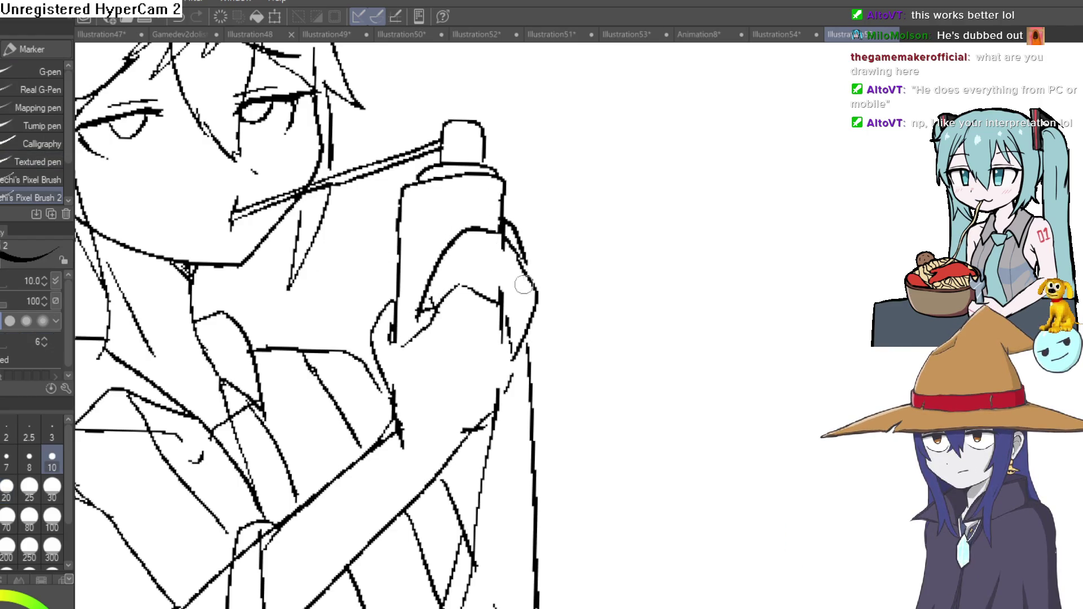
{"action": "left_click_drag", "start_coordinate": [504, 233], "coordinate": [422, 377]}
{"action": "left_click_drag", "start_coordinate": [493, 346], "coordinate": [457, 392]}
{"action": "left_click_drag", "start_coordinate": [511, 364], "coordinate": [451, 396]}
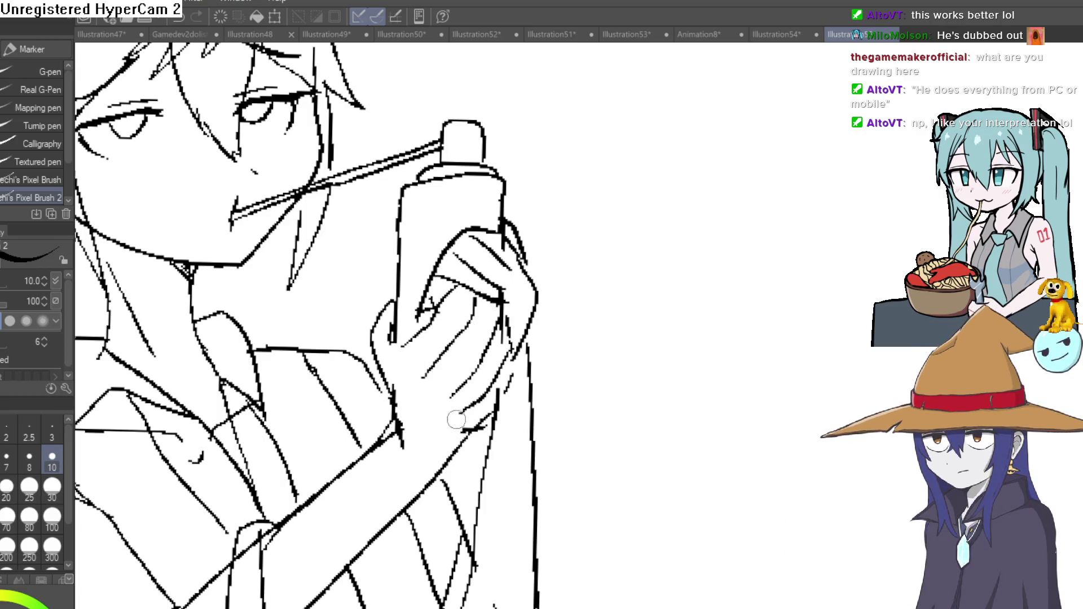
{"action": "scroll", "coordinate": [499, 406], "scroll_direction": "down", "scroll_amount": 3}
{"action": "scroll", "coordinate": [588, 346], "scroll_direction": "up", "scroll_amount": 4}
{"action": "scroll", "coordinate": [536, 218], "scroll_direction": "up", "scroll_amount": 1}
{"action": "scroll", "coordinate": [536, 218], "scroll_direction": "down", "scroll_amount": 2}
{"action": "scroll", "coordinate": [567, 220], "scroll_direction": "down", "scroll_amount": 1}
{"action": "scroll", "coordinate": [602, 224], "scroll_direction": "down", "scroll_amount": 1}
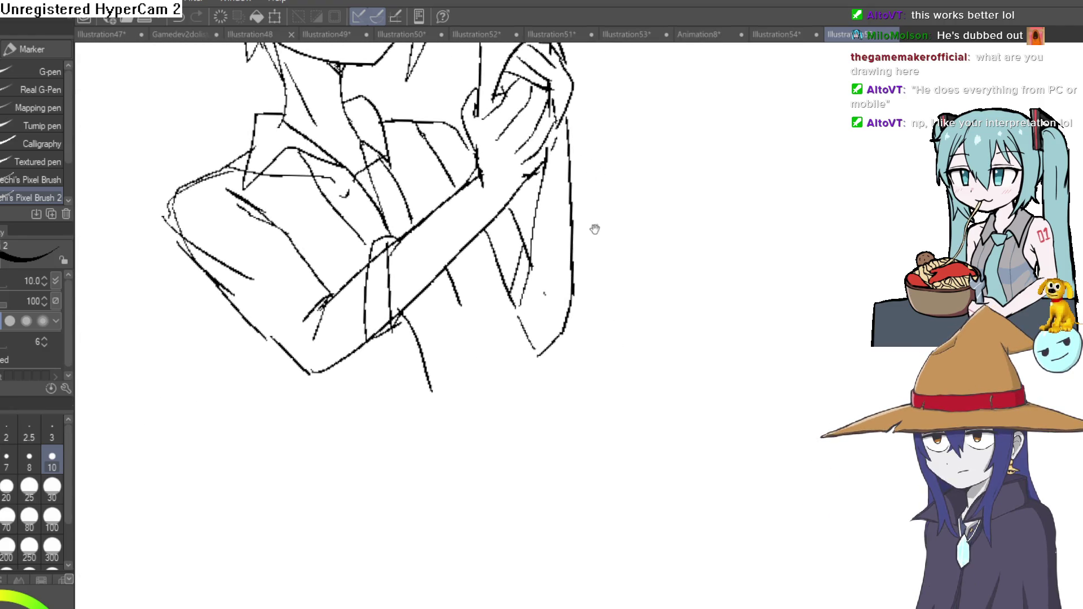
{"action": "scroll", "coordinate": [508, 288], "scroll_direction": "up", "scroll_amount": 1}
- Fit the whole page in view and bring the figure's head into view
{"action": "left_click_drag", "start_coordinate": [462, 265], "coordinate": [448, 216]}
{"action": "mouse_move", "coordinate": [461, 347]}
{"action": "left_mouse_down"}
{"action": "mouse_move", "coordinate": [460, 297]}
{"action": "mouse_move", "coordinate": [426, 257]}
{"action": "left_mouse_up"}
{"action": "key", "text": "ctrl+0"}
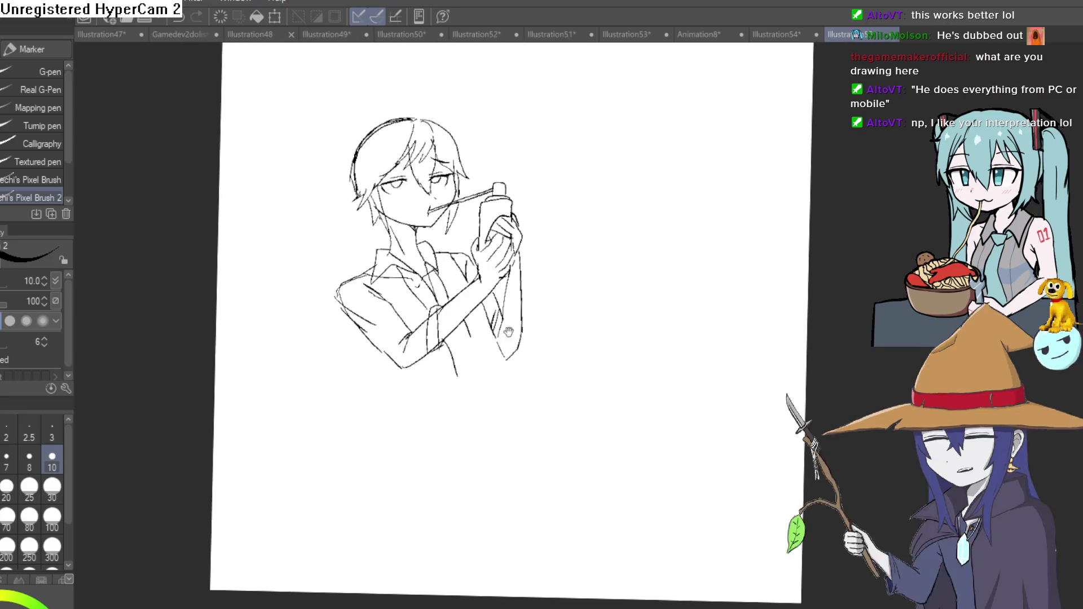
{"action": "scroll", "coordinate": [432, 393], "scroll_direction": "up", "scroll_amount": 1}
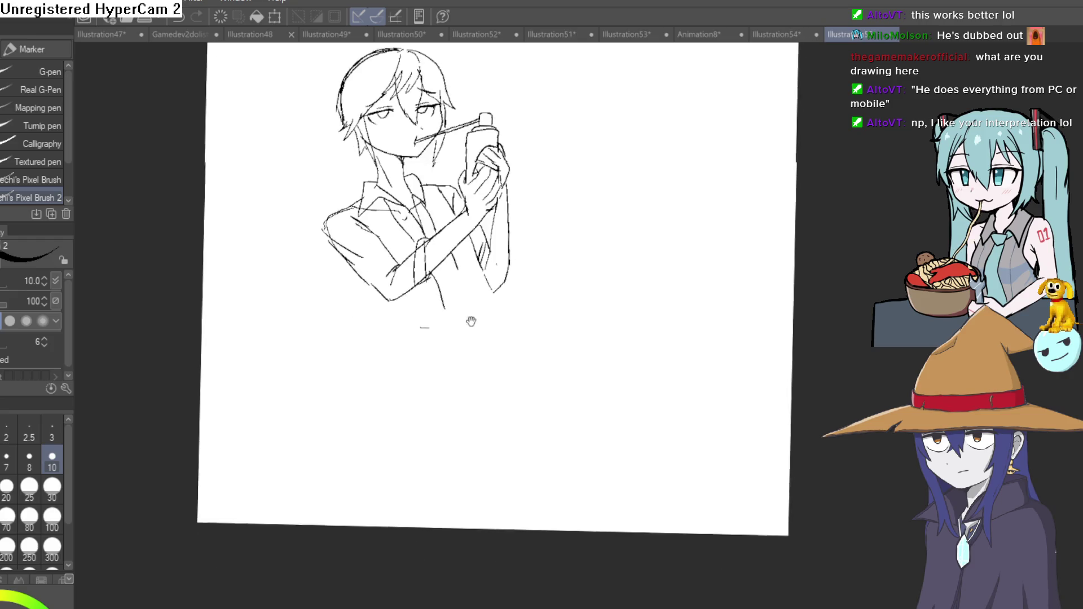
{"action": "scroll", "coordinate": [474, 327], "scroll_direction": "up", "scroll_amount": 2}
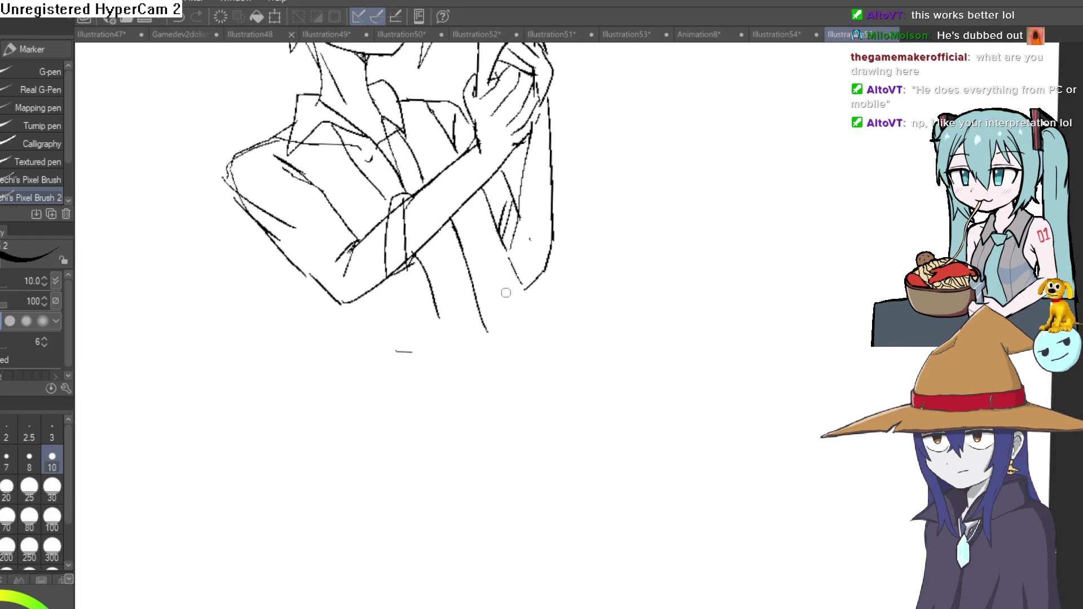
{"action": "left_click_drag", "start_coordinate": [521, 286], "coordinate": [537, 360]}
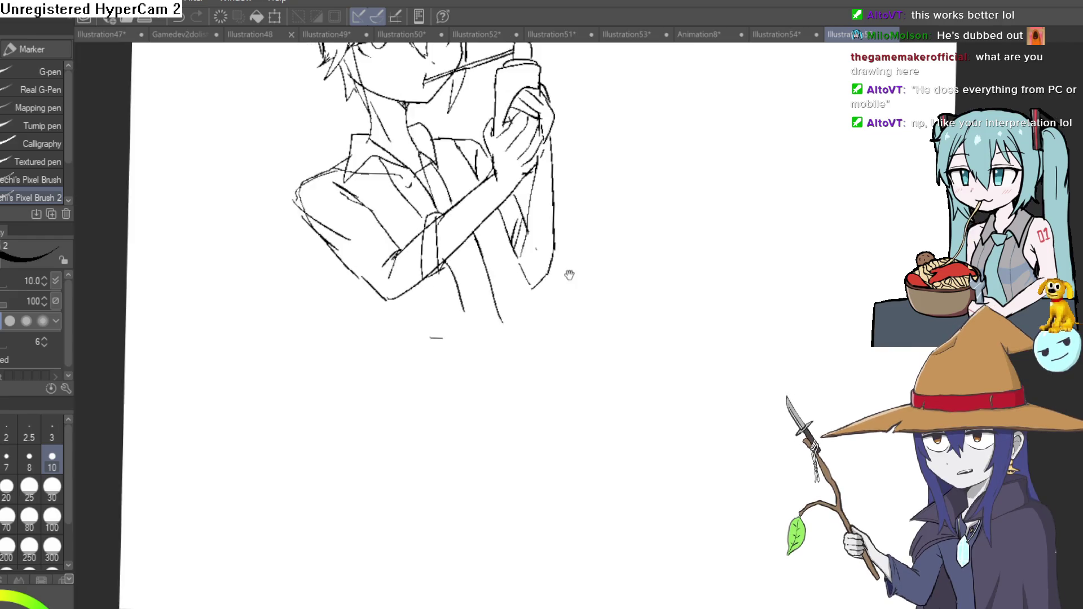
{"action": "scroll", "coordinate": [508, 255], "scroll_direction": "up", "scroll_amount": 1}
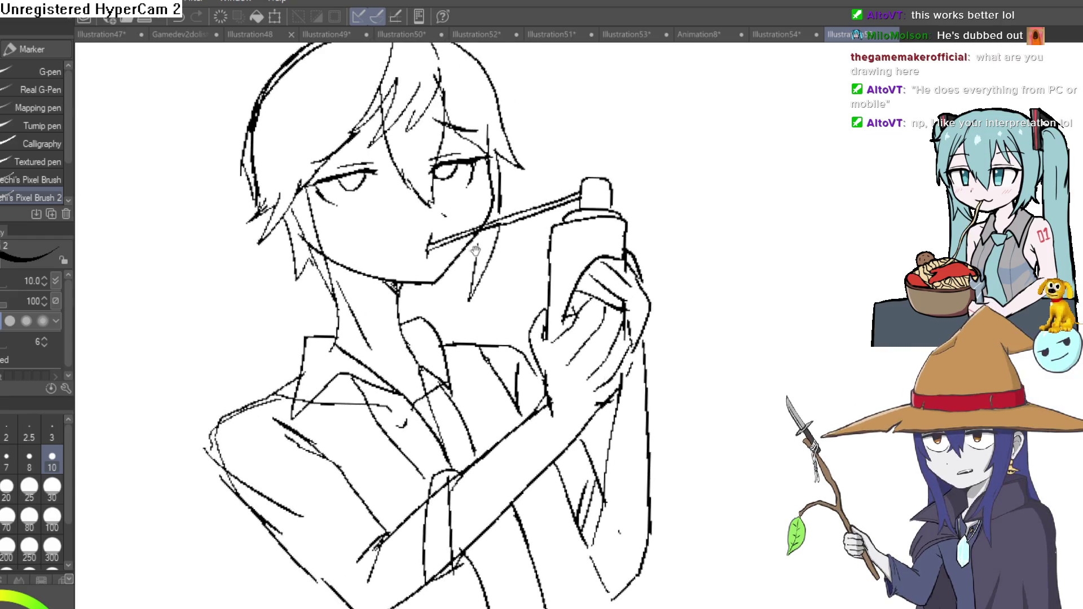
{"action": "scroll", "coordinate": [502, 236], "scroll_direction": "up", "scroll_amount": 1}
- Fill the eye's upper lash line solid black with the Marker pen
{"action": "left_click_drag", "start_coordinate": [558, 177], "coordinate": [535, 214]}
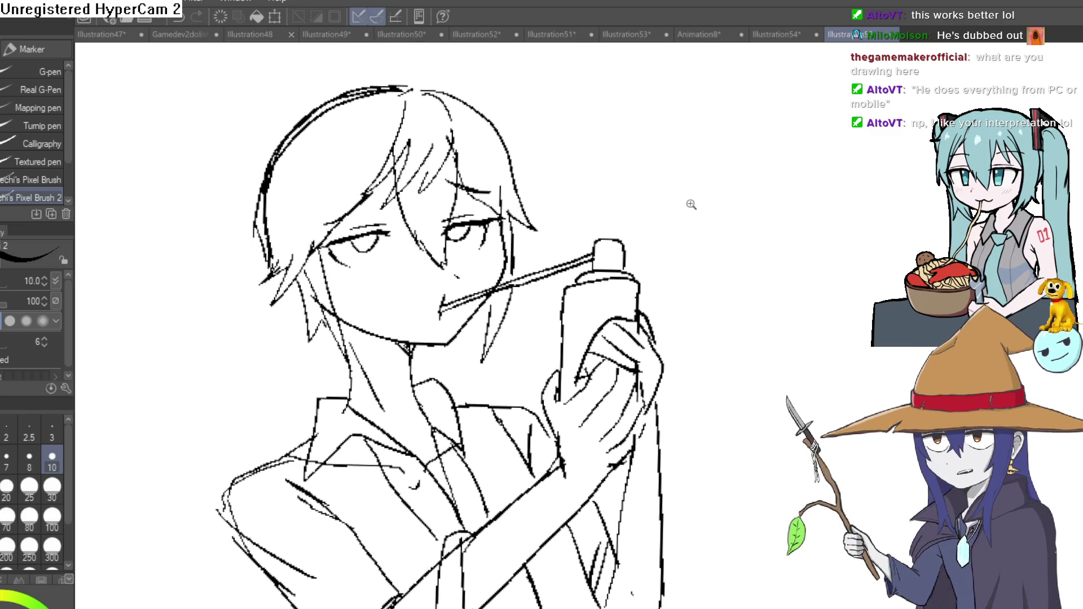
{"action": "scroll", "coordinate": [499, 222], "scroll_direction": "up", "scroll_amount": 2}
{"action": "left_click_drag", "start_coordinate": [498, 222], "coordinate": [523, 251]}
{"action": "scroll", "coordinate": [523, 252], "scroll_direction": "up", "scroll_amount": 2}
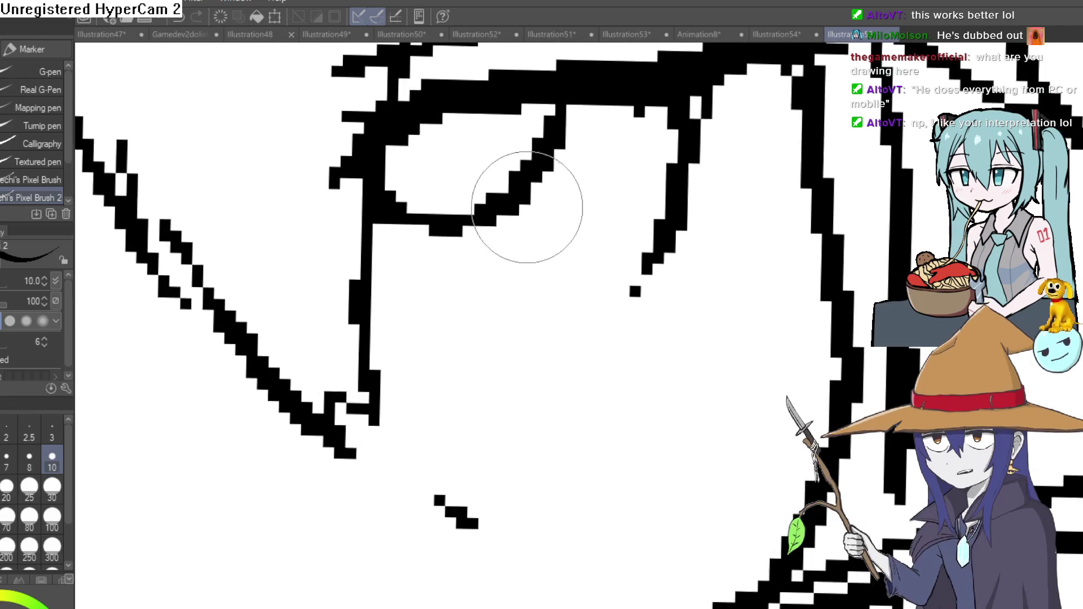
{"action": "left_click_drag", "start_coordinate": [447, 133], "coordinate": [496, 133]}
{"action": "scroll", "coordinate": [422, 225], "scroll_direction": "down", "scroll_amount": 2}
{"action": "left_click_drag", "start_coordinate": [133, 206], "coordinate": [158, 174]}
{"action": "scroll", "coordinate": [702, 257], "scroll_direction": "down", "scroll_amount": 3}
{"action": "scroll", "coordinate": [702, 257], "scroll_direction": "down", "scroll_amount": 2}
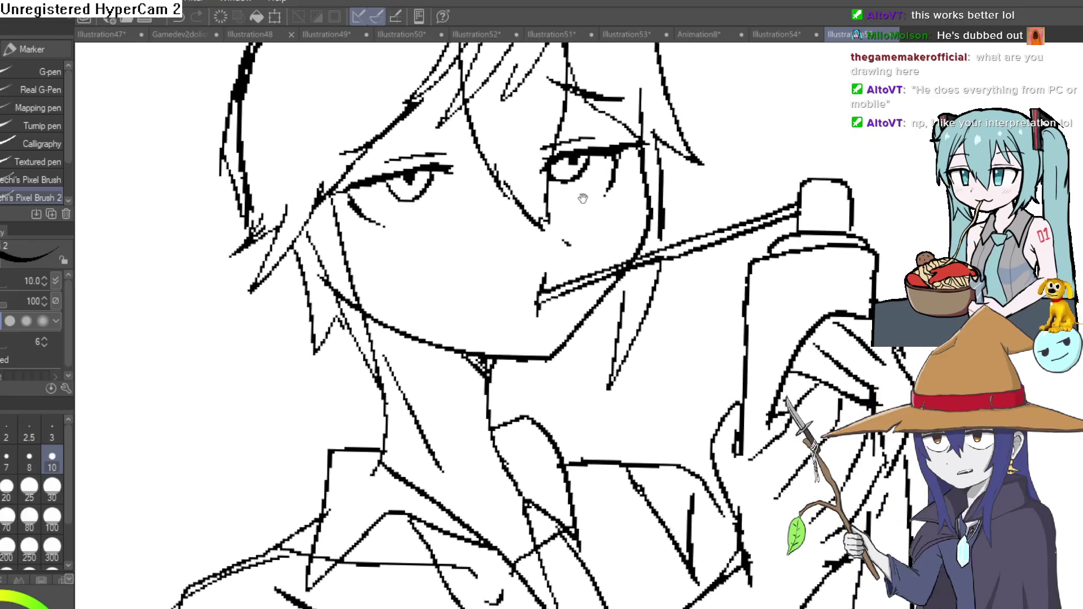
{"action": "scroll", "coordinate": [584, 190], "scroll_direction": "down", "scroll_amount": 2}
{"action": "scroll", "coordinate": [471, 231], "scroll_direction": "up", "scroll_amount": 5}
{"action": "key", "text": "e"}
{"action": "scroll", "coordinate": [471, 231], "scroll_direction": "down", "scroll_amount": 2}
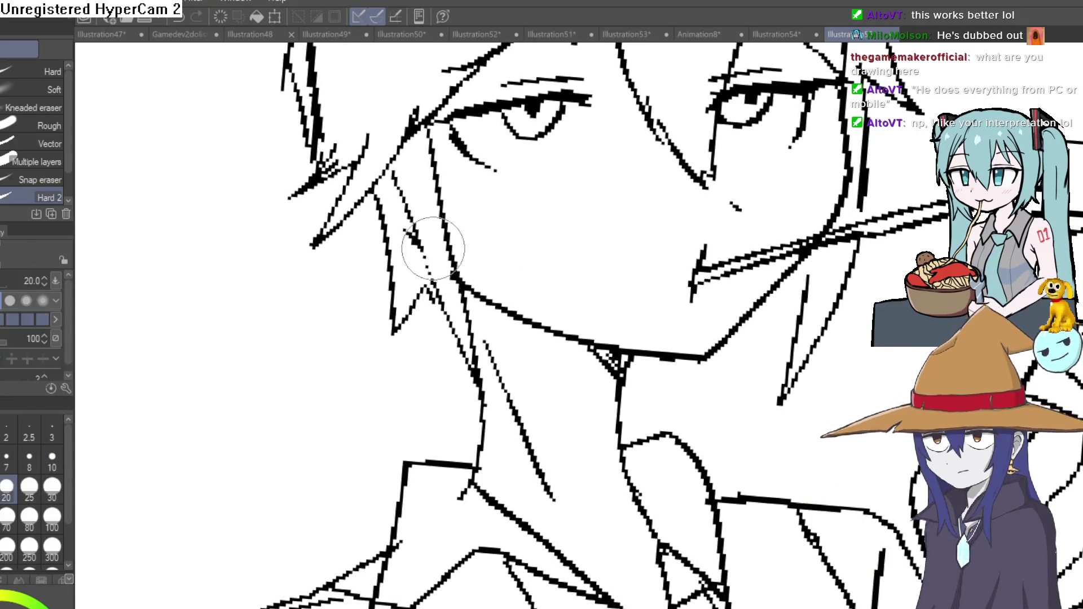
{"action": "scroll", "coordinate": [700, 175], "scroll_direction": "down", "scroll_amount": 3}
{"action": "left_click_drag", "start_coordinate": [699, 175], "coordinate": [86, 241]}
{"action": "scroll", "coordinate": [546, 197], "scroll_direction": "up", "scroll_amount": 2}
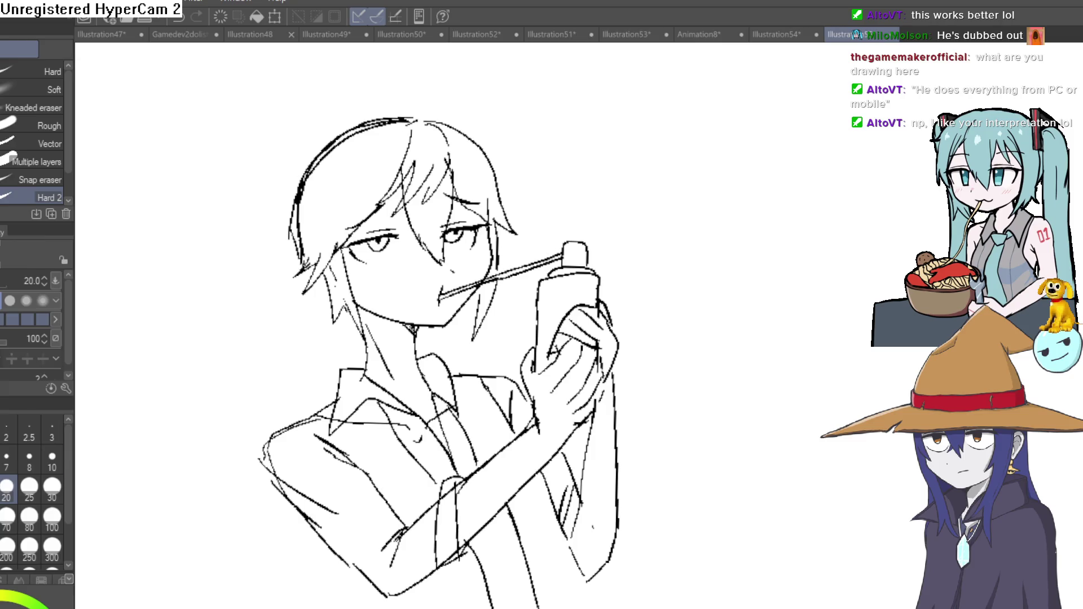
- Trace over the top outline of the hair to strengthen it, then view the torso
{"action": "key", "text": "p"}
{"action": "scroll", "coordinate": [525, 209], "scroll_direction": "up", "scroll_amount": 1}
{"action": "scroll", "coordinate": [524, 212], "scroll_direction": "up", "scroll_amount": 1}
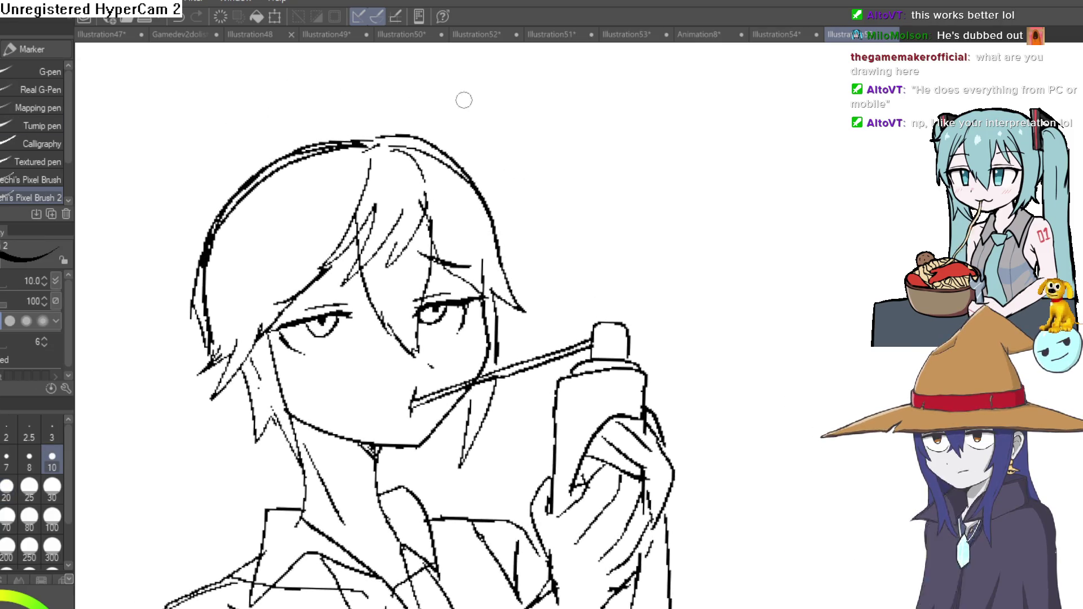
{"action": "left_click_drag", "start_coordinate": [474, 188], "coordinate": [382, 143]}
{"action": "scroll", "coordinate": [382, 145], "scroll_direction": "down", "scroll_amount": 1}
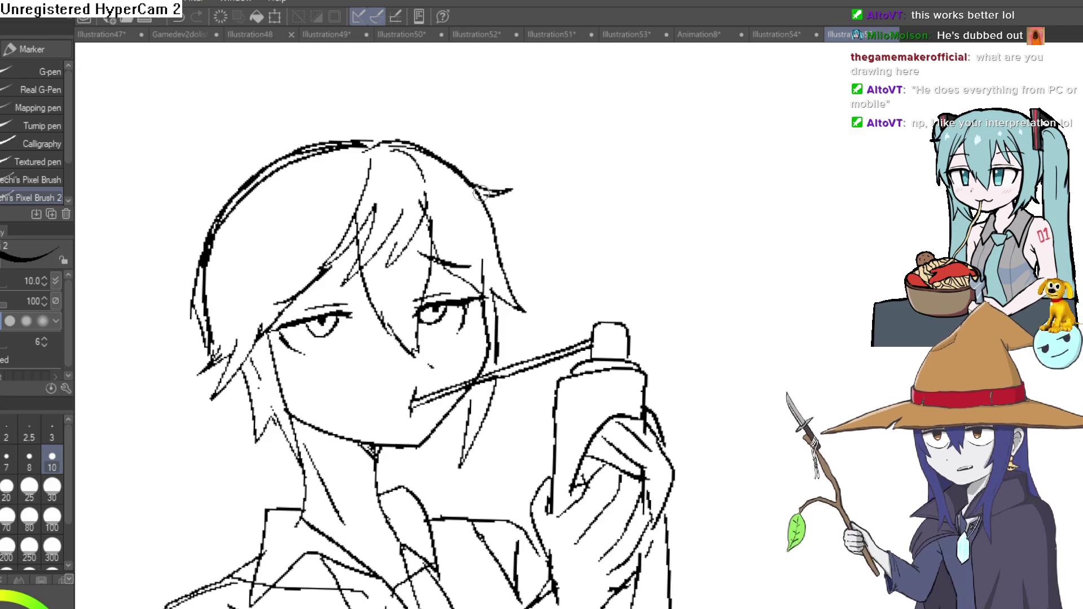
{"action": "scroll", "coordinate": [553, 213], "scroll_direction": "down", "scroll_amount": 1}
{"action": "left_click_drag", "start_coordinate": [552, 213], "coordinate": [601, 195]}
{"action": "mouse_move", "coordinate": [590, 358]}
{"action": "left_mouse_down"}
{"action": "mouse_move", "coordinate": [581, 252]}
{"action": "mouse_move", "coordinate": [580, 283]}
{"action": "left_mouse_up"}
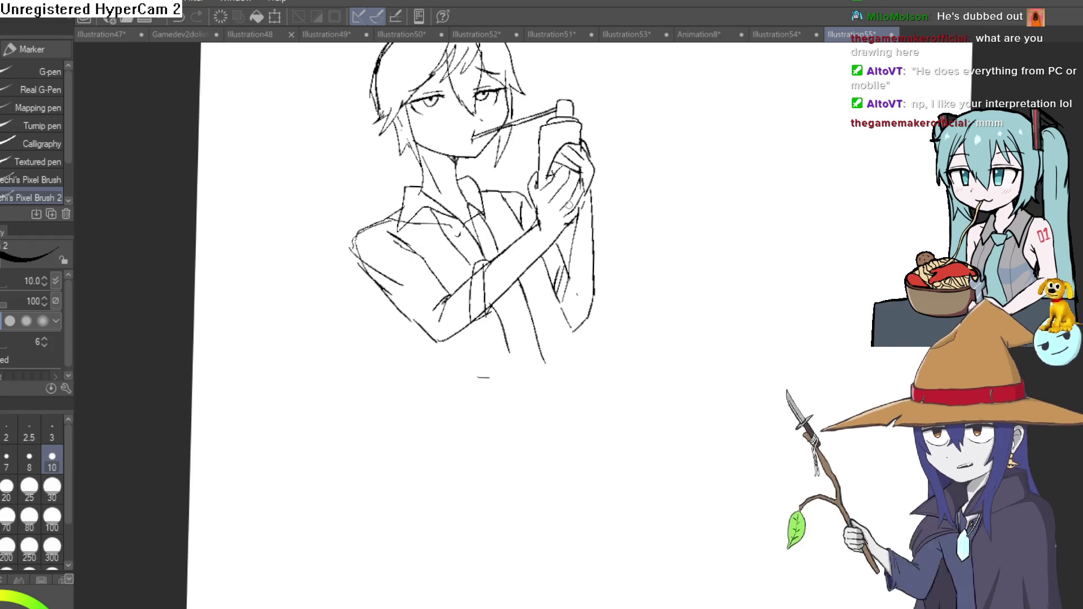
{"action": "mouse_move", "coordinate": [590, 344]}
{"action": "left_mouse_down"}
{"action": "mouse_move", "coordinate": [563, 319]}
{"action": "mouse_move", "coordinate": [534, 314]}
{"action": "mouse_move", "coordinate": [533, 271]}
{"action": "mouse_move", "coordinate": [470, 197]}
{"action": "left_mouse_up"}
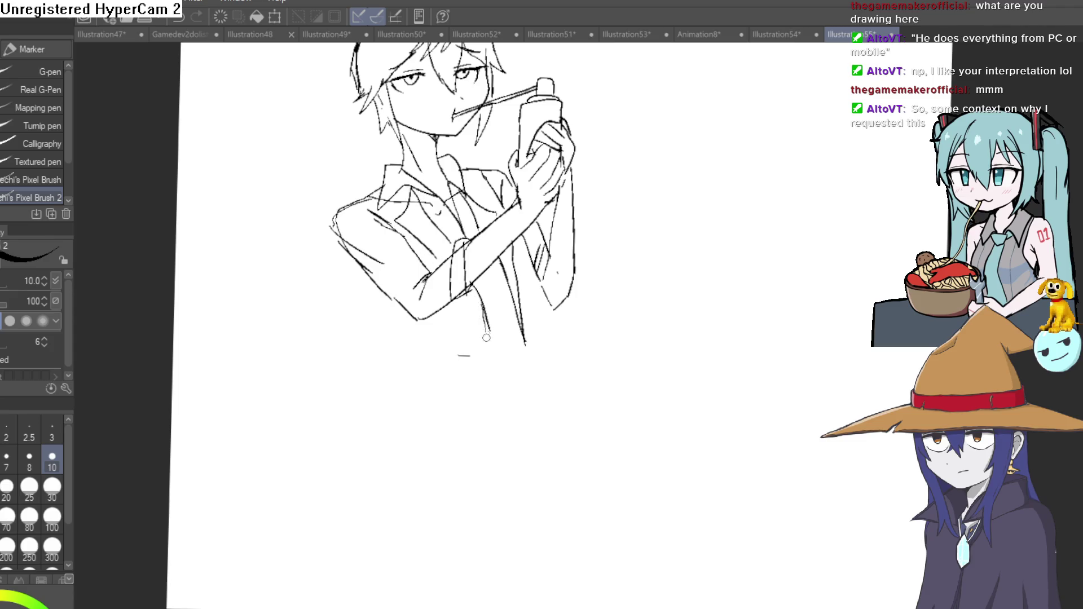
- Draw the torso side below the arm, a stomach mark and a curved buckle line at the waist
{"action": "left_click_drag", "start_coordinate": [446, 405], "coordinate": [454, 408]}
{"action": "left_click_drag", "start_coordinate": [487, 339], "coordinate": [479, 408]}
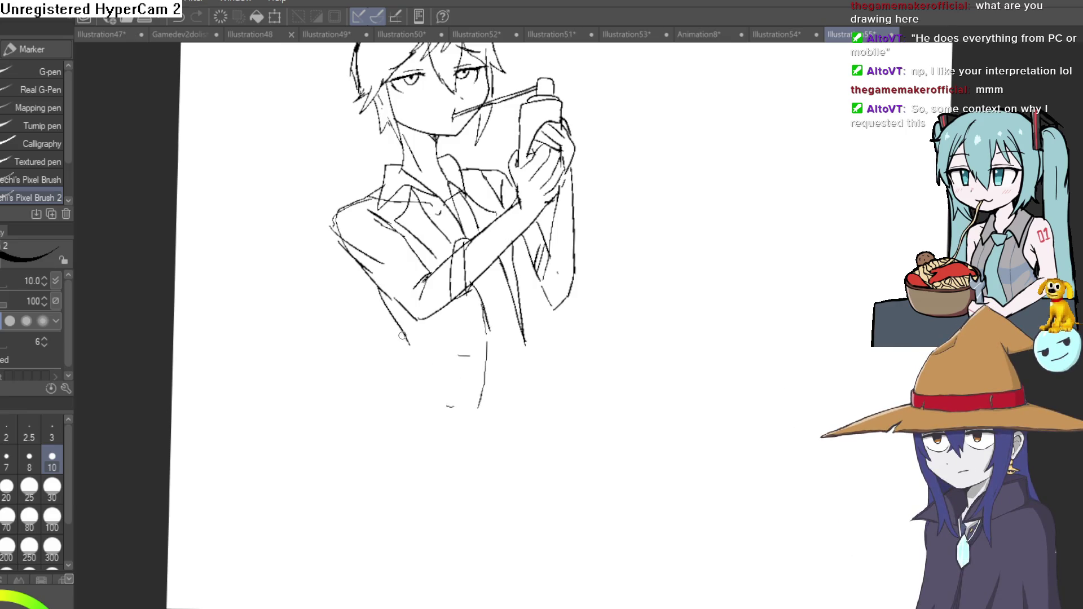
{"action": "left_click_drag", "start_coordinate": [541, 322], "coordinate": [509, 305]}
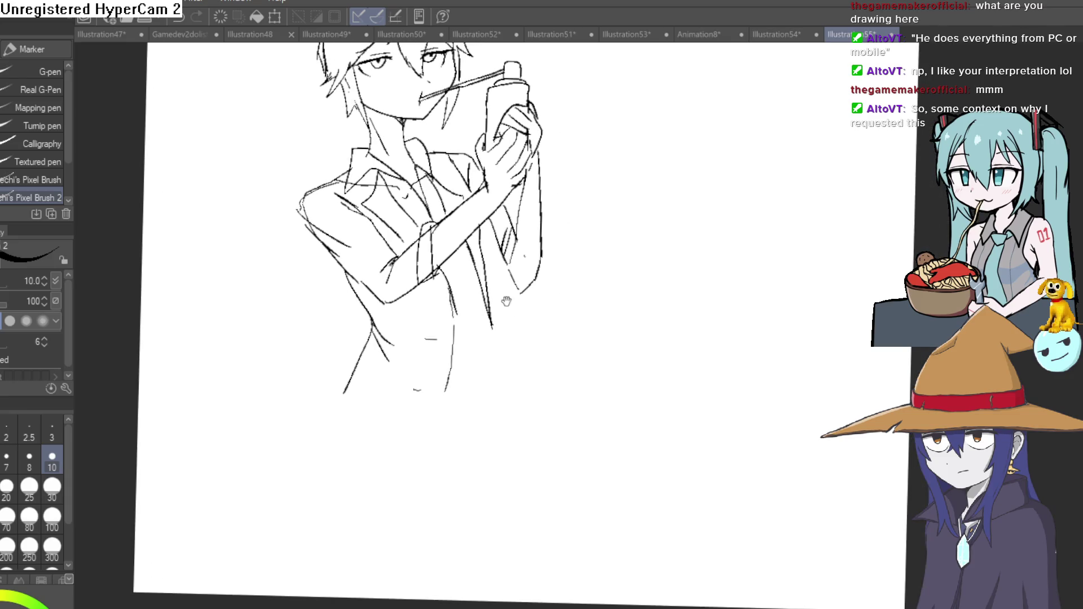
{"action": "left_click_drag", "start_coordinate": [489, 246], "coordinate": [474, 229]}
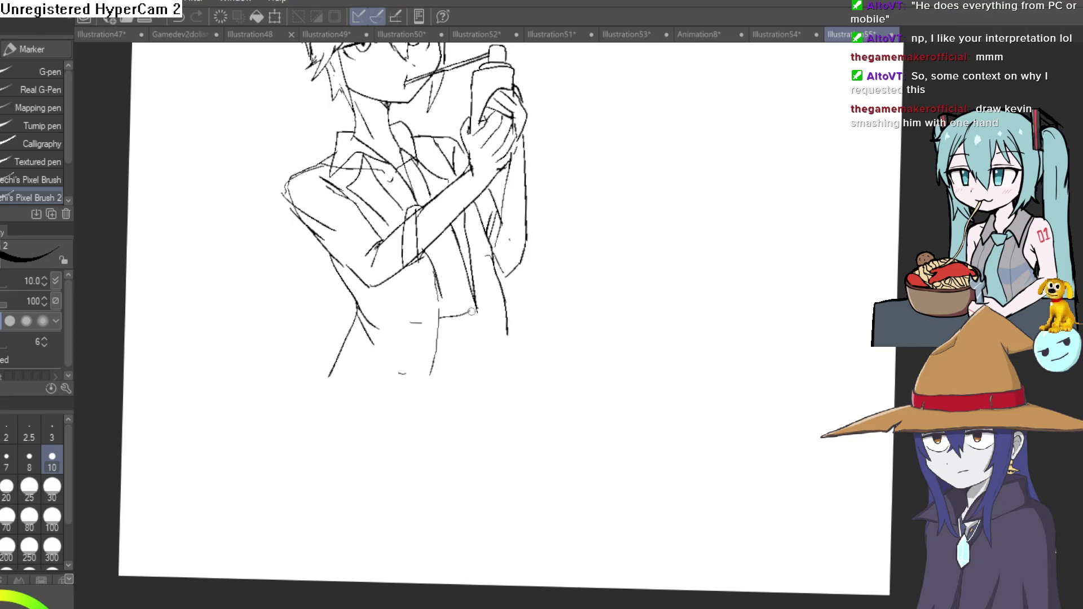
{"action": "scroll", "coordinate": [538, 339], "scroll_direction": "down", "scroll_amount": 2}
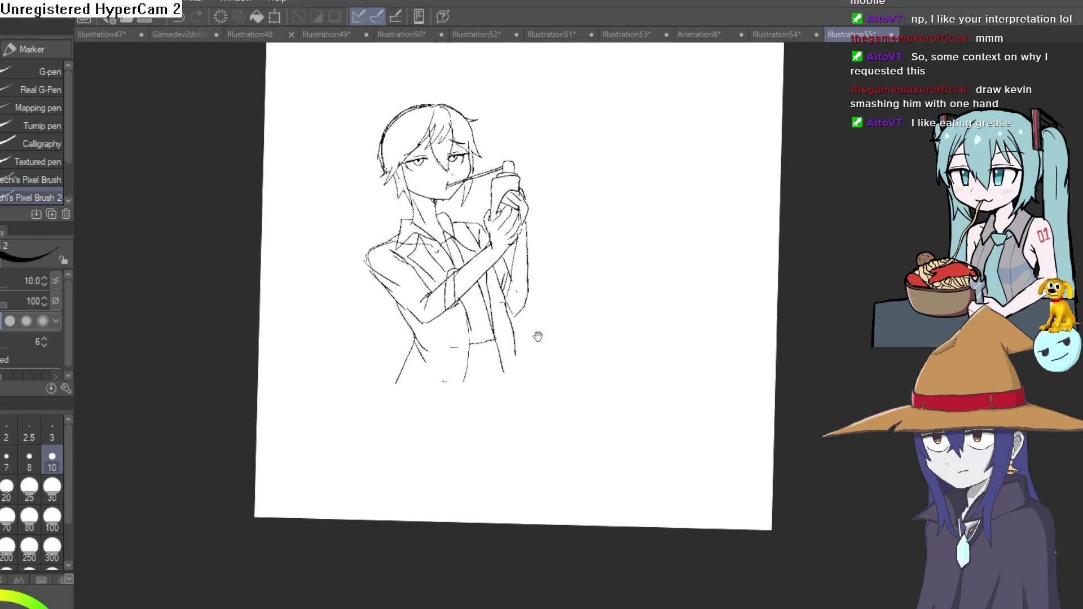
{"action": "scroll", "coordinate": [524, 343], "scroll_direction": "up", "scroll_amount": 3}
{"action": "scroll", "coordinate": [516, 303], "scroll_direction": "down", "scroll_amount": 3}
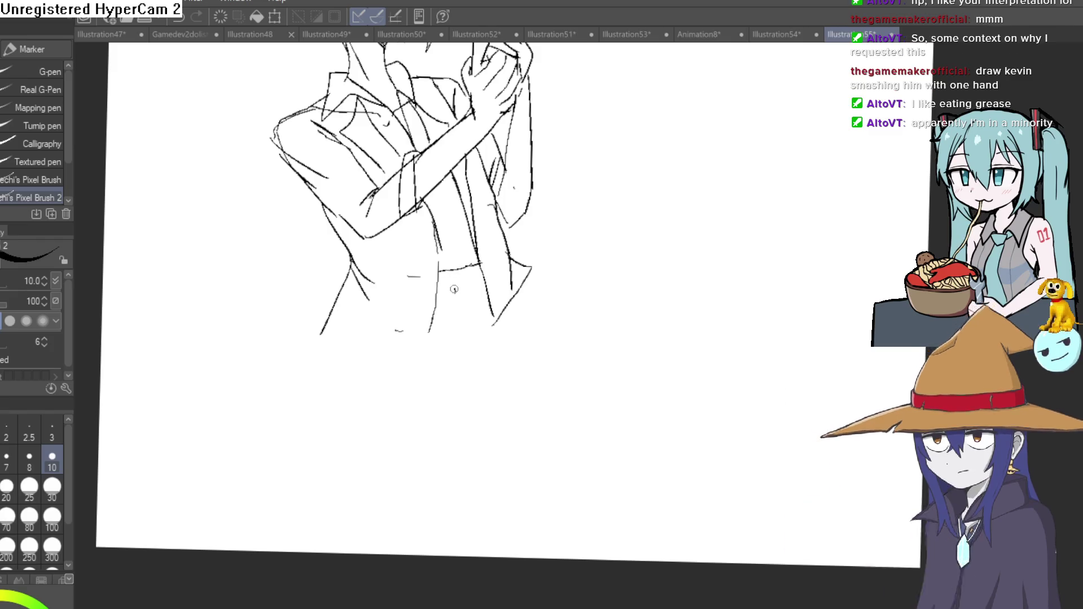
{"action": "mouse_move", "coordinate": [458, 270]}
{"action": "left_mouse_down"}
{"action": "mouse_move", "coordinate": [481, 281]}
{"action": "mouse_move", "coordinate": [456, 299]}
{"action": "left_mouse_up"}
- Draw the shirt's bottom hem line closing the torso
{"action": "key", "text": "e"}
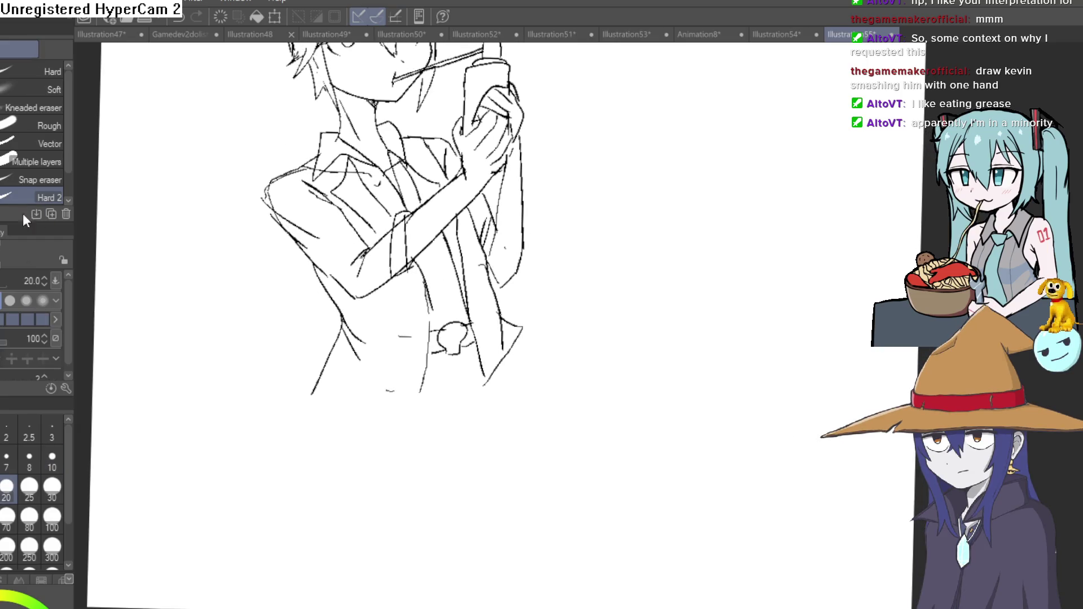
{"action": "key", "text": "p"}
{"action": "left_click_drag", "start_coordinate": [445, 391], "coordinate": [445, 328]}
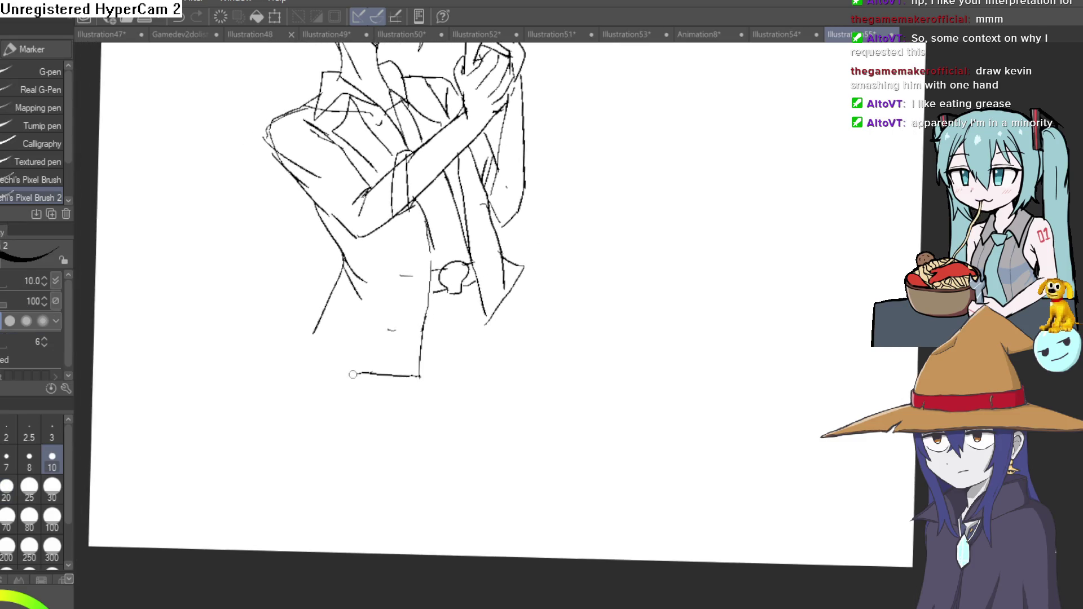
{"action": "scroll", "coordinate": [516, 307], "scroll_direction": "down", "scroll_amount": 2}
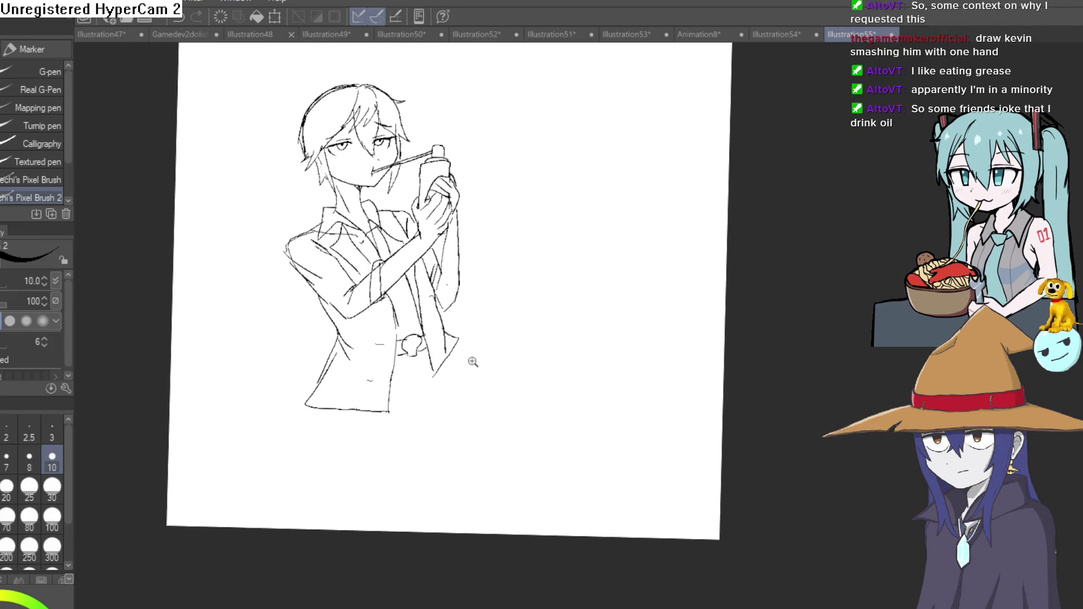
{"action": "scroll", "coordinate": [454, 377], "scroll_direction": "up", "scroll_amount": 2}
- Sketch the trouser legs below the shirt hem and redraw the shirt's right edge
{"action": "mouse_move", "coordinate": [452, 363]}
{"action": "left_mouse_down"}
{"action": "mouse_move", "coordinate": [466, 329]}
{"action": "mouse_move", "coordinate": [465, 256]}
{"action": "mouse_move", "coordinate": [469, 338]}
{"action": "left_mouse_up"}
{"action": "mouse_move", "coordinate": [423, 430]}
{"action": "left_mouse_down"}
{"action": "mouse_move", "coordinate": [438, 239]}
{"action": "mouse_move", "coordinate": [458, 216]}
{"action": "left_mouse_up"}
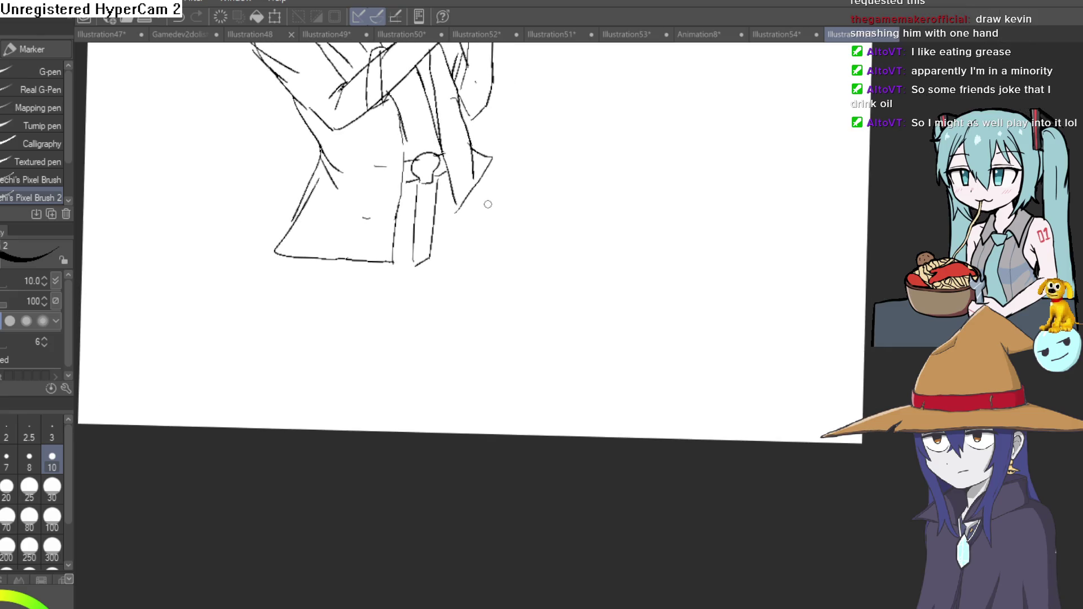
{"action": "left_click_drag", "start_coordinate": [431, 291], "coordinate": [451, 253]}
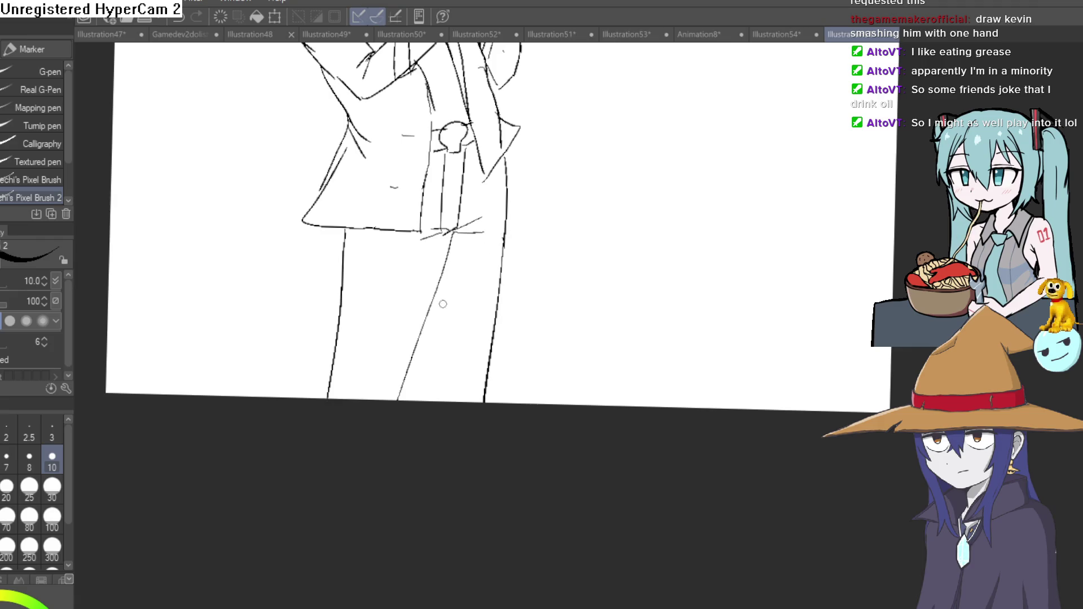
{"action": "scroll", "coordinate": [430, 383], "scroll_direction": "down", "scroll_amount": 2}
{"action": "scroll", "coordinate": [530, 326], "scroll_direction": "down", "scroll_amount": 2}
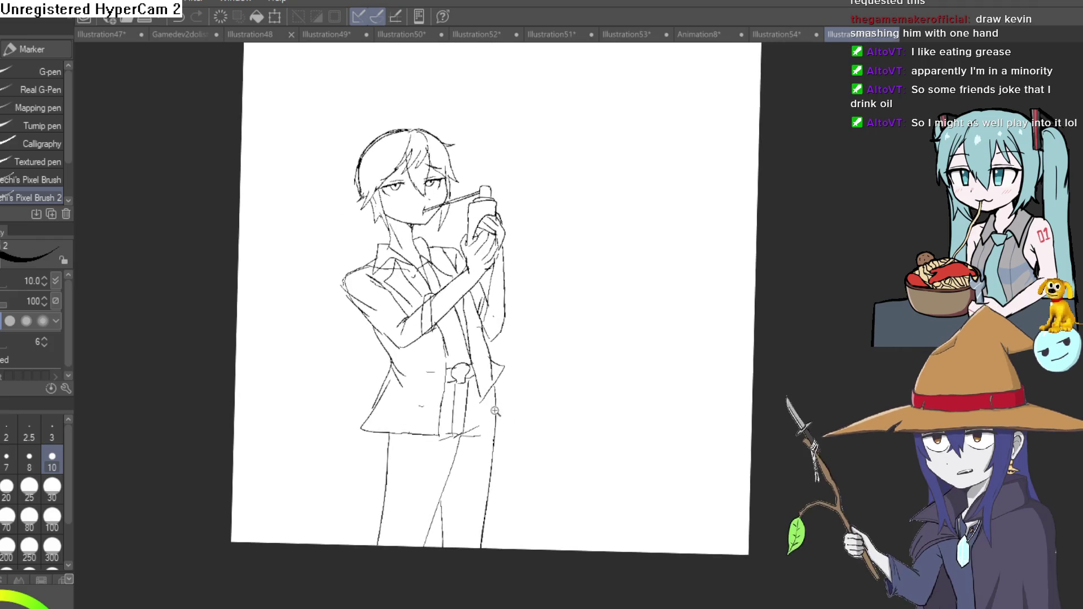
{"action": "scroll", "coordinate": [513, 440], "scroll_direction": "up", "scroll_amount": 5}
{"action": "left_click_drag", "start_coordinate": [459, 286], "coordinate": [475, 365]}
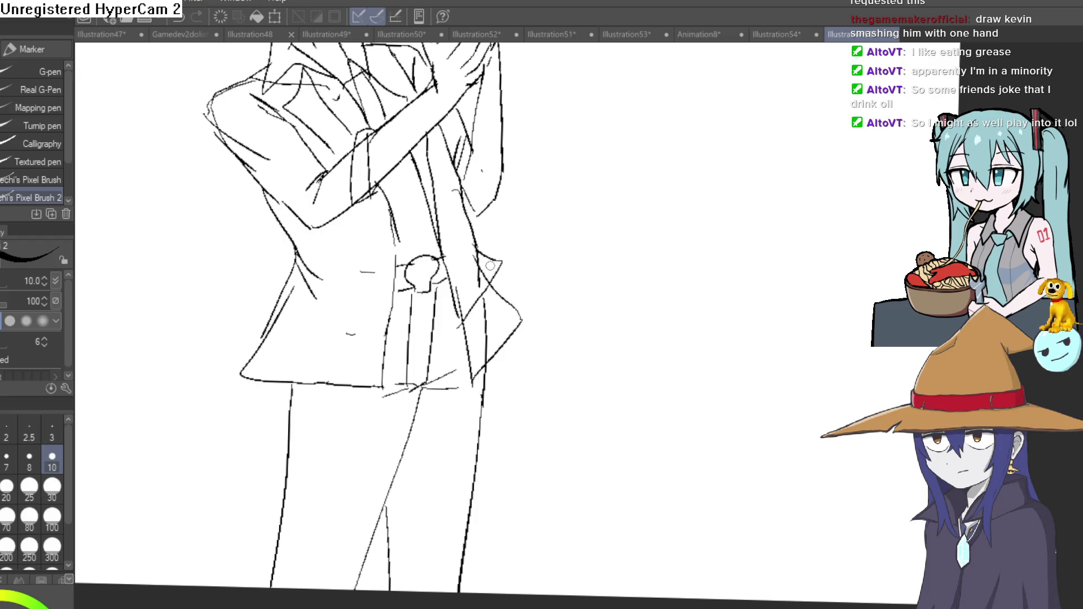
- Erase the stray strokes beside the shirt's right edge and recentre the figure
{"action": "key", "text": "e"}
{"action": "left_click_drag", "start_coordinate": [516, 283], "coordinate": [491, 315]}
{"action": "left_click_drag", "start_coordinate": [483, 275], "coordinate": [485, 354]}
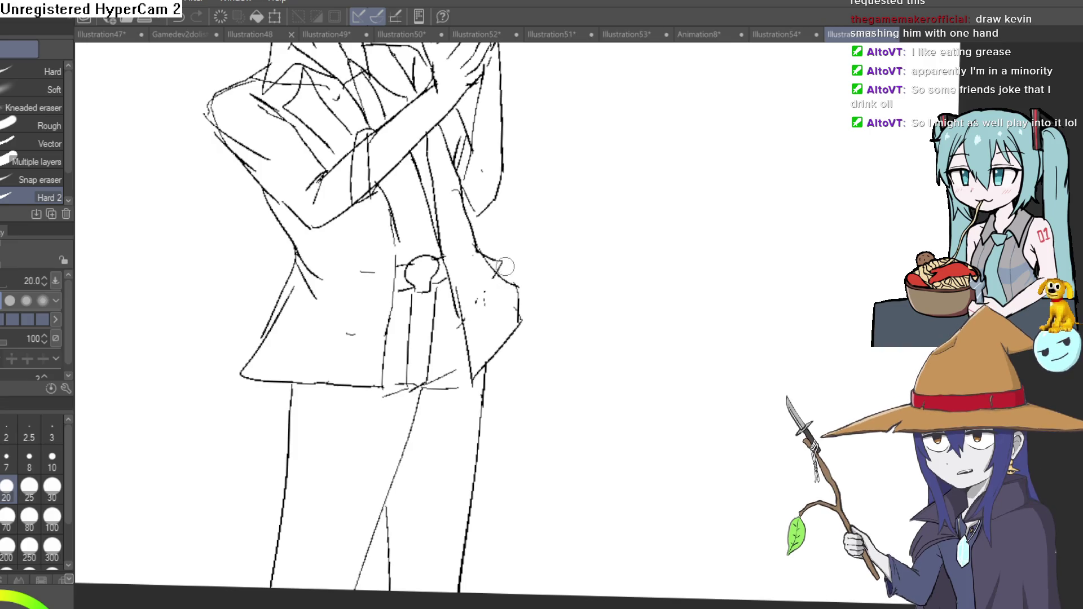
{"action": "scroll", "coordinate": [505, 265], "scroll_direction": "down", "scroll_amount": 2}
{"action": "scroll", "coordinate": [541, 249], "scroll_direction": "down", "scroll_amount": 2}
{"action": "scroll", "coordinate": [542, 376], "scroll_direction": "down", "scroll_amount": 2}
{"action": "scroll", "coordinate": [560, 370], "scroll_direction": "down", "scroll_amount": 1}
{"action": "left_click_drag", "start_coordinate": [560, 330], "coordinate": [547, 328]}
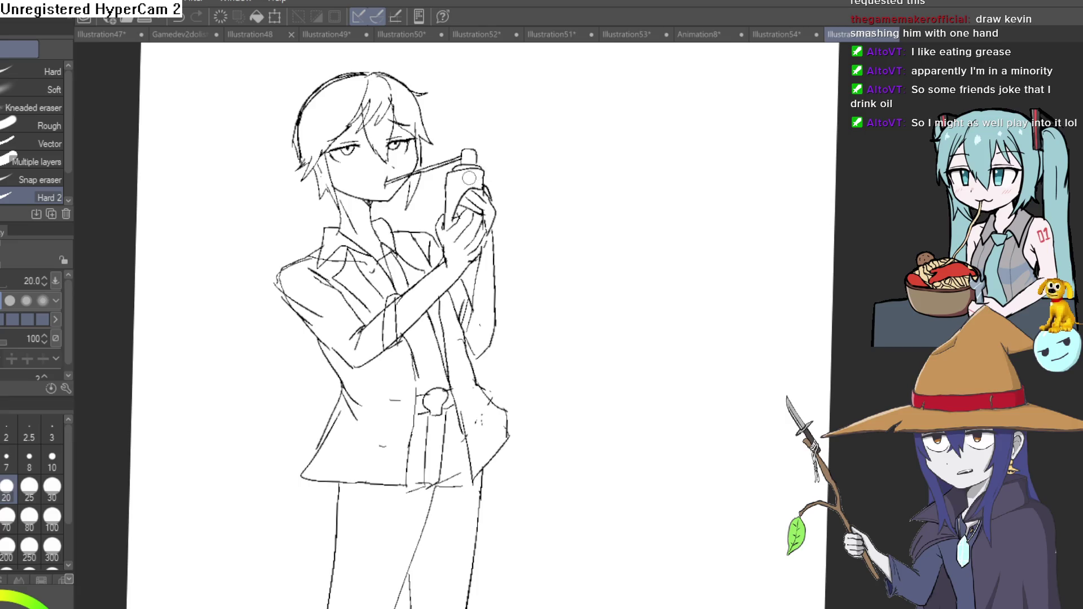
{"action": "scroll", "coordinate": [438, 205], "scroll_direction": "up", "scroll_amount": 3}
- Outline the can's label area, letter a first WD attempt and undo it
{"action": "key", "text": "p"}
{"action": "scroll", "coordinate": [602, 181], "scroll_direction": "up", "scroll_amount": 2}
{"action": "scroll", "coordinate": [621, 177], "scroll_direction": "up", "scroll_amount": 2}
{"action": "scroll", "coordinate": [626, 194], "scroll_direction": "down", "scroll_amount": 2}
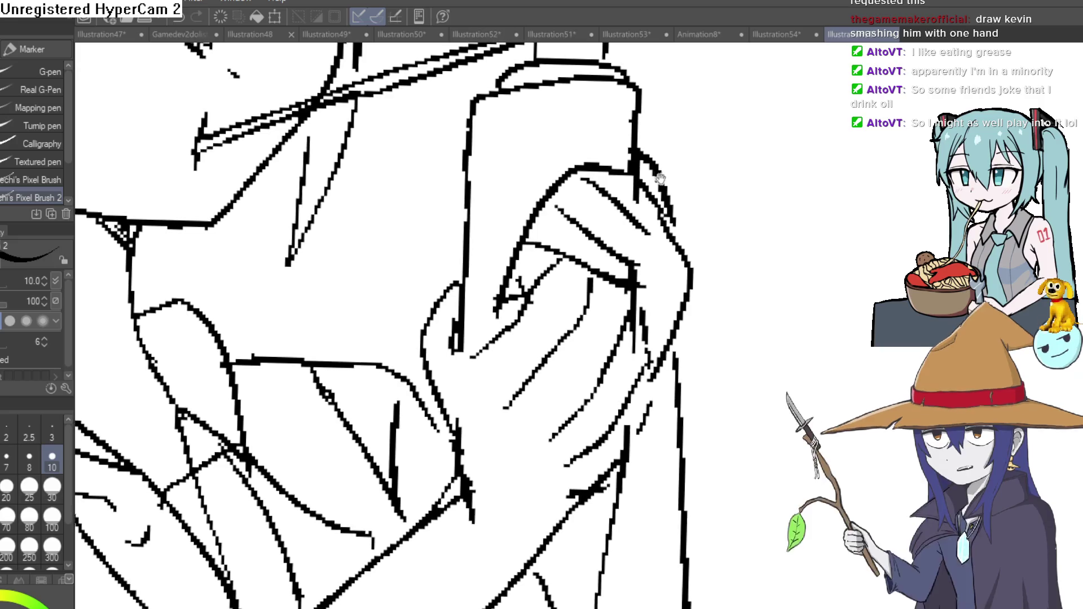
{"action": "mouse_move", "coordinate": [476, 128]}
{"action": "left_mouse_down"}
{"action": "mouse_move", "coordinate": [581, 126]}
{"action": "mouse_move", "coordinate": [581, 166]}
{"action": "left_mouse_up"}
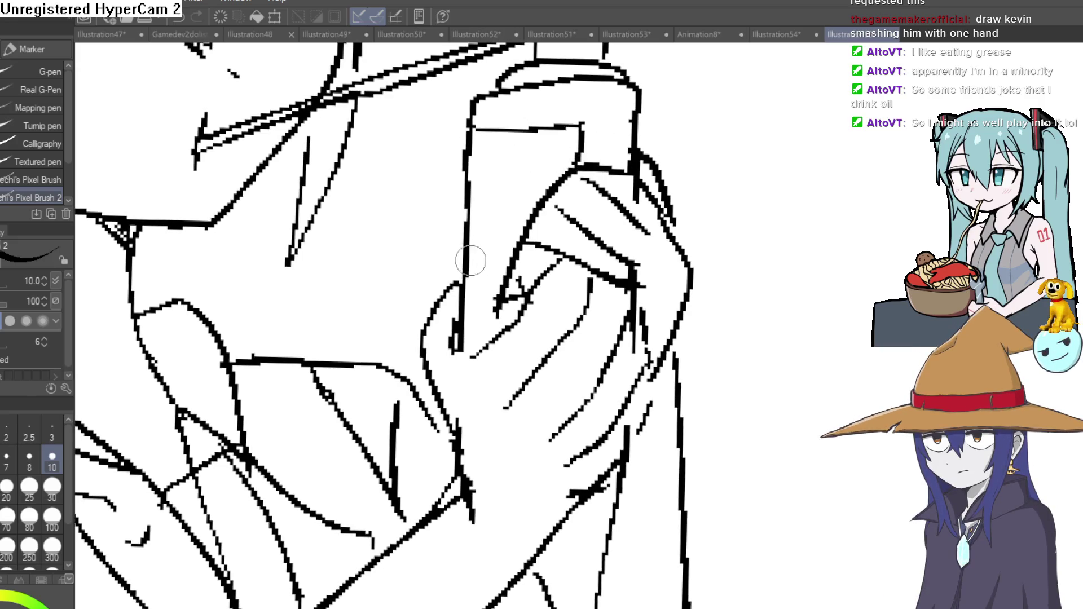
{"action": "scroll", "coordinate": [512, 194], "scroll_direction": "up", "scroll_amount": 2}
{"action": "left_click_drag", "start_coordinate": [457, 121], "coordinate": [481, 199]}
{"action": "mouse_move", "coordinate": [500, 122]}
{"action": "left_mouse_down"}
{"action": "mouse_move", "coordinate": [547, 195]}
{"action": "mouse_move", "coordinate": [556, 114]}
{"action": "mouse_move", "coordinate": [569, 200]}
{"action": "left_mouse_up"}
{"action": "left_click_drag", "start_coordinate": [579, 97], "coordinate": [593, 196]}
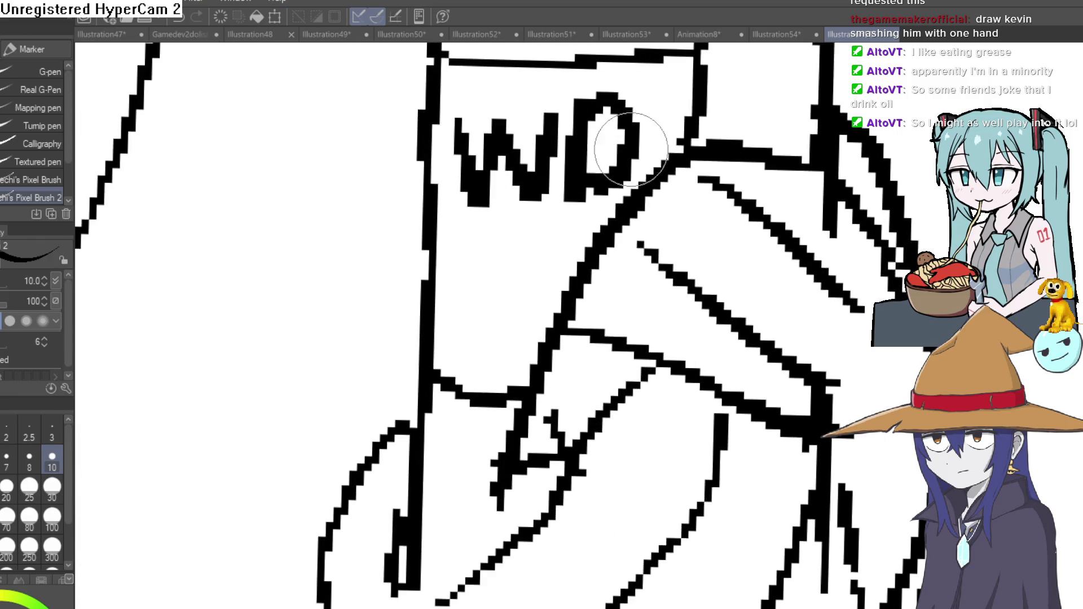
{"action": "key", "text": "ctrl+z"}
{"action": "key", "text": "ctrl+z"}
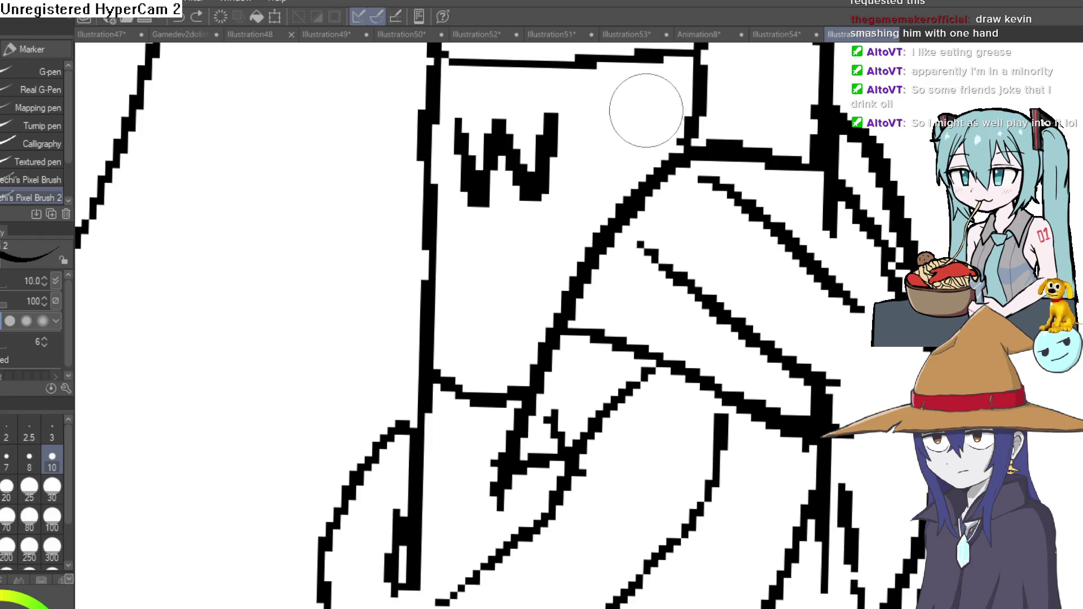
{"action": "key", "text": "ctrl+z"}
{"action": "key", "text": "ctrl+z"}
{"action": "key", "text": "ctrl+z"}
- Reletter WD and 40 on the spray can, reworking the 4
{"action": "mouse_move", "coordinate": [449, 127]}
{"action": "left_mouse_down"}
{"action": "mouse_move", "coordinate": [497, 114]}
{"action": "mouse_move", "coordinate": [554, 136]}
{"action": "left_mouse_up"}
{"action": "mouse_move", "coordinate": [581, 184]}
{"action": "left_mouse_down"}
{"action": "mouse_move", "coordinate": [580, 93]}
{"action": "mouse_move", "coordinate": [581, 182]}
{"action": "left_mouse_up"}
{"action": "left_click_drag", "start_coordinate": [478, 216], "coordinate": [483, 306]}
{"action": "left_click_drag", "start_coordinate": [454, 231], "coordinate": [493, 269]}
{"action": "left_click_drag", "start_coordinate": [543, 232], "coordinate": [537, 237]}
{"action": "left_click_drag", "start_coordinate": [457, 237], "coordinate": [486, 279]}
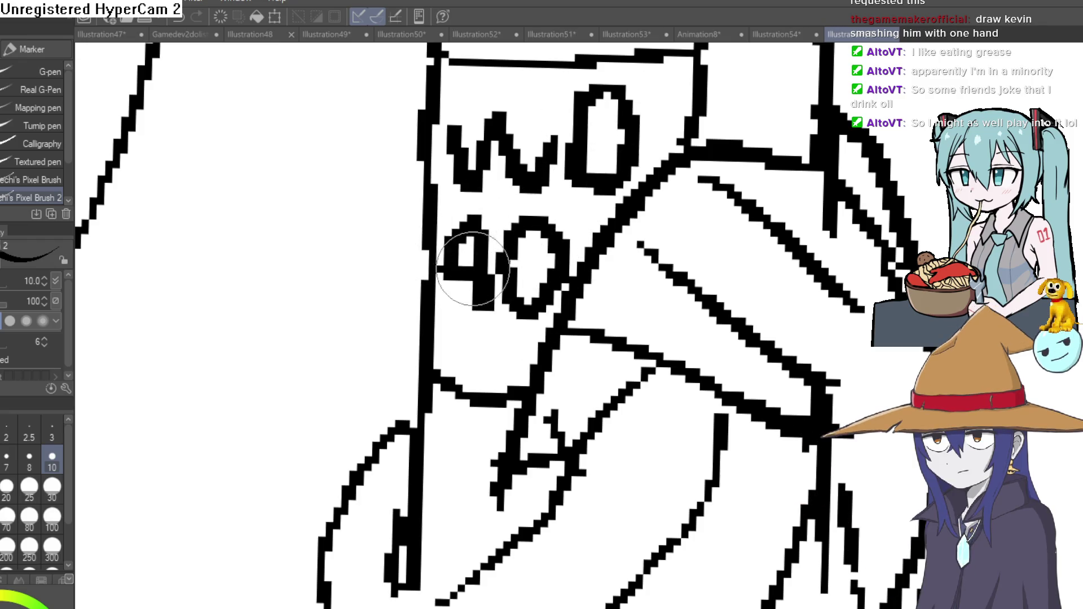
{"action": "scroll", "coordinate": [627, 206], "scroll_direction": "down", "scroll_amount": 1}
{"action": "scroll", "coordinate": [627, 206], "scroll_direction": "down", "scroll_amount": 3}
{"action": "scroll", "coordinate": [605, 169], "scroll_direction": "up", "scroll_amount": 4}
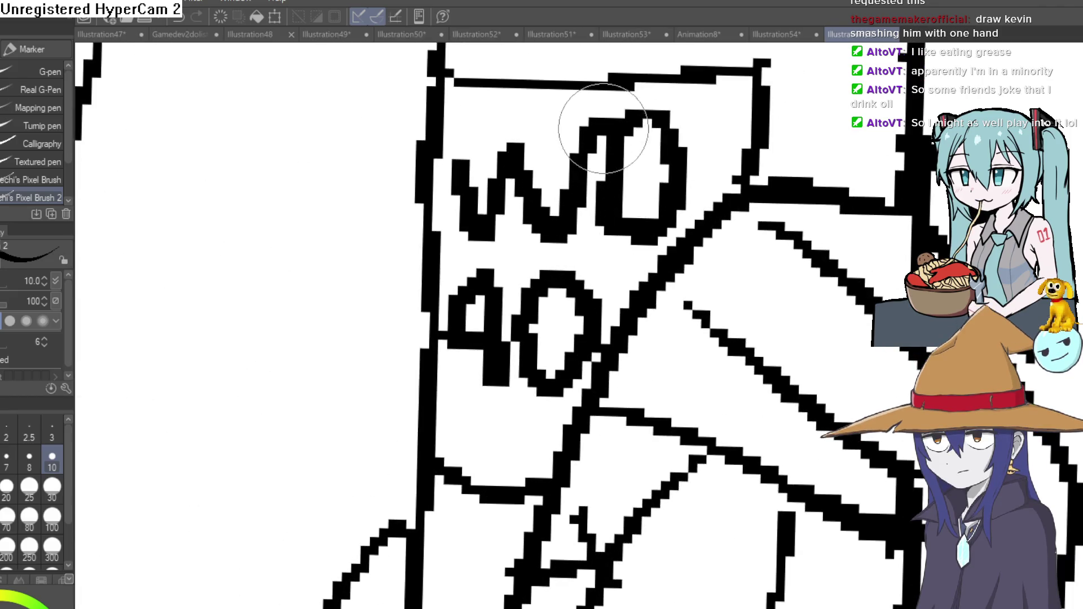
- Thicken the D, clean its edges with the eraser and add a line at the can's top
{"action": "left_click_drag", "start_coordinate": [641, 121], "coordinate": [666, 158]}
{"action": "key", "text": "e"}
{"action": "mouse_move", "coordinate": [641, 121]}
{"action": "left_mouse_down"}
{"action": "mouse_move", "coordinate": [601, 152]}
{"action": "mouse_move", "coordinate": [603, 194]}
{"action": "left_mouse_up"}
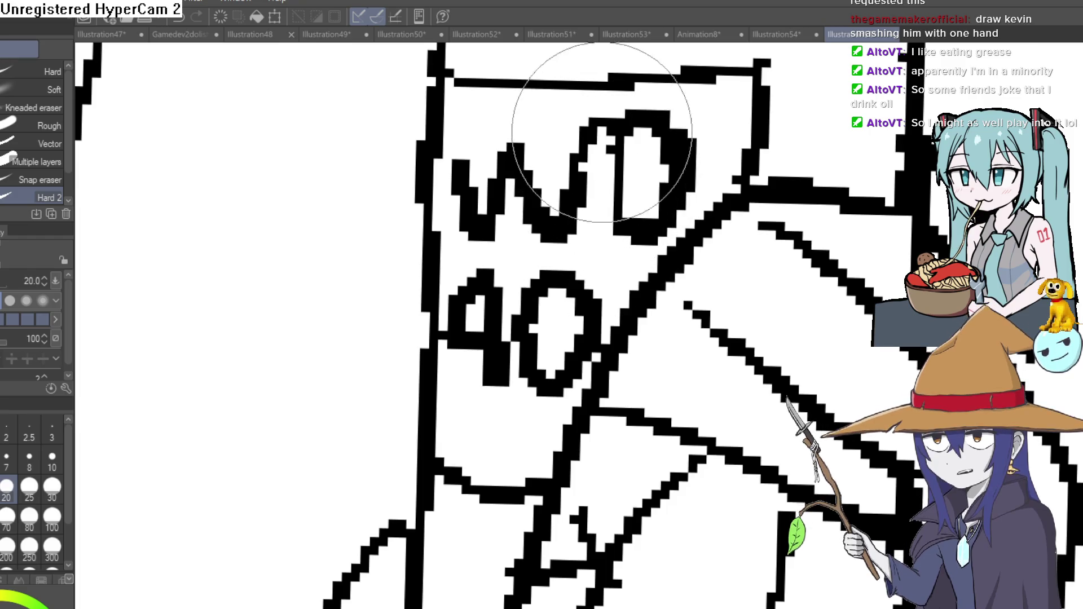
{"action": "scroll", "coordinate": [605, 134], "scroll_direction": "down", "scroll_amount": 3}
{"action": "scroll", "coordinate": [655, 201], "scroll_direction": "down", "scroll_amount": 1}
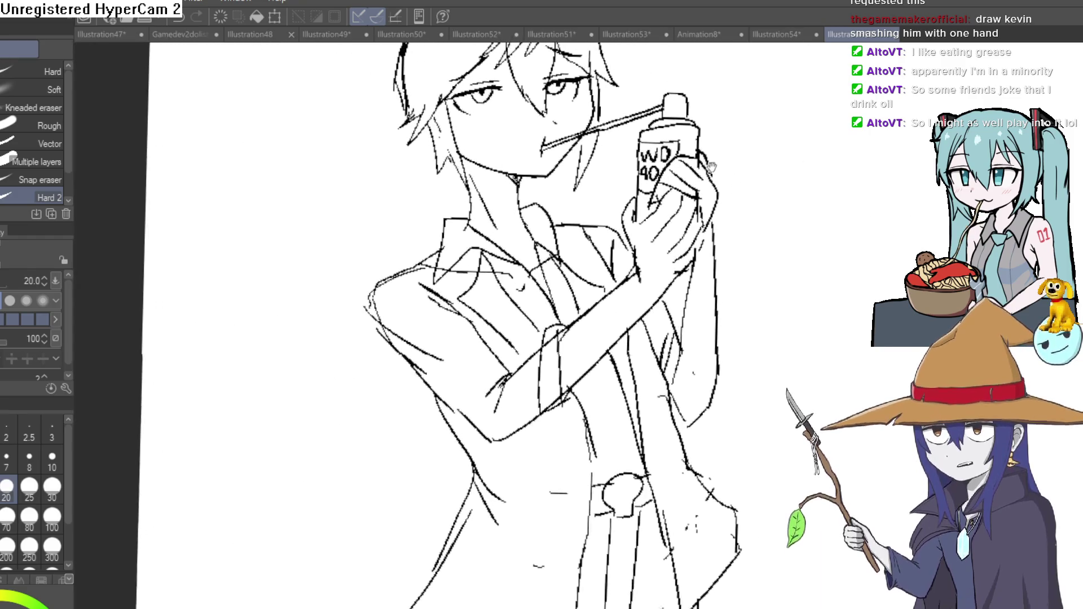
{"action": "scroll", "coordinate": [656, 201], "scroll_direction": "up", "scroll_amount": 1}
{"action": "key", "text": "p"}
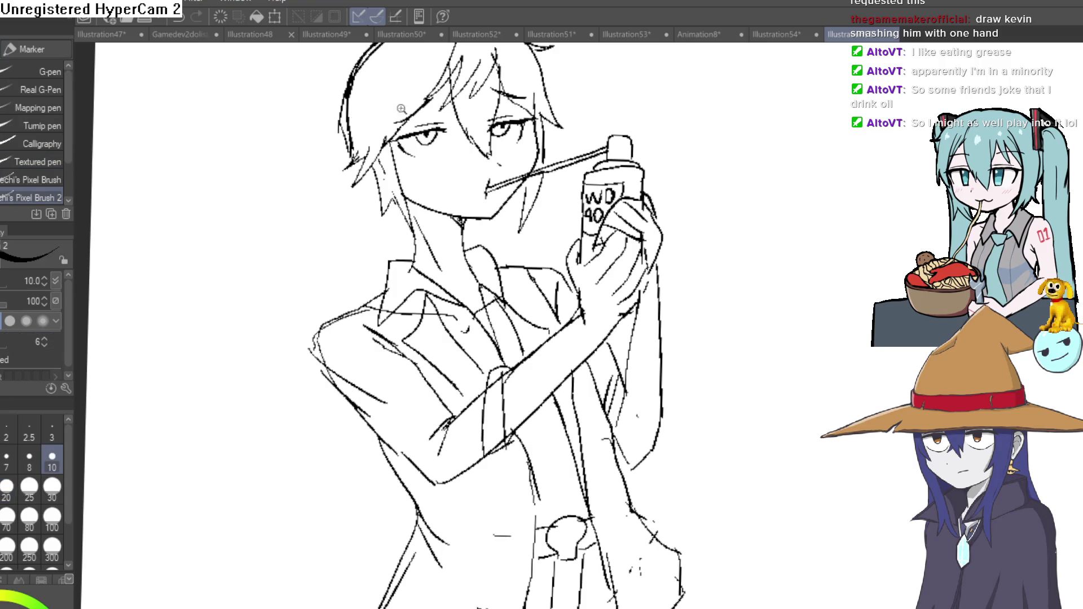
{"action": "scroll", "coordinate": [588, 173], "scroll_direction": "up", "scroll_amount": 3}
{"action": "left_click_drag", "start_coordinate": [625, 201], "coordinate": [656, 201]}
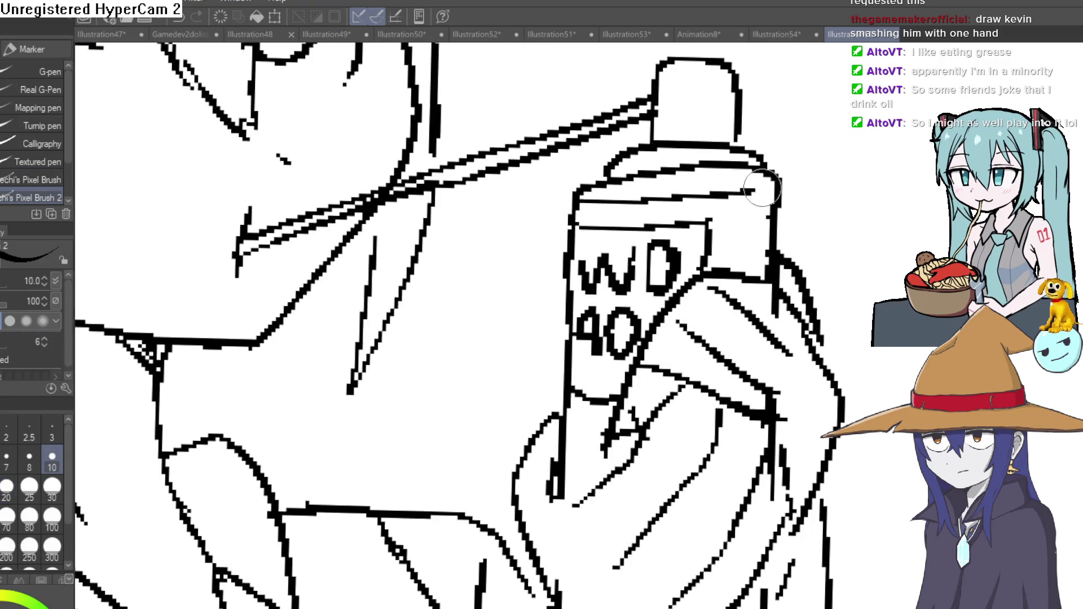
{"action": "scroll", "coordinate": [734, 102], "scroll_direction": "down", "scroll_amount": 2}
{"action": "scroll", "coordinate": [682, 170], "scroll_direction": "down", "scroll_amount": 1}
{"action": "scroll", "coordinate": [704, 170], "scroll_direction": "down", "scroll_amount": 3}
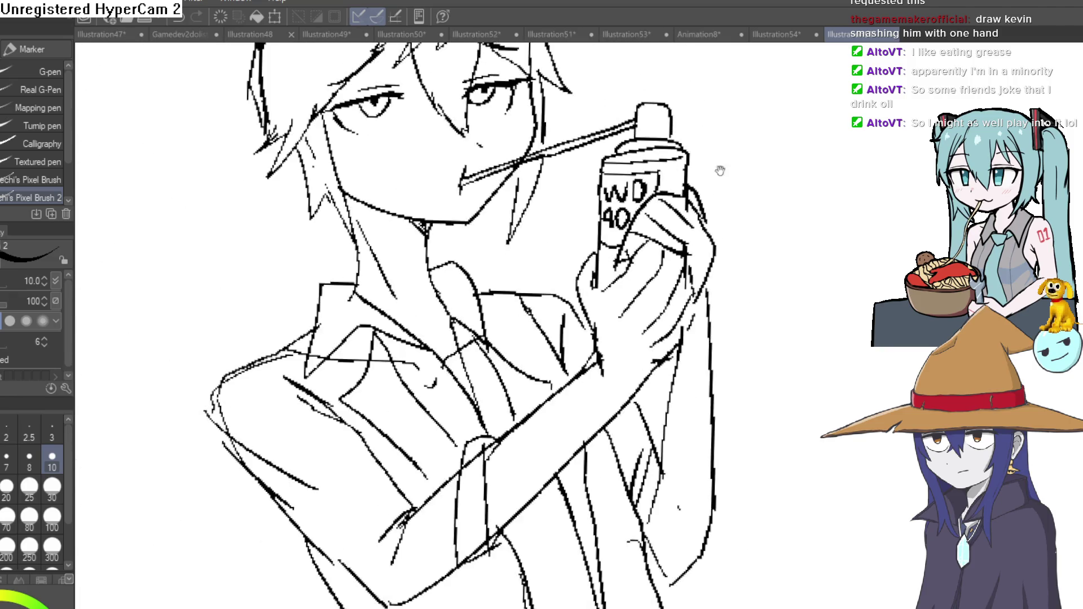
{"action": "scroll", "coordinate": [621, 170], "scroll_direction": "up", "scroll_amount": 1}
{"action": "scroll", "coordinate": [511, 178], "scroll_direction": "down", "scroll_amount": 3}
{"action": "scroll", "coordinate": [598, 192], "scroll_direction": "up", "scroll_amount": 1}
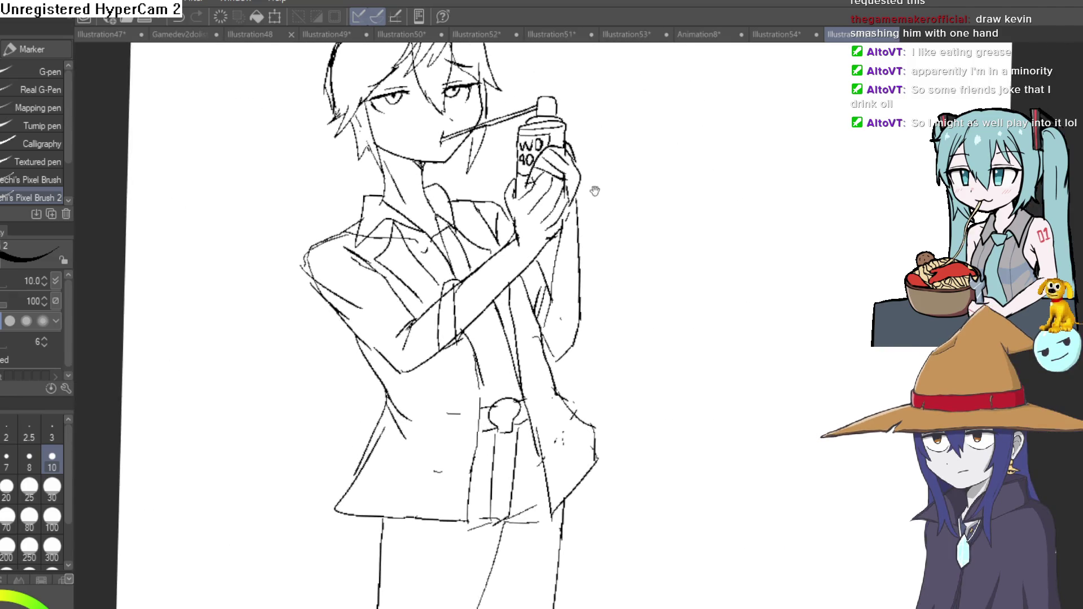
{"action": "key", "text": "e"}
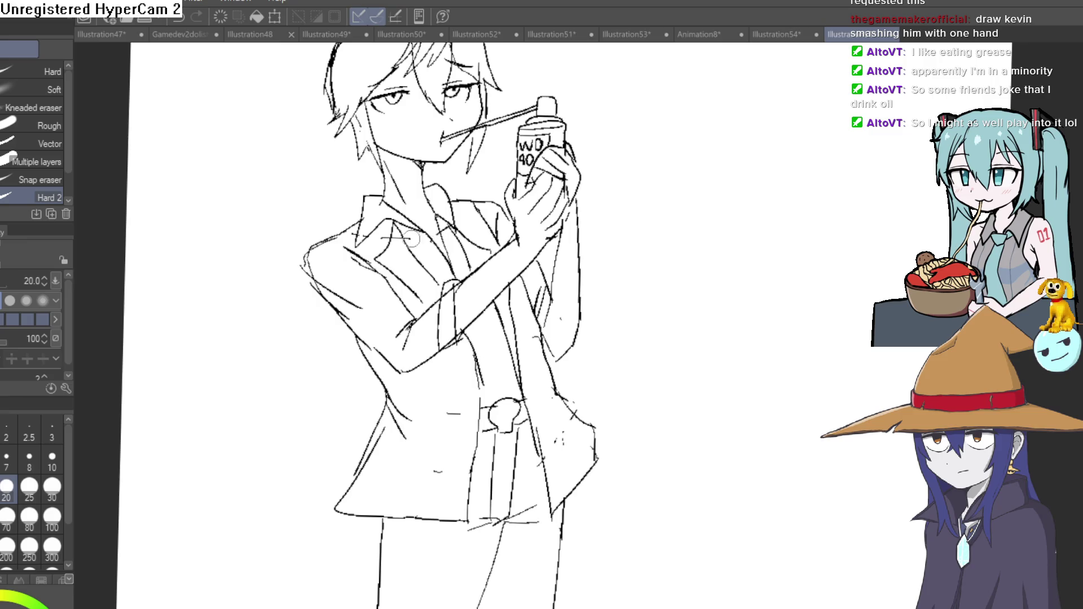
{"action": "scroll", "coordinate": [605, 201], "scroll_direction": "down", "scroll_amount": 2}
{"action": "left_click_drag", "start_coordinate": [605, 201], "coordinate": [527, 259]}
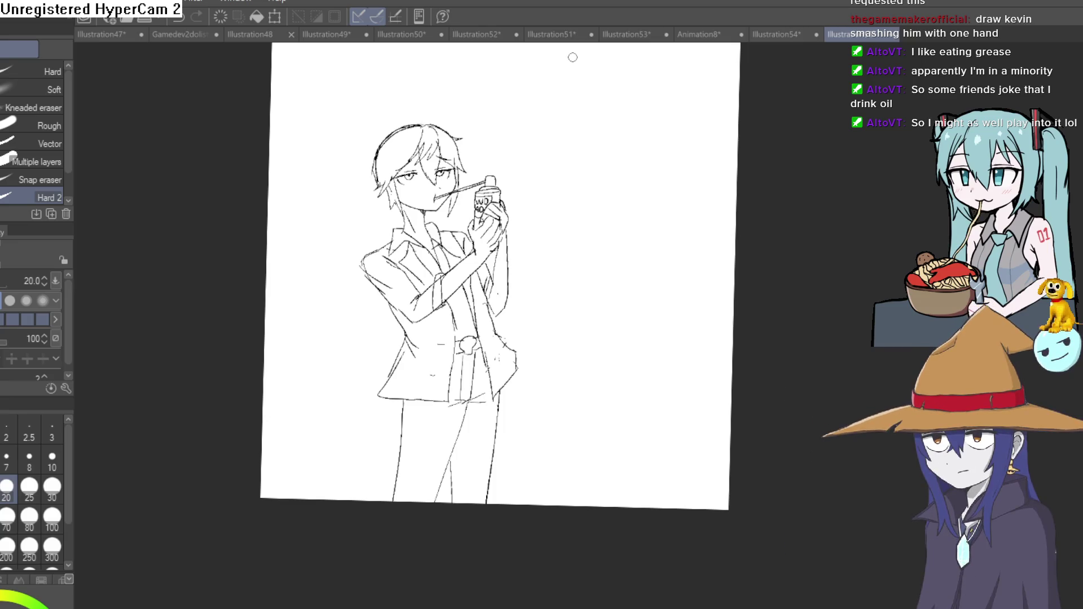
{"action": "scroll", "coordinate": [598, 161], "scroll_direction": "up", "scroll_amount": 2}
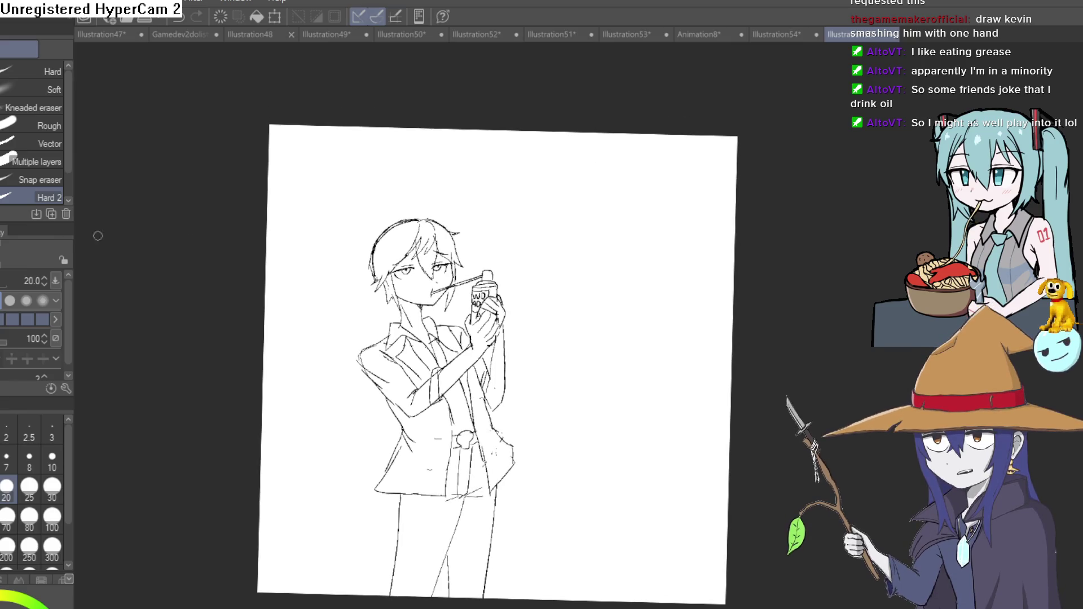
{"action": "key", "text": "p"}
{"action": "left_click_drag", "start_coordinate": [633, 134], "coordinate": [553, 227]}
{"action": "key", "text": "ctrl+z"}
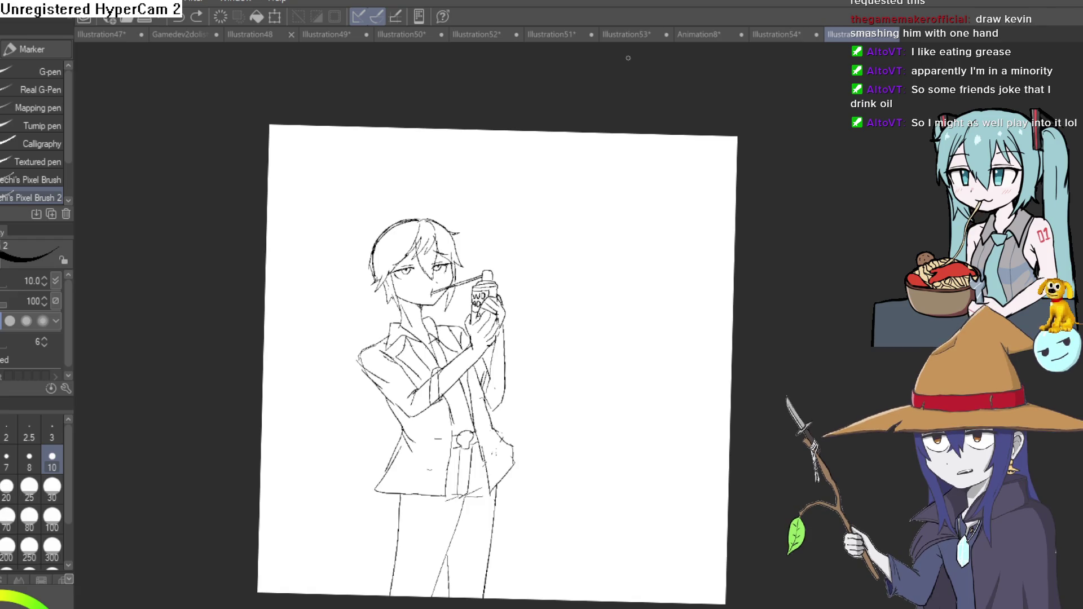
{"action": "scroll", "coordinate": [581, 205], "scroll_direction": "up", "scroll_amount": 3}
{"action": "mouse_move", "coordinate": [571, 229]}
{"action": "left_mouse_down"}
{"action": "mouse_move", "coordinate": [606, 191]}
{"action": "mouse_move", "coordinate": [598, 142]}
{"action": "left_mouse_up"}
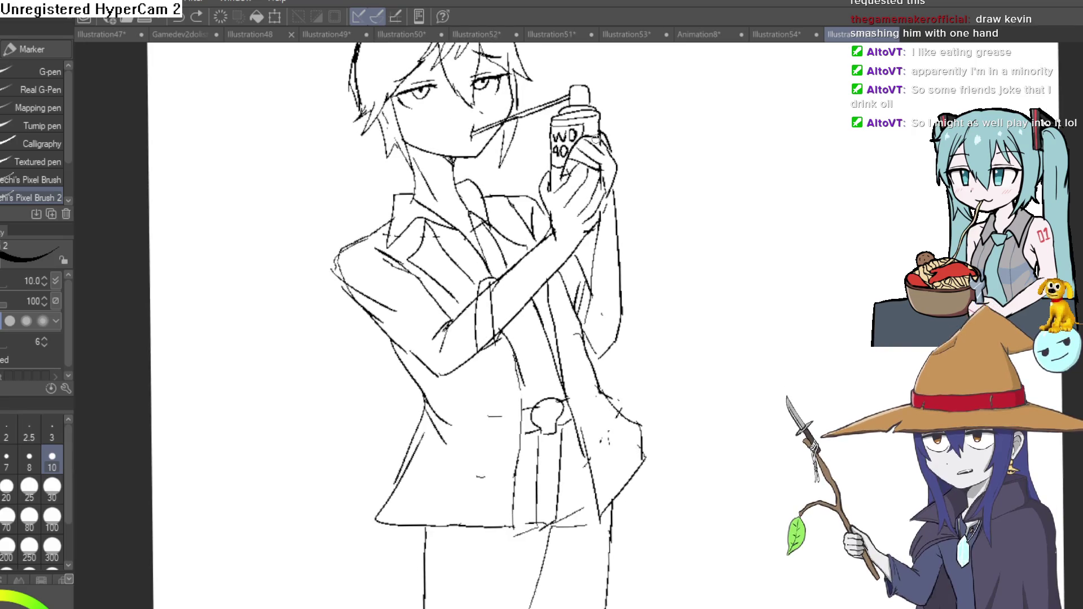
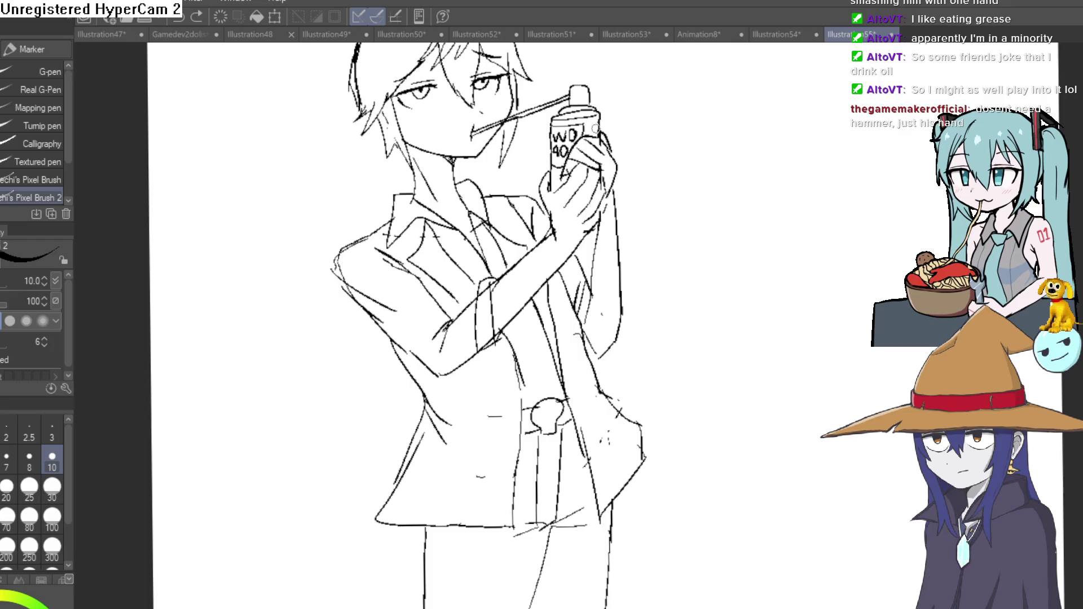
- Fill the face, eye gap, neck, hand and thumb area with pale skin tone, undoing one misfill
{"action": "left_click_drag", "start_coordinate": [634, 177], "coordinate": [654, 254]}
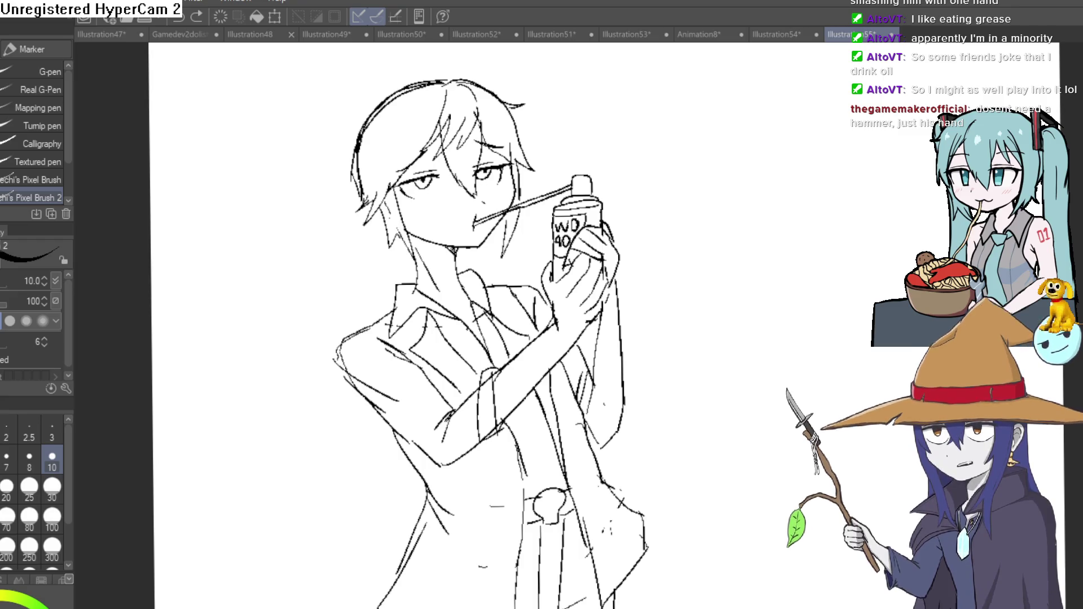
{"action": "scroll", "coordinate": [634, 194], "scroll_direction": "up", "scroll_amount": 1}
{"action": "scroll", "coordinate": [649, 181], "scroll_direction": "up", "scroll_amount": 2}
{"action": "scroll", "coordinate": [648, 181], "scroll_direction": "up", "scroll_amount": 3}
{"action": "scroll", "coordinate": [563, 197], "scroll_direction": "down", "scroll_amount": 2}
{"action": "scroll", "coordinate": [563, 195], "scroll_direction": "down", "scroll_amount": 1}
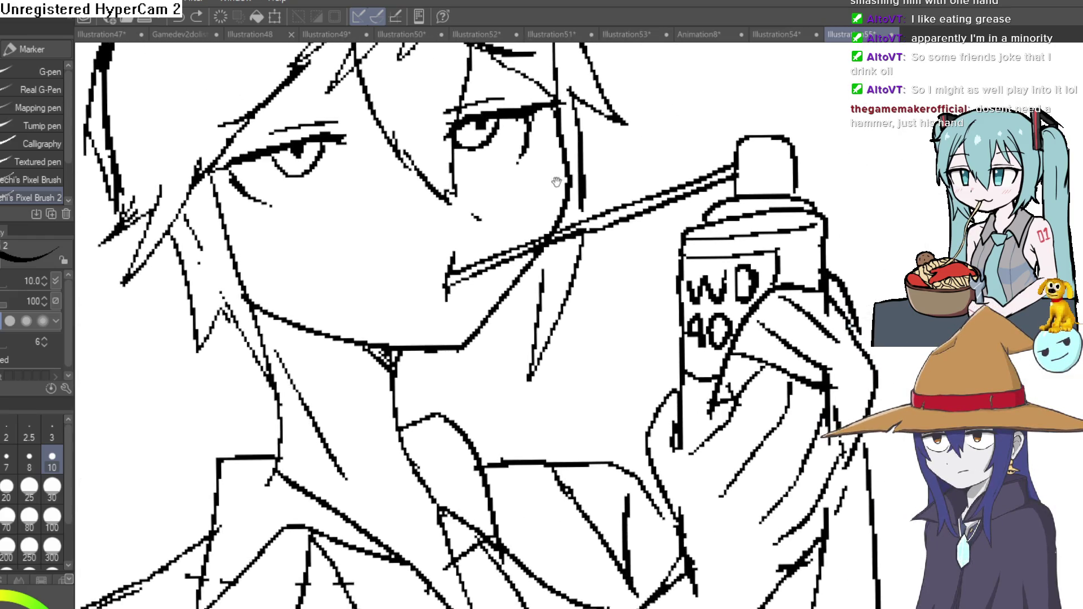
{"action": "scroll", "coordinate": [562, 188], "scroll_direction": "down", "scroll_amount": 1}
{"action": "scroll", "coordinate": [575, 188], "scroll_direction": "down", "scroll_amount": 1}
{"action": "scroll", "coordinate": [580, 191], "scroll_direction": "down", "scroll_amount": 1}
{"action": "scroll", "coordinate": [584, 196], "scroll_direction": "down", "scroll_amount": 1}
{"action": "scroll", "coordinate": [589, 198], "scroll_direction": "down", "scroll_amount": 1}
{"action": "scroll", "coordinate": [589, 199], "scroll_direction": "down", "scroll_amount": 1}
{"action": "scroll", "coordinate": [672, 203], "scroll_direction": "down", "scroll_amount": 1}
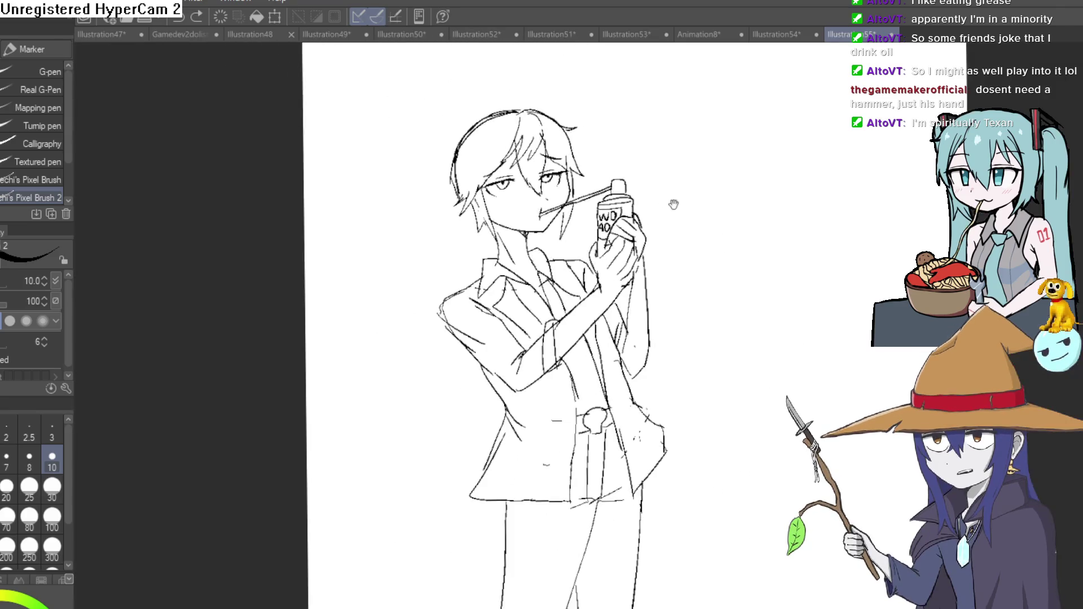
{"action": "scroll", "coordinate": [642, 166], "scroll_direction": "down", "scroll_amount": 1}
{"action": "scroll", "coordinate": [615, 169], "scroll_direction": "down", "scroll_amount": 1}
{"action": "left_click_drag", "start_coordinate": [615, 168], "coordinate": [614, 203]}
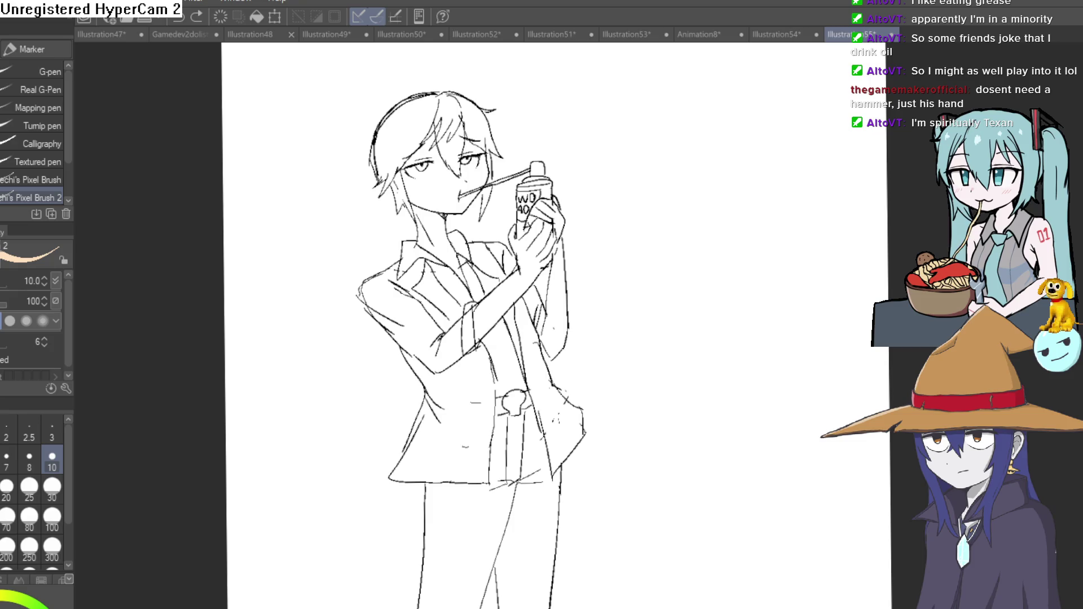
{"action": "scroll", "coordinate": [477, 184], "scroll_direction": "up", "scroll_amount": 5}
{"action": "key", "text": "g"}
{"action": "left_click", "coordinate": [480, 179]}
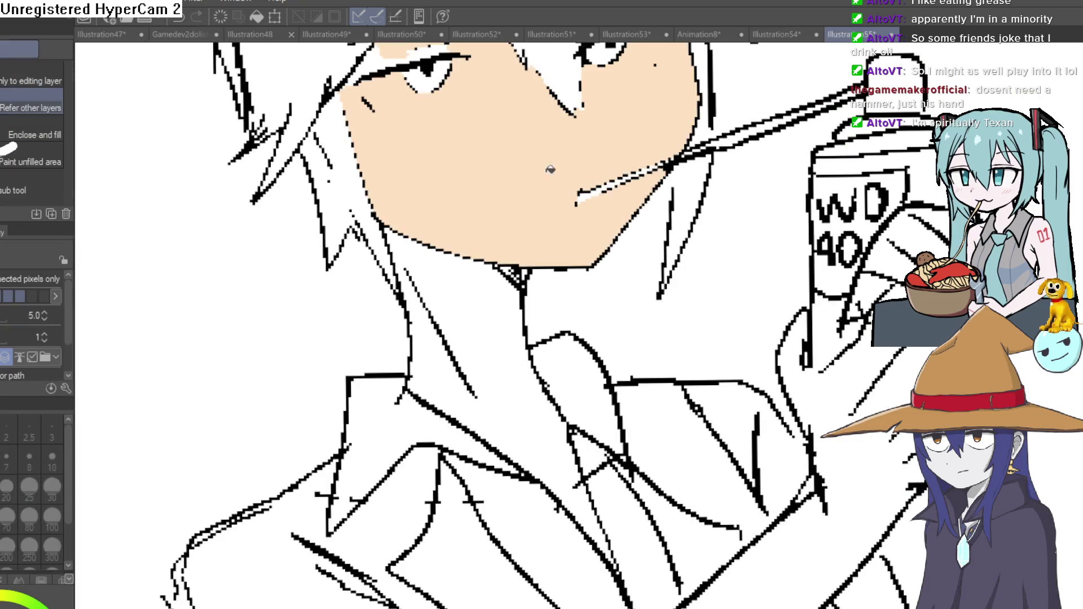
{"action": "scroll", "coordinate": [440, 190], "scroll_direction": "up", "scroll_amount": 3}
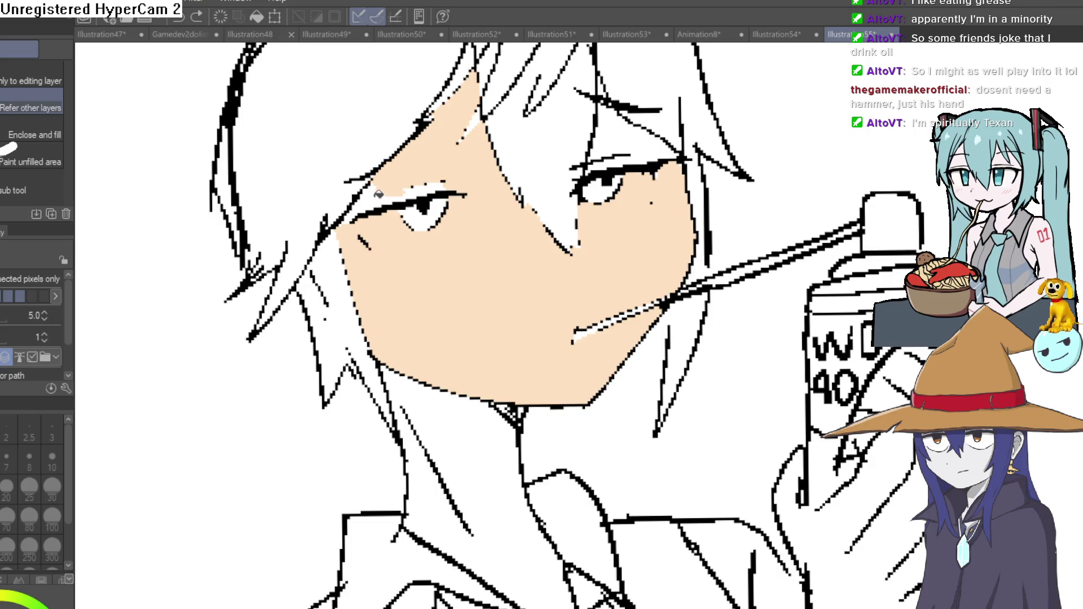
{"action": "left_click", "coordinate": [381, 194]}
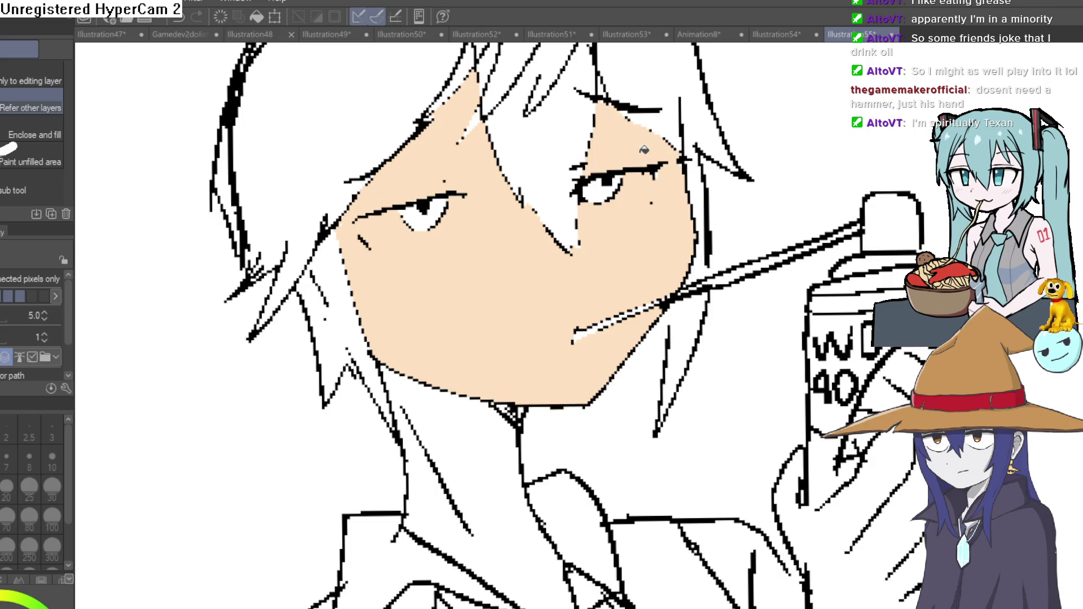
{"action": "scroll", "coordinate": [608, 264], "scroll_direction": "down", "scroll_amount": 2}
{"action": "scroll", "coordinate": [606, 264], "scroll_direction": "down", "scroll_amount": 2}
{"action": "left_click", "coordinate": [474, 338]}
{"action": "left_click", "coordinate": [847, 495]}
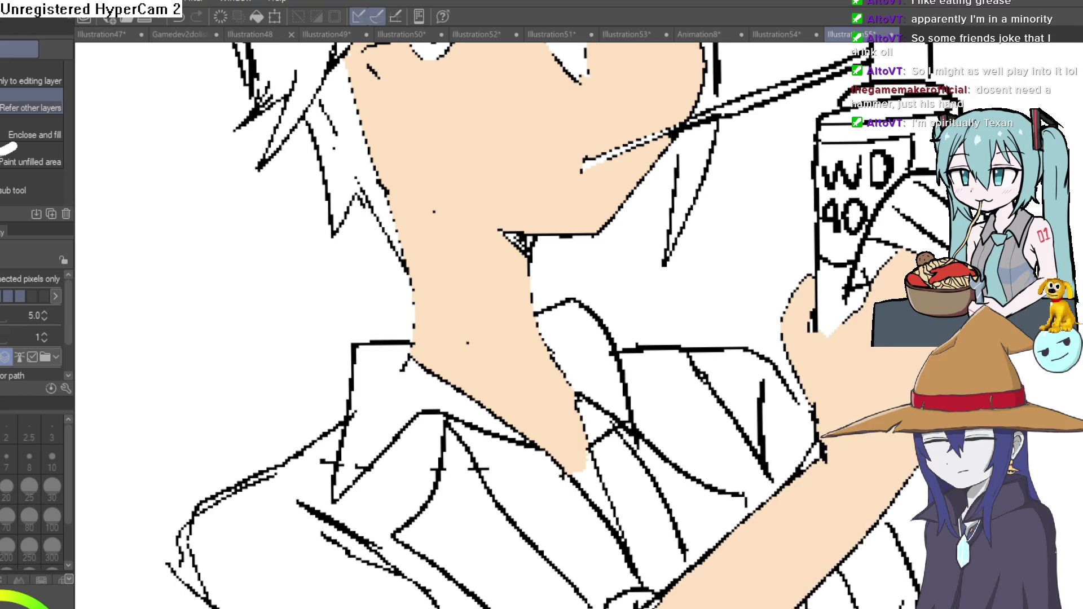
{"action": "left_click", "coordinate": [901, 212]}
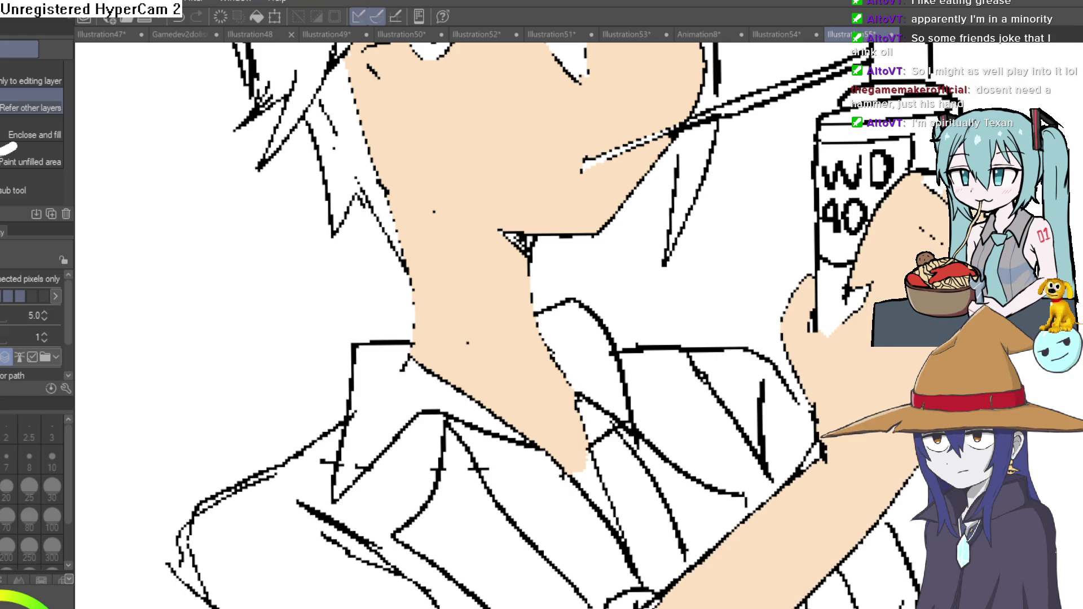
{"action": "scroll", "coordinate": [542, 339], "scroll_direction": "down", "scroll_amount": 2}
{"action": "scroll", "coordinate": [771, 314], "scroll_direction": "down", "scroll_amount": 2}
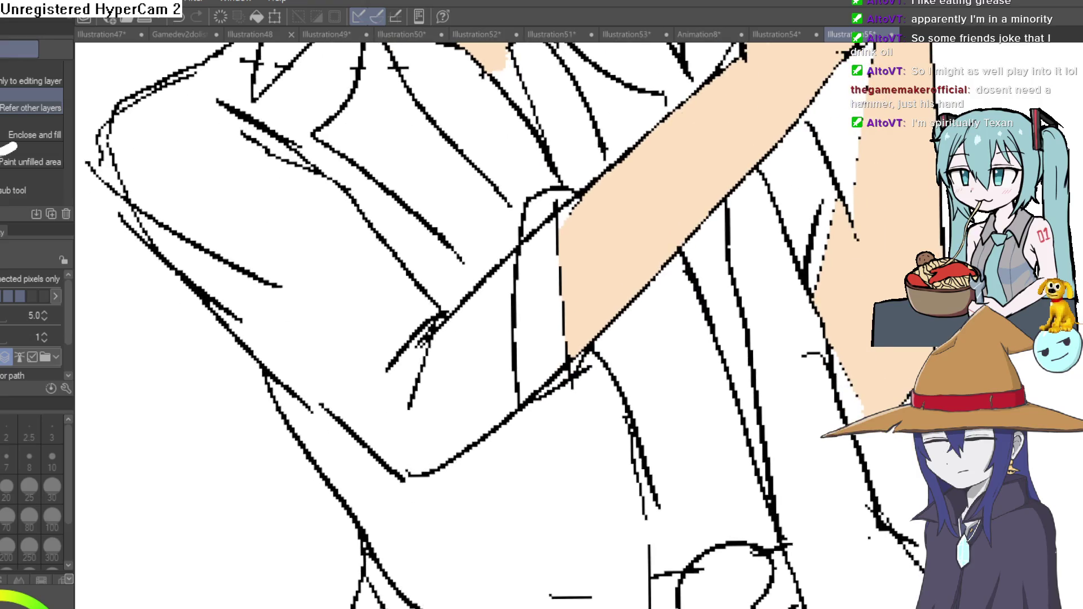
{"action": "scroll", "coordinate": [771, 315], "scroll_direction": "down", "scroll_amount": 2}
{"action": "scroll", "coordinate": [771, 314], "scroll_direction": "down", "scroll_amount": 1}
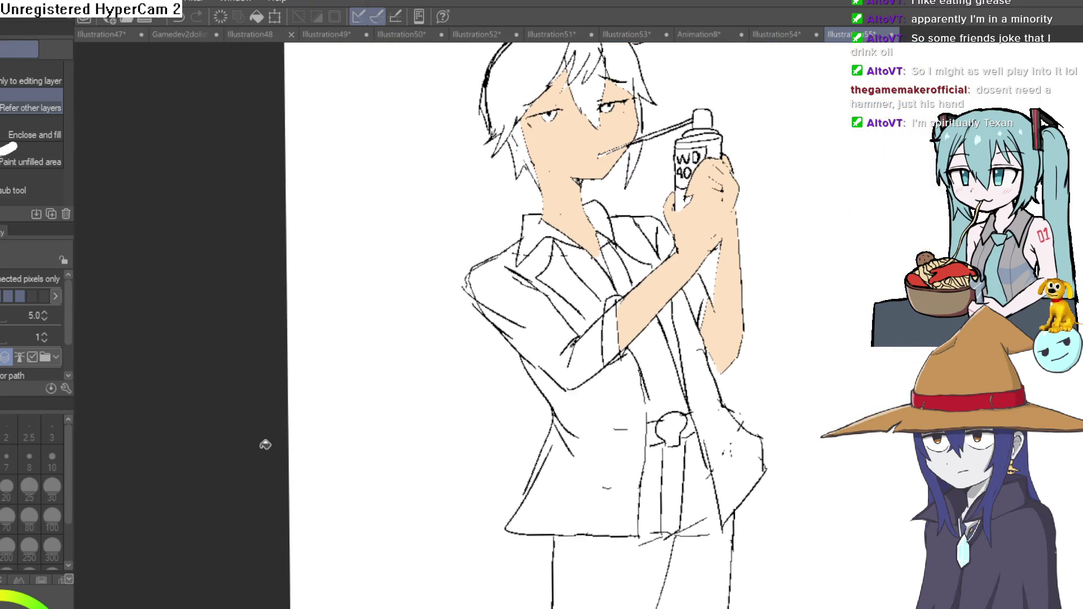
{"action": "key", "text": "ctrl+z"}
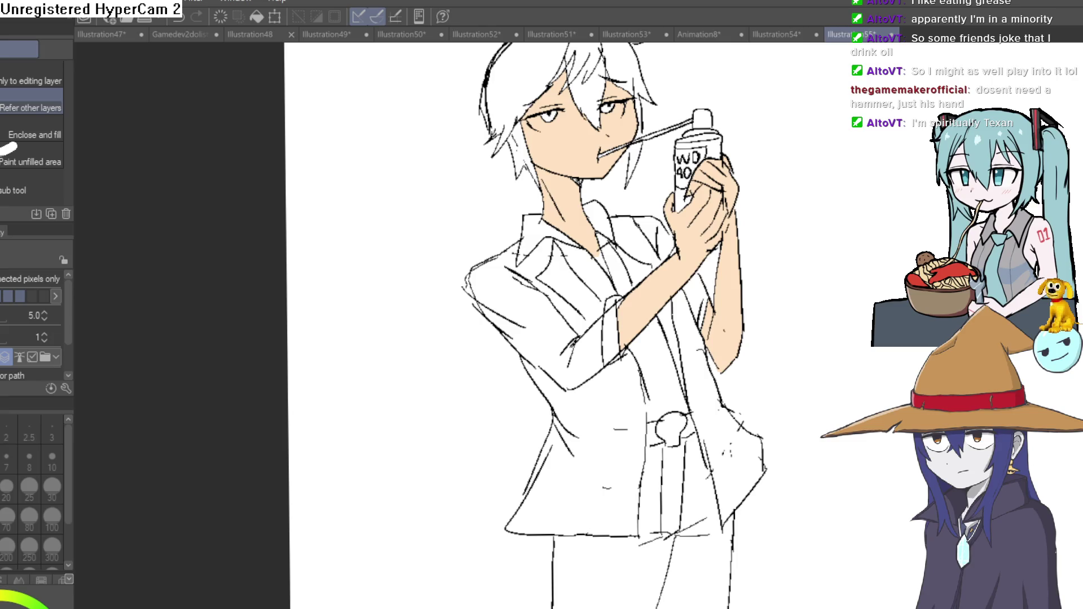
{"action": "scroll", "coordinate": [587, 146], "scroll_direction": "up", "scroll_amount": 5}
- Erase the skin colour from under the eye and the eye white
{"action": "key", "text": "e"}
{"action": "mouse_move", "coordinate": [601, 227]}
{"action": "left_mouse_down"}
{"action": "mouse_move", "coordinate": [557, 302]}
{"action": "mouse_move", "coordinate": [440, 338]}
{"action": "mouse_move", "coordinate": [387, 279]}
{"action": "mouse_move", "coordinate": [424, 242]}
{"action": "mouse_move", "coordinate": [472, 278]}
{"action": "mouse_move", "coordinate": [485, 261]}
{"action": "mouse_move", "coordinate": [472, 291]}
{"action": "mouse_move", "coordinate": [568, 254]}
{"action": "mouse_move", "coordinate": [623, 204]}
{"action": "left_mouse_up"}
{"action": "mouse_move", "coordinate": [848, 225]}
{"action": "left_mouse_down"}
{"action": "mouse_move", "coordinate": [893, 221]}
{"action": "mouse_move", "coordinate": [906, 199]}
{"action": "left_mouse_up"}
{"action": "scroll", "coordinate": [904, 187], "scroll_direction": "down", "scroll_amount": 2}
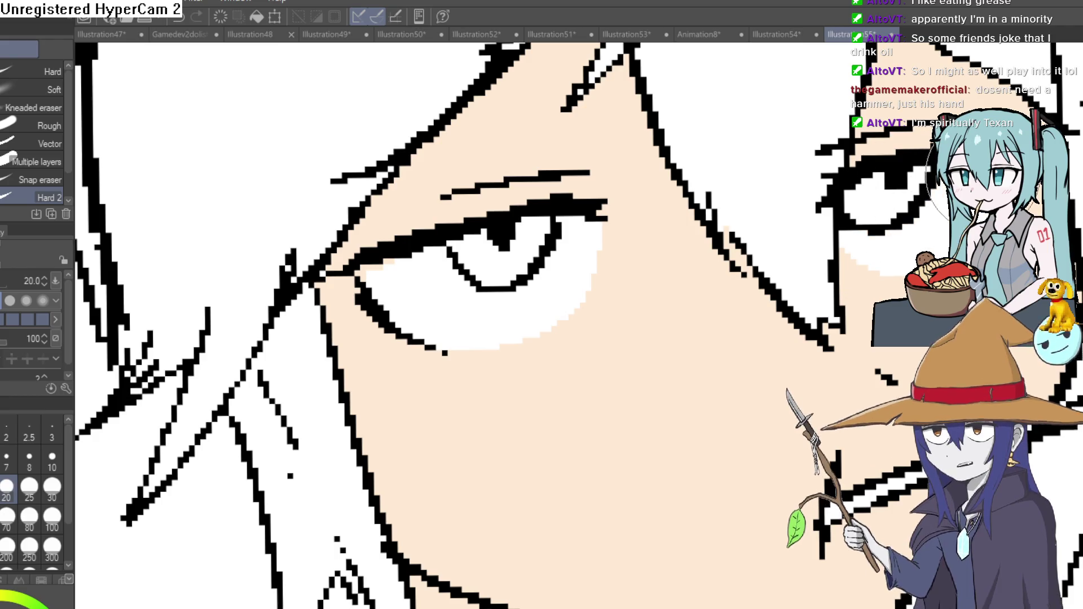
{"action": "scroll", "coordinate": [904, 188], "scroll_direction": "down", "scroll_amount": 3}
{"action": "scroll", "coordinate": [904, 188], "scroll_direction": "down", "scroll_amount": 2}
{"action": "scroll", "coordinate": [905, 187], "scroll_direction": "down", "scroll_amount": 2}
- Shade the upper eye's white and the area under the upper eyelid light grey with the marker
{"action": "left_click_drag", "start_coordinate": [896, 216], "coordinate": [682, 209]}
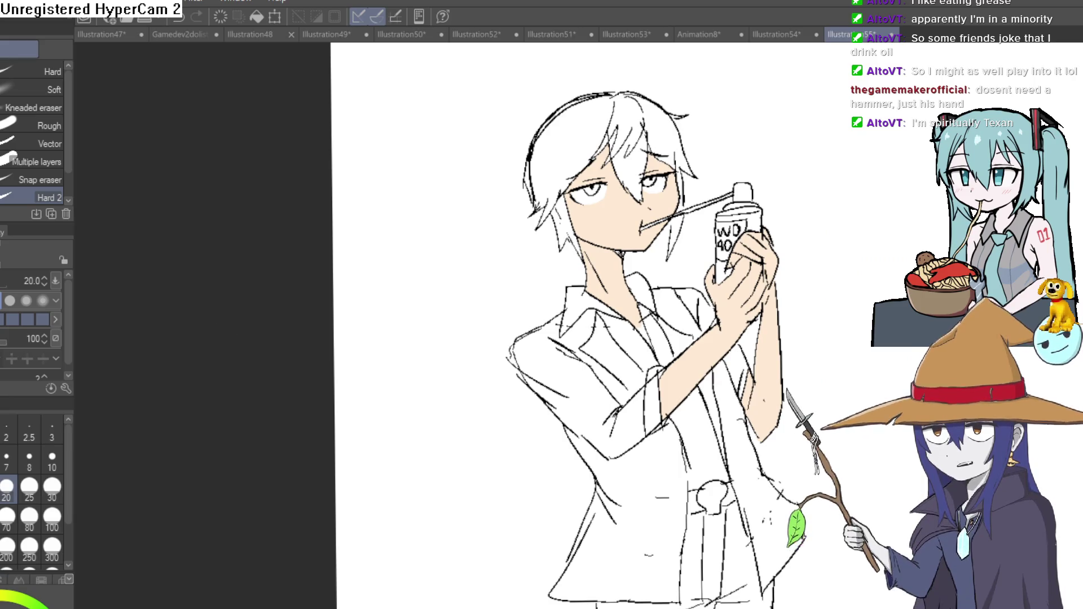
{"action": "key", "text": "p"}
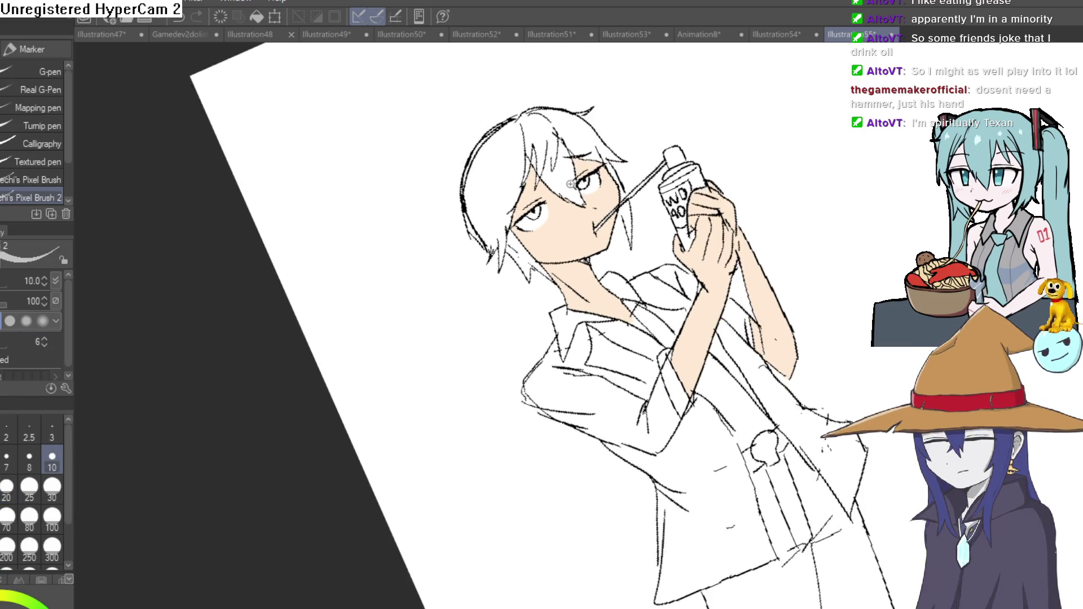
{"action": "scroll", "coordinate": [745, 131], "scroll_direction": "up", "scroll_amount": 5}
{"action": "left_click_drag", "start_coordinate": [746, 129], "coordinate": [757, 108]}
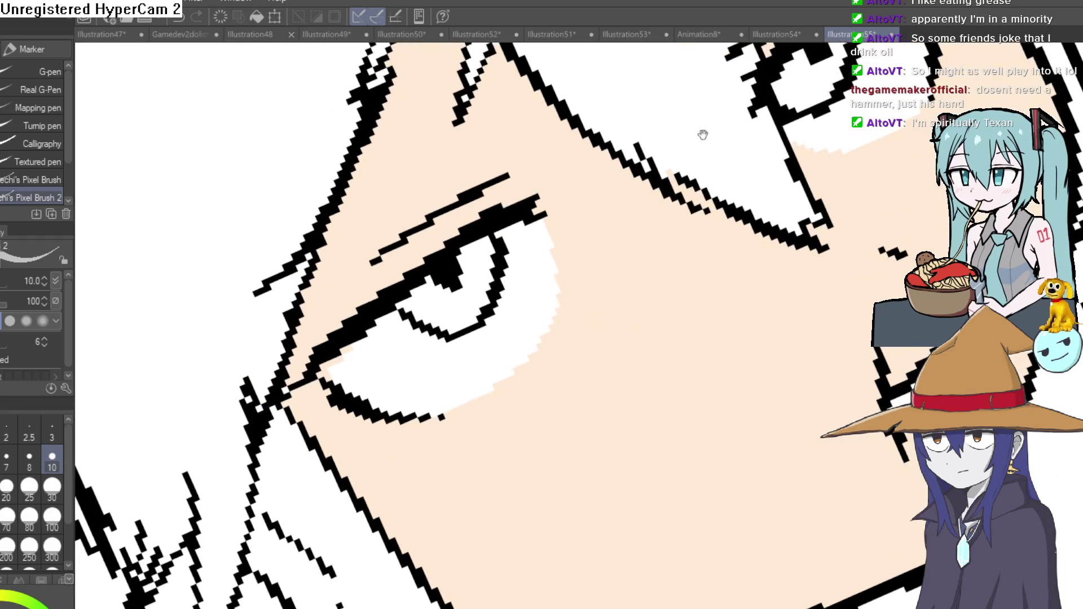
{"action": "left_click_drag", "start_coordinate": [671, 181], "coordinate": [623, 165]}
{"action": "mouse_move", "coordinate": [435, 302]}
{"action": "left_mouse_down"}
{"action": "mouse_move", "coordinate": [447, 286]}
{"action": "mouse_move", "coordinate": [424, 232]}
{"action": "left_mouse_up"}
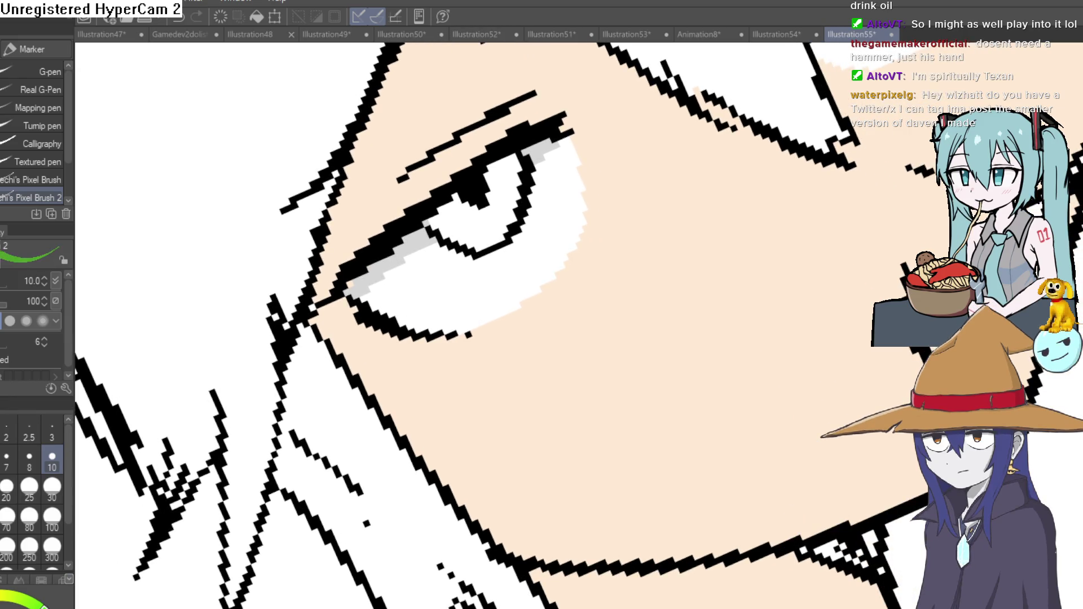
- Fill both irises with green
{"action": "key", "text": "g"}
{"action": "left_click", "coordinate": [474, 212]}
{"action": "left_click_drag", "start_coordinate": [474, 212], "coordinate": [160, 442]}
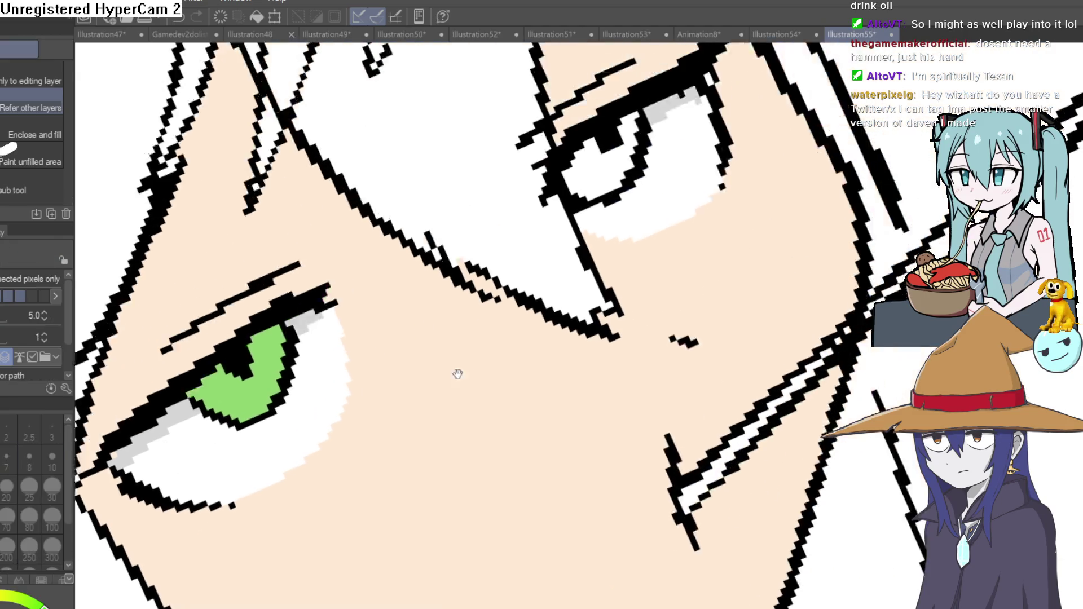
{"action": "left_click", "coordinate": [529, 237]}
{"action": "scroll", "coordinate": [584, 243], "scroll_direction": "down", "scroll_amount": 10}
{"action": "scroll", "coordinate": [815, 254], "scroll_direction": "up", "scroll_amount": 1}
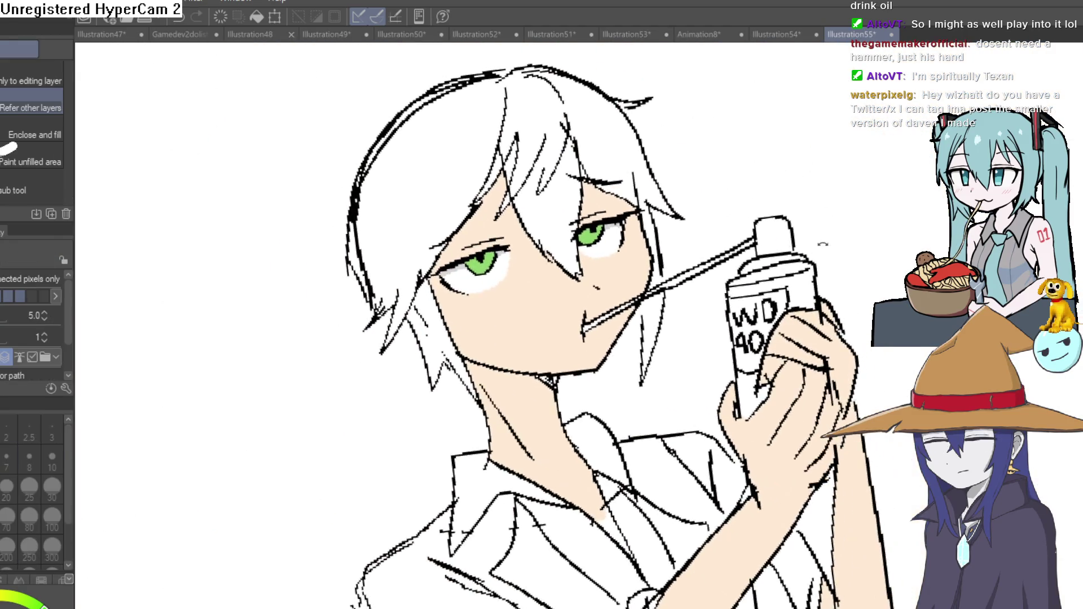
{"action": "scroll", "coordinate": [816, 254], "scroll_direction": "up", "scroll_amount": 1}
{"action": "scroll", "coordinate": [690, 238], "scroll_direction": "up", "scroll_amount": 1}
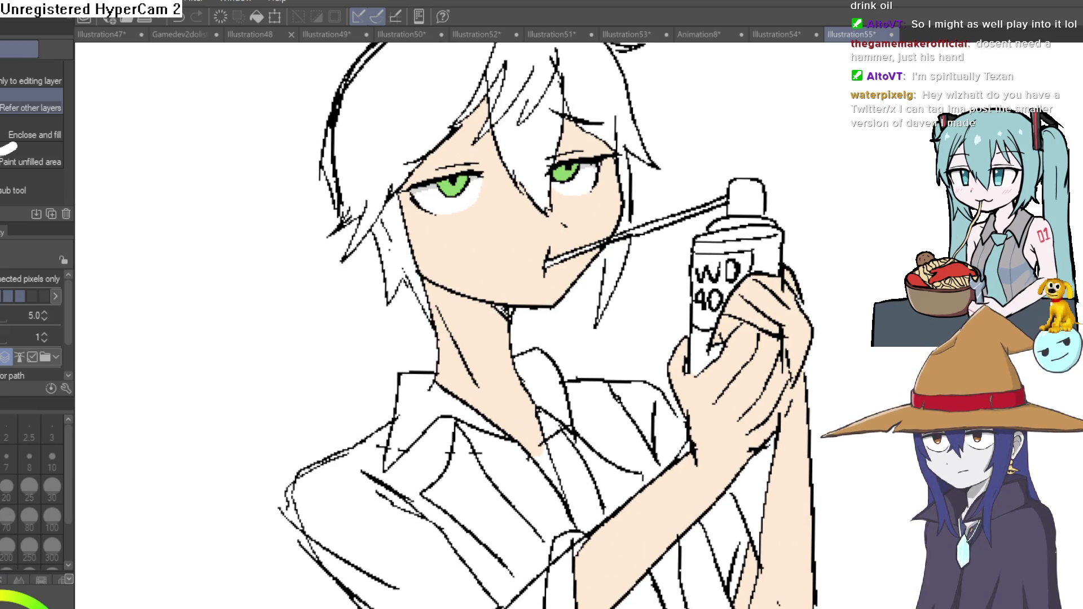
- Try tan fills in the hair and undo them, then fill the right hair section brown
{"action": "left_click", "coordinate": [522, 59]}
{"action": "left_click", "coordinate": [538, 119]}
{"action": "key", "text": "ctrl+z"}
{"action": "key", "text": "ctrl+z"}
{"action": "left_click_drag", "start_coordinate": [772, 306], "coordinate": [771, 398]}
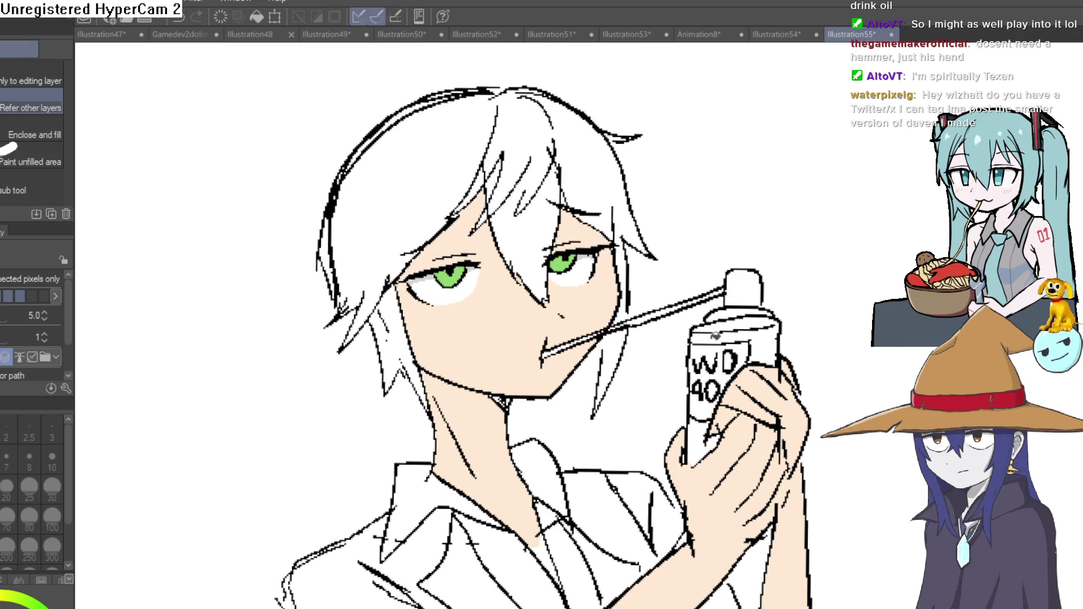
{"action": "left_click", "coordinate": [524, 254]}
{"action": "key", "text": "ctrl+z"}
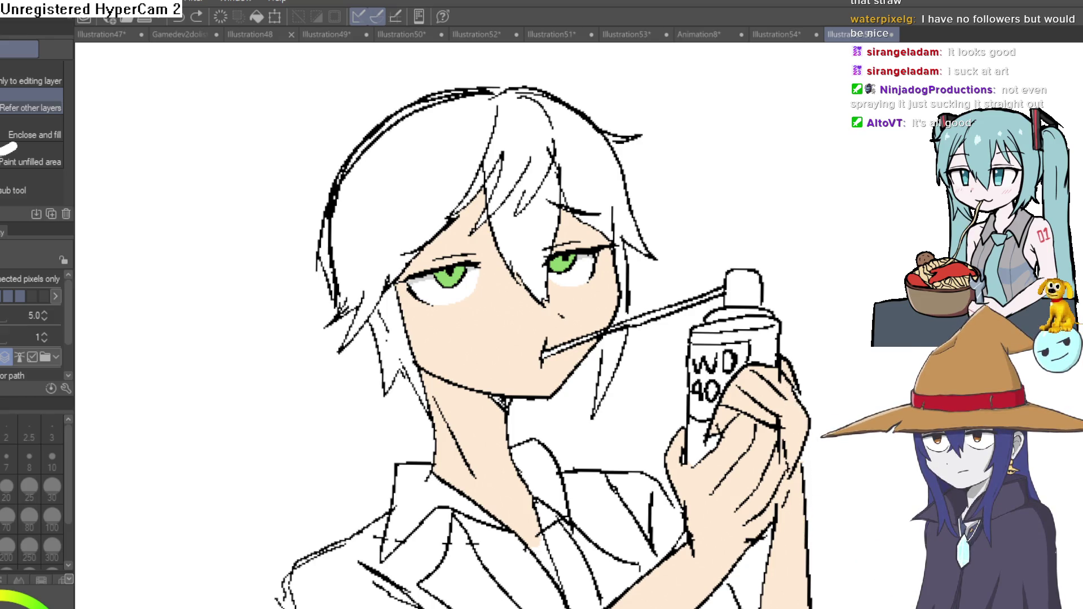
{"action": "left_click", "coordinate": [608, 248]}
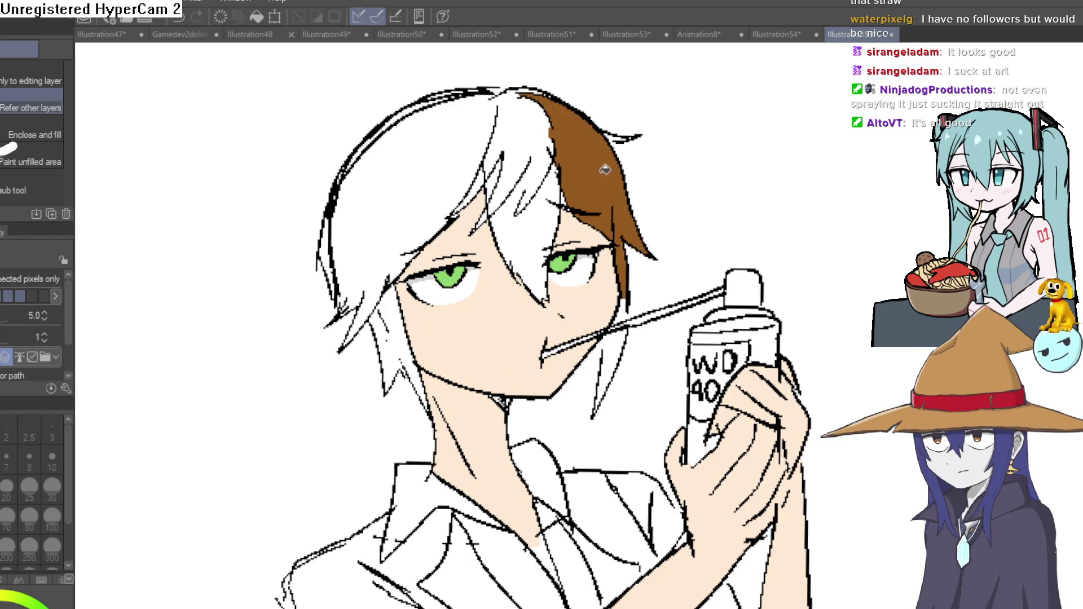
{"action": "left_click", "coordinate": [624, 321]}
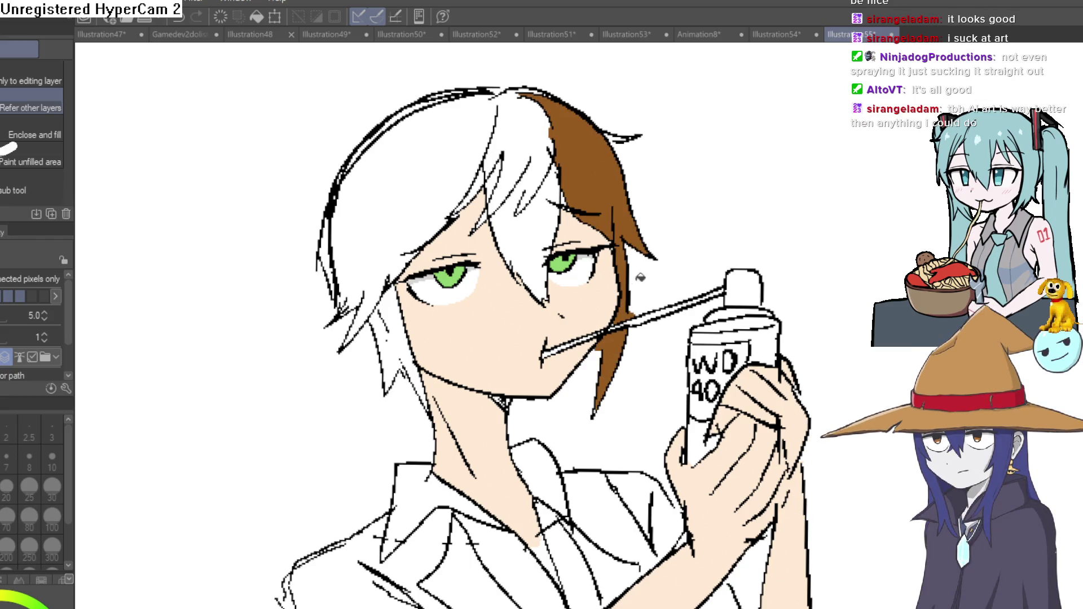
{"action": "left_click", "coordinate": [524, 150]}
{"action": "left_click", "coordinate": [529, 226]}
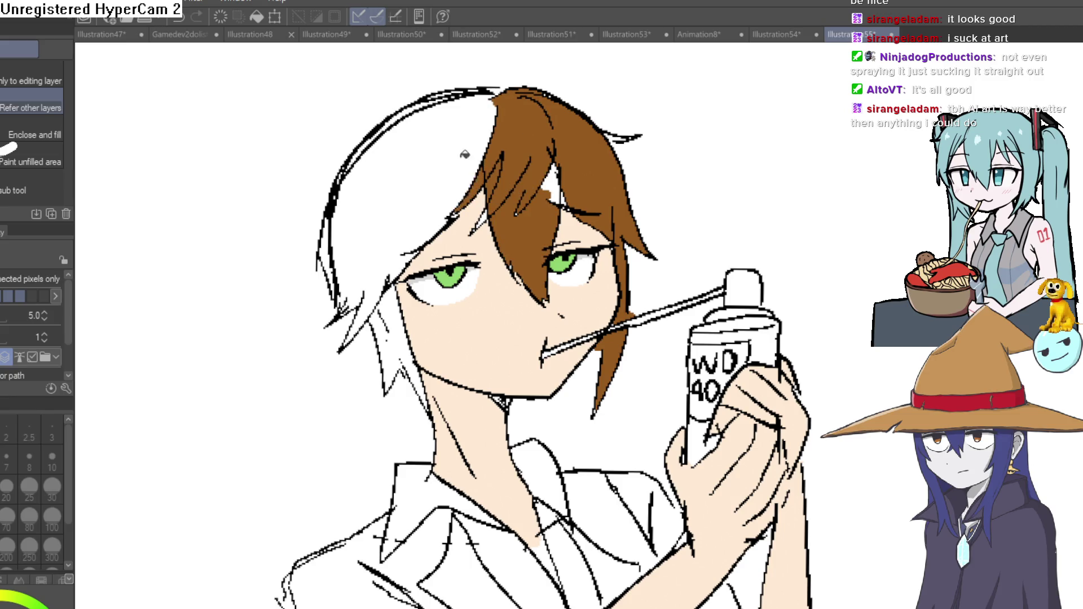
{"action": "left_click", "coordinate": [466, 157]}
{"action": "left_click", "coordinate": [392, 318]}
{"action": "left_click", "coordinate": [331, 254]}
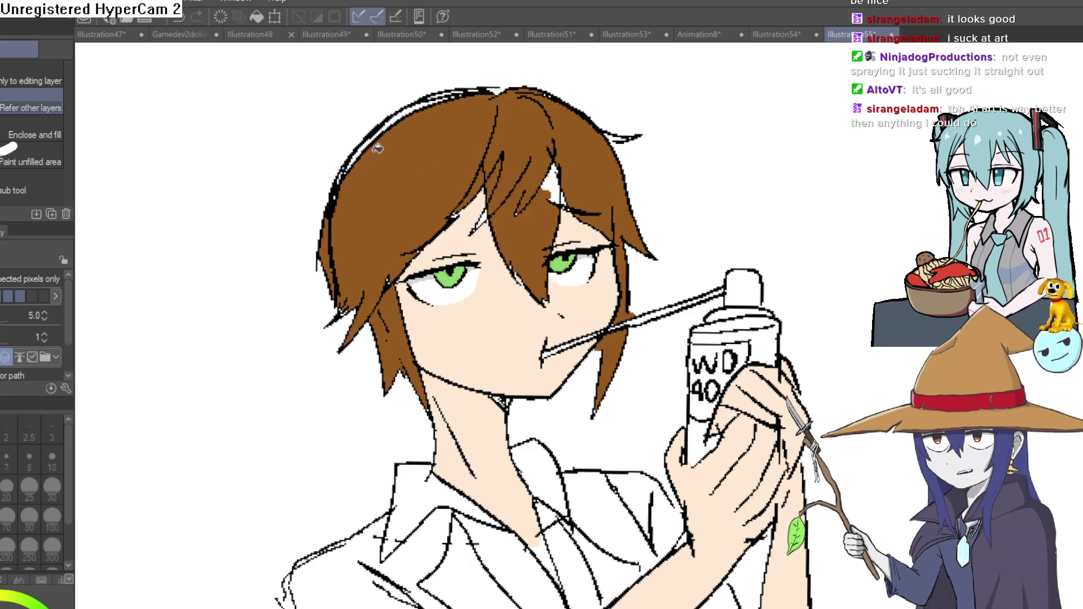
{"action": "left_click", "coordinate": [378, 151]}
{"action": "left_click_drag", "start_coordinate": [583, 280], "coordinate": [574, 206]}
{"action": "scroll", "coordinate": [574, 205], "scroll_direction": "down", "scroll_amount": 3}
{"action": "scroll", "coordinate": [610, 195], "scroll_direction": "down", "scroll_amount": 3}
{"action": "mouse_move", "coordinate": [653, 182]}
{"action": "left_mouse_down"}
{"action": "mouse_move", "coordinate": [726, 237]}
{"action": "mouse_move", "coordinate": [683, 244]}
{"action": "left_mouse_up"}
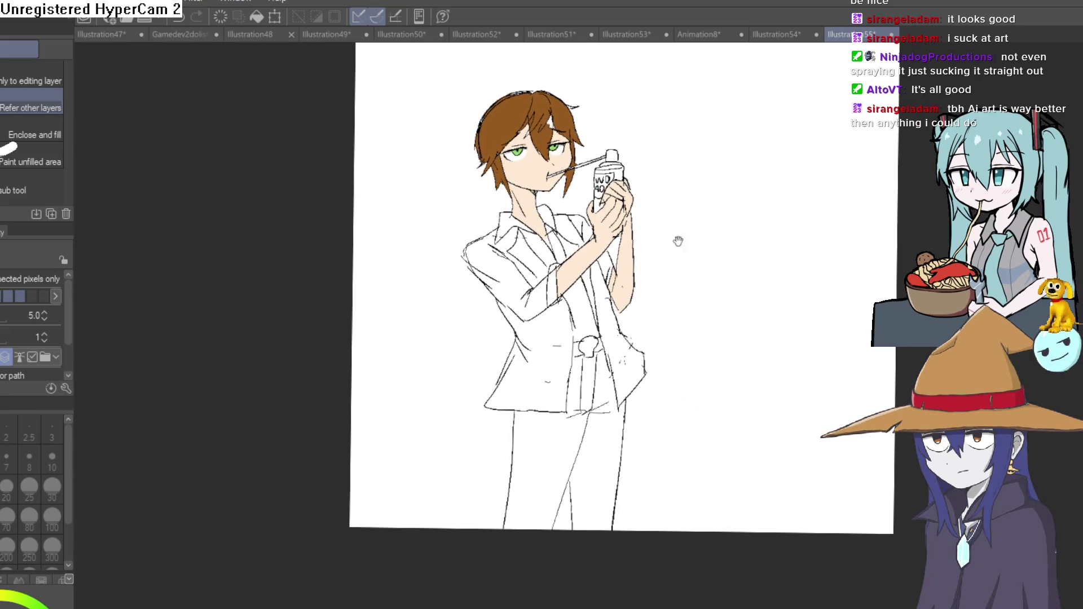
{"action": "scroll", "coordinate": [561, 130], "scroll_direction": "up", "scroll_amount": 5}
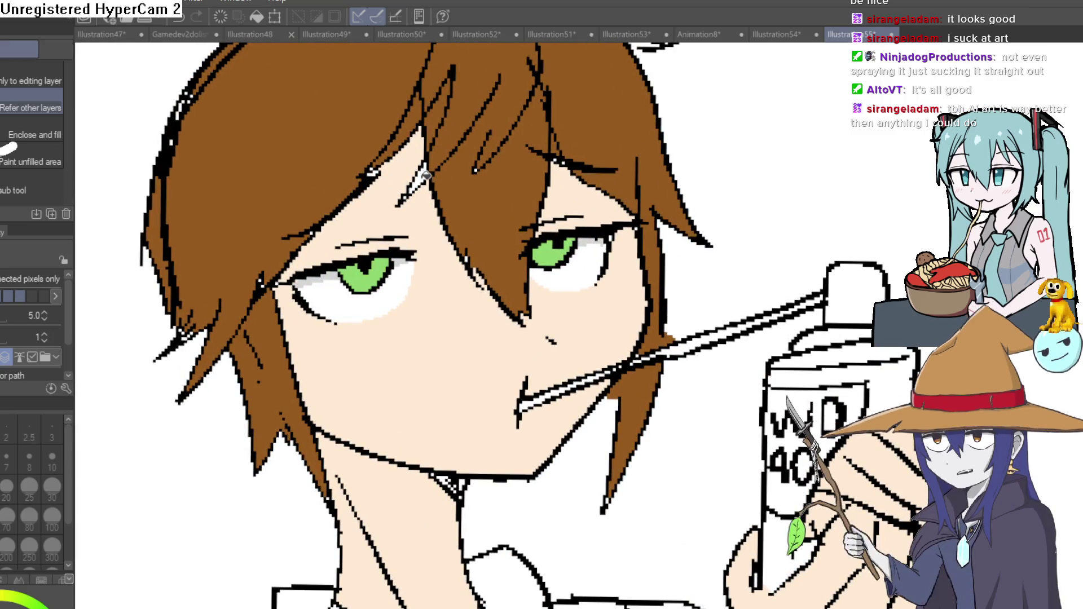
{"action": "left_click_drag", "start_coordinate": [670, 156], "coordinate": [600, 227]}
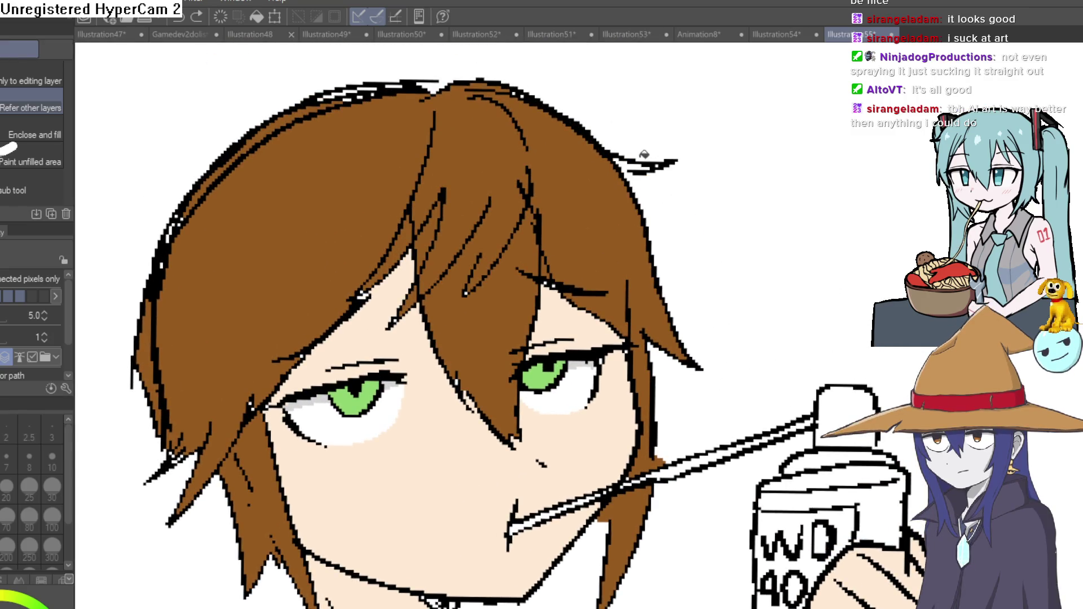
{"action": "scroll", "coordinate": [646, 153], "scroll_direction": "down", "scroll_amount": 5}
{"action": "left_click_drag", "start_coordinate": [694, 220], "coordinate": [677, 102]}
{"action": "scroll", "coordinate": [754, 258], "scroll_direction": "down", "scroll_amount": 1}
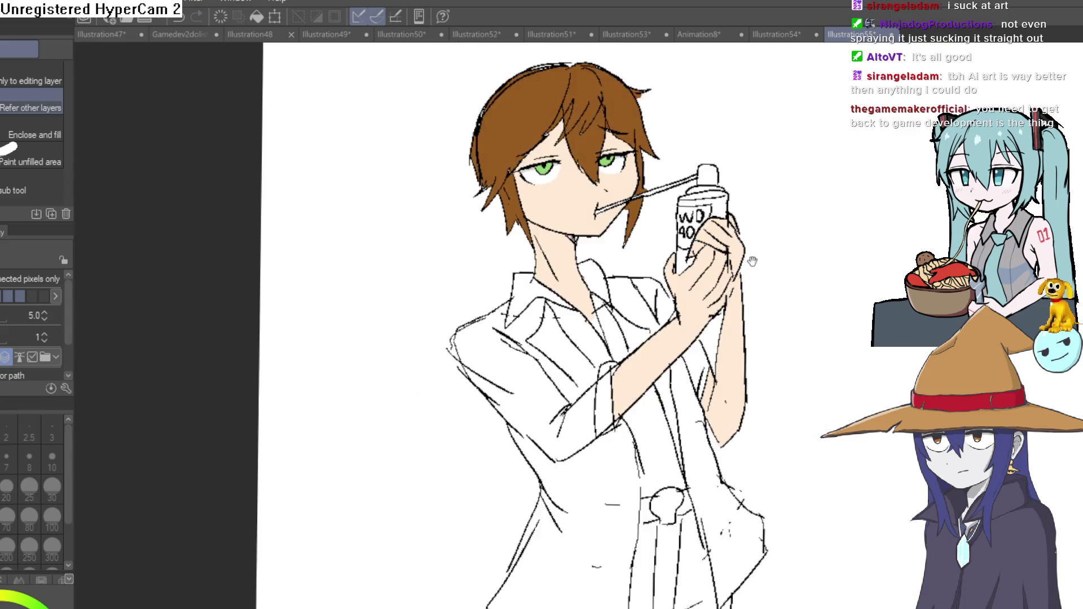
{"action": "left_click_drag", "start_coordinate": [755, 259], "coordinate": [706, 97]}
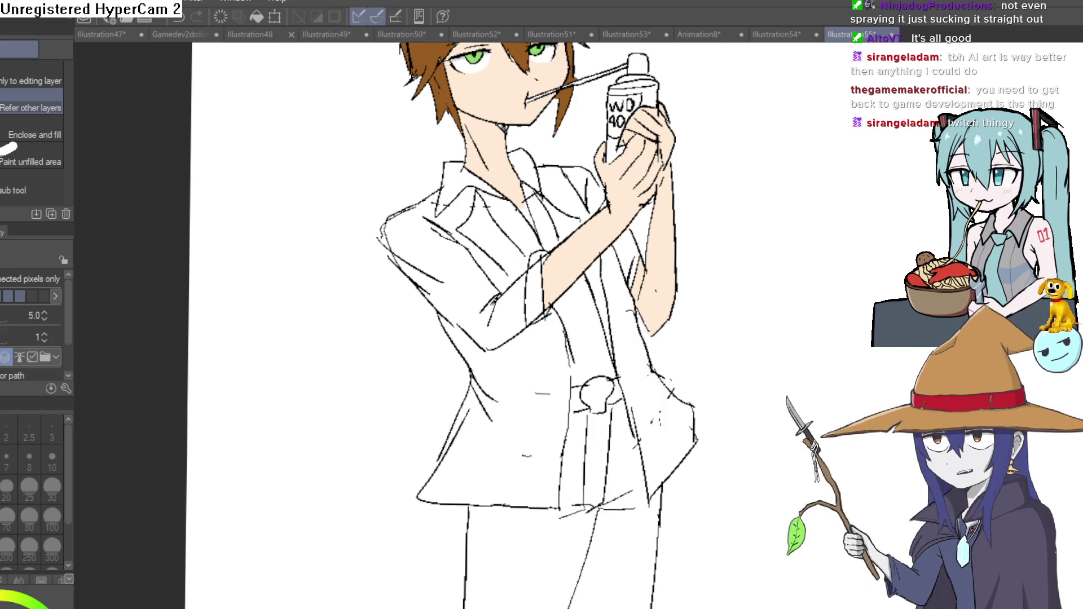
- Undo an accidental orange shirt fill and close the tie outline with a short marker stroke
{"action": "left_click", "coordinate": [591, 322]}
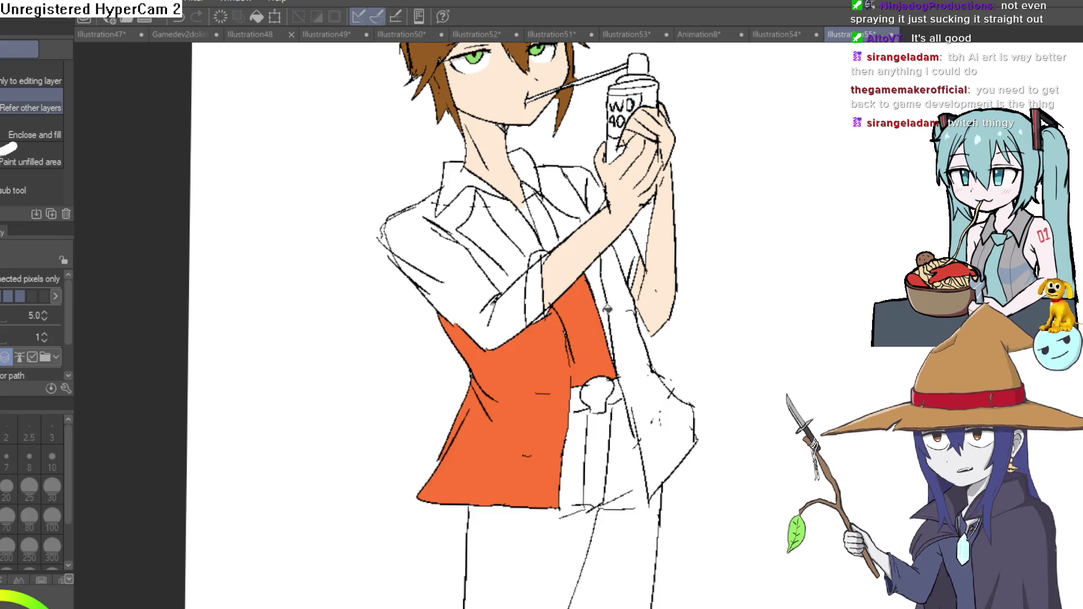
{"action": "key", "text": "ctrl+z"}
{"action": "key", "text": "p"}
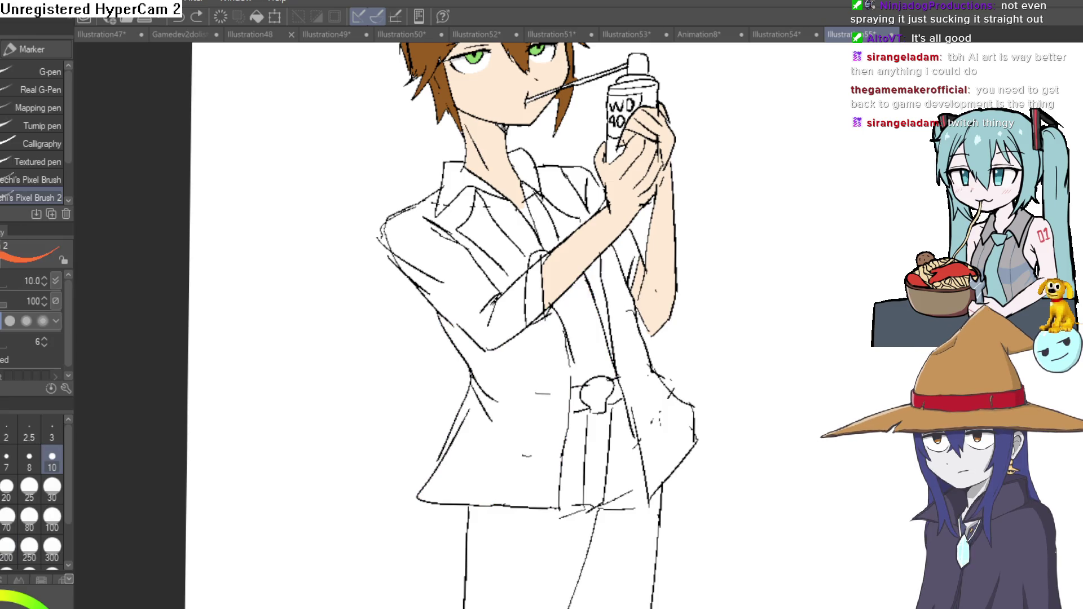
{"action": "left_click", "coordinate": [569, 326]}
{"action": "left_click_drag", "start_coordinate": [568, 408], "coordinate": [577, 468]}
- Fill all three tie sections orange, then fill the right trouser leg grey
{"action": "key", "text": "g"}
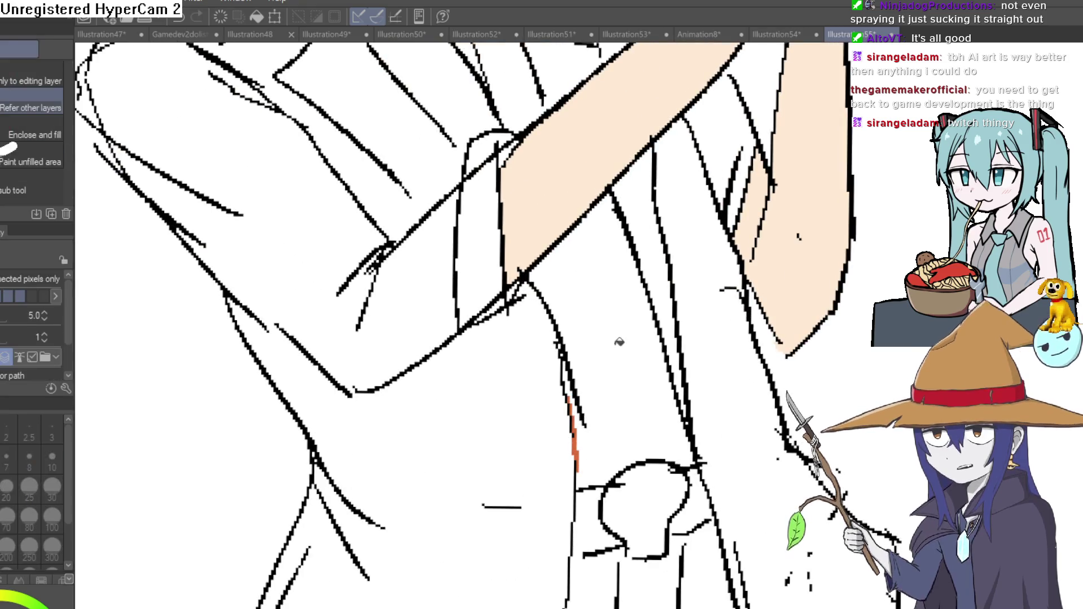
{"action": "left_click", "coordinate": [617, 343]}
{"action": "scroll", "coordinate": [617, 342], "scroll_direction": "up", "scroll_amount": 5}
{"action": "left_click", "coordinate": [509, 237]}
{"action": "left_click", "coordinate": [460, 248]}
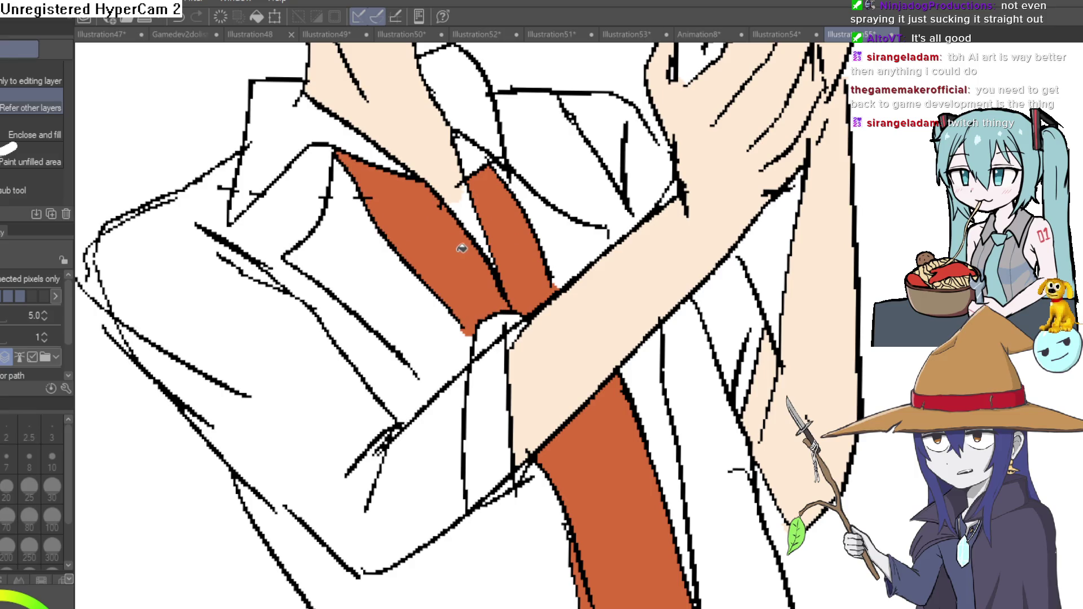
{"action": "scroll", "coordinate": [604, 359], "scroll_direction": "down", "scroll_amount": 5}
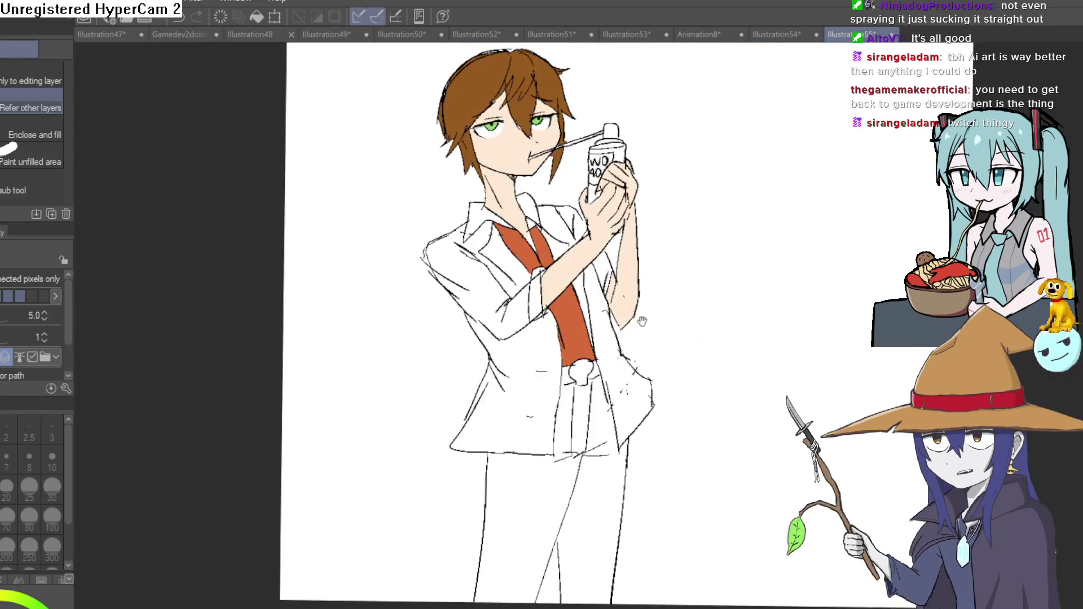
{"action": "scroll", "coordinate": [615, 284], "scroll_direction": "up", "scroll_amount": 2}
{"action": "left_click_drag", "start_coordinate": [616, 283], "coordinate": [644, 245]}
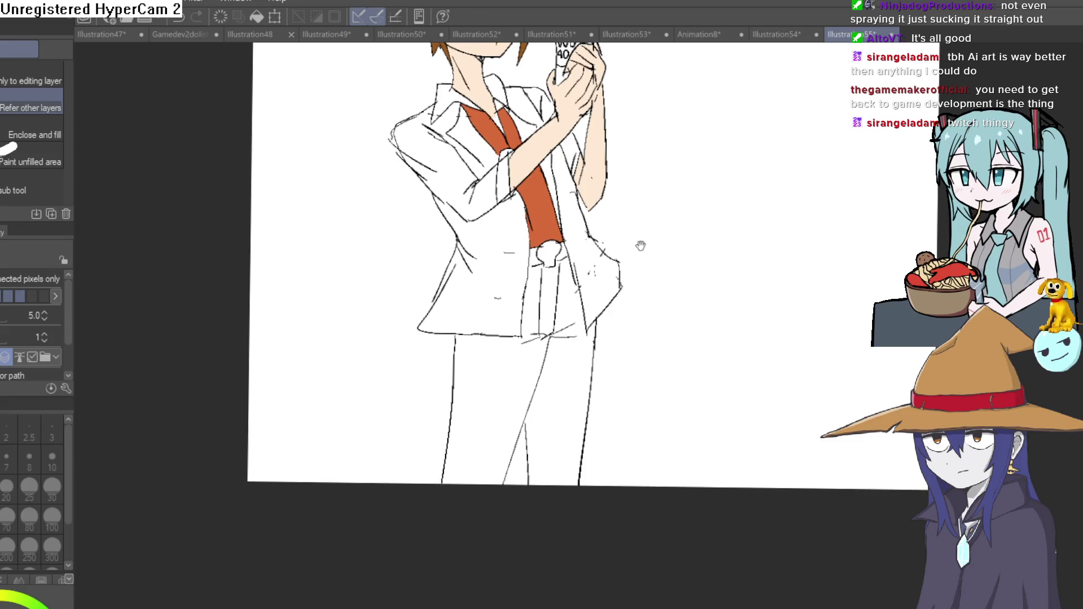
{"action": "scroll", "coordinate": [508, 181], "scroll_direction": "up", "scroll_amount": 3}
{"action": "scroll", "coordinate": [720, 268], "scroll_direction": "down", "scroll_amount": 5}
{"action": "left_click_drag", "start_coordinate": [720, 268], "coordinate": [666, 249]}
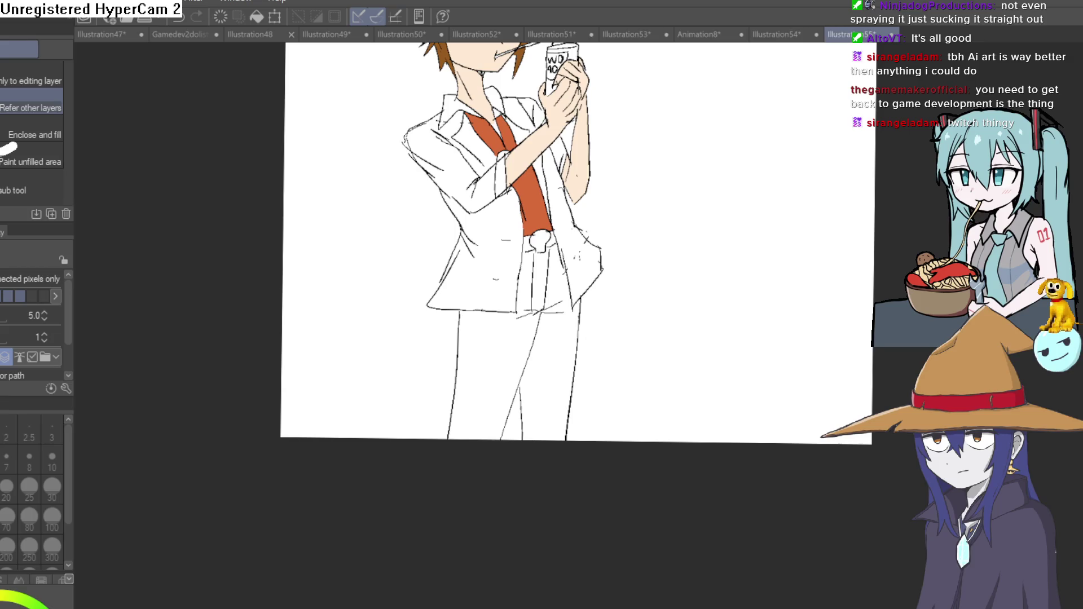
{"action": "left_click", "coordinate": [565, 335]}
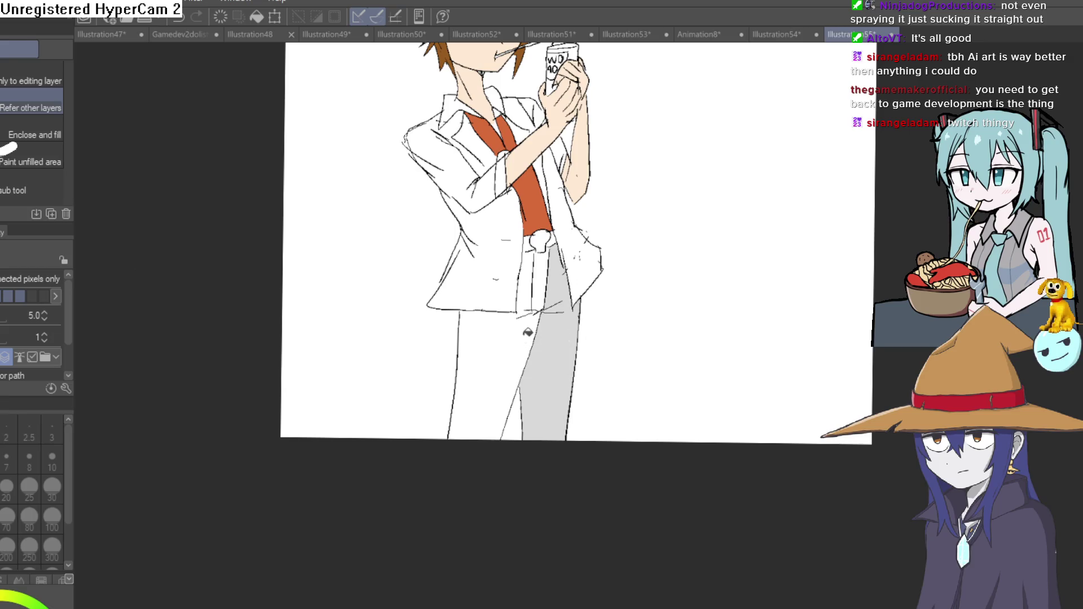
- Fill the left trouser leg, both jacket panels and the left sleeve light grey
{"action": "left_click", "coordinate": [529, 332]}
{"action": "left_click", "coordinate": [552, 255]}
{"action": "left_click", "coordinate": [482, 254]}
{"action": "left_click_drag", "start_coordinate": [483, 254], "coordinate": [486, 334]}
{"action": "left_click", "coordinate": [485, 235]}
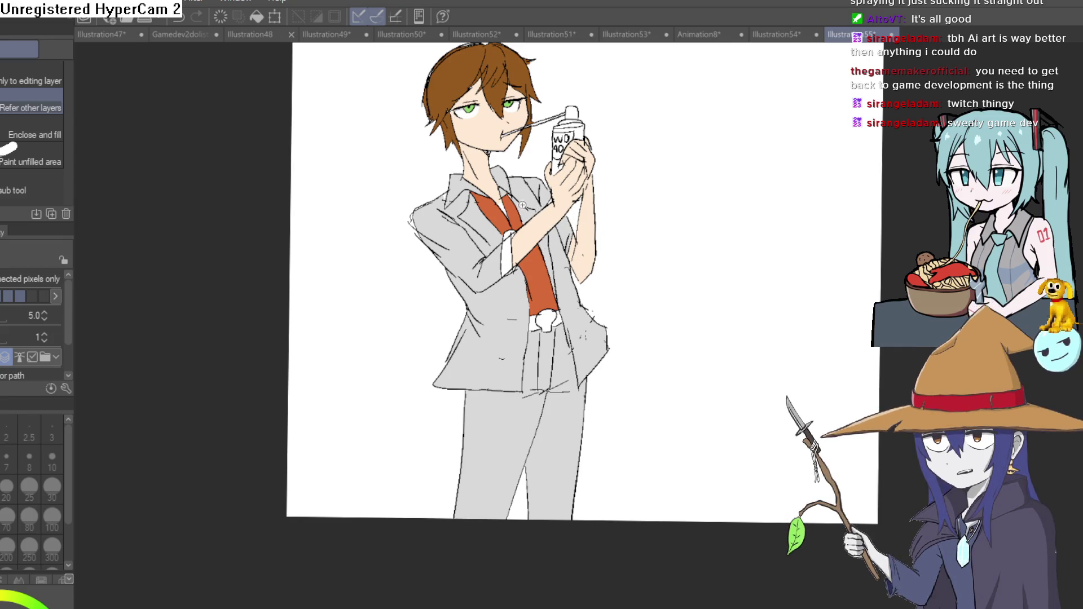
{"action": "scroll", "coordinate": [544, 207], "scroll_direction": "up", "scroll_amount": 3}
{"action": "key", "text": "i"}
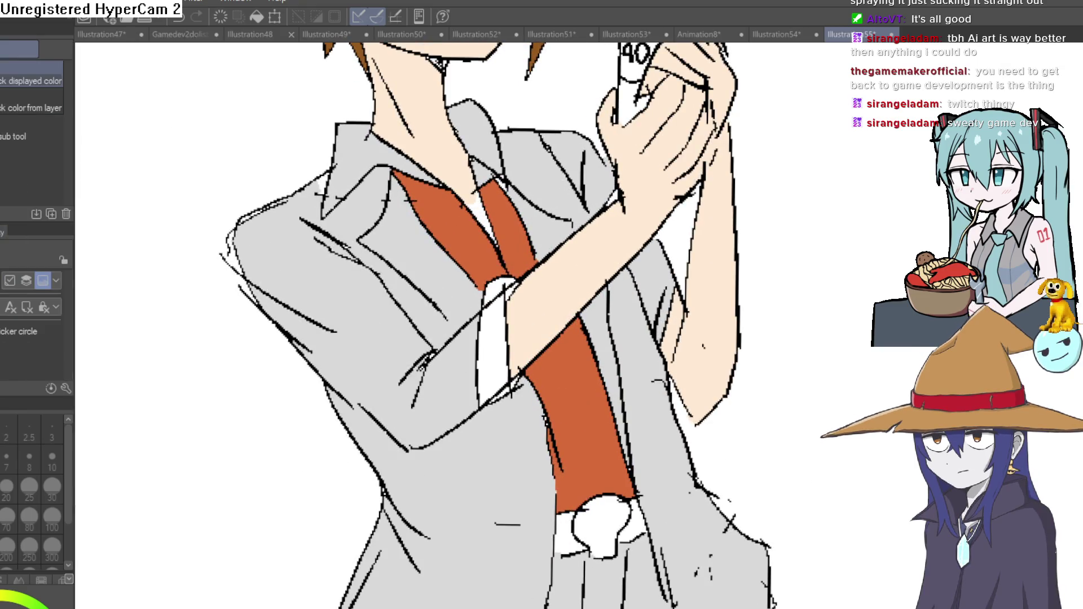
{"action": "key", "text": "g"}
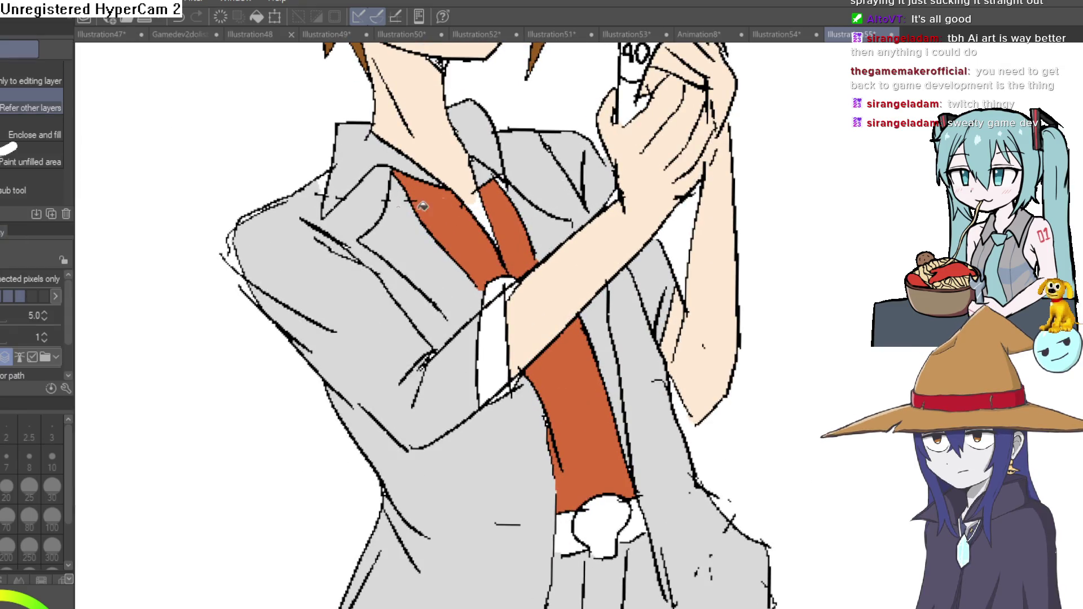
{"action": "scroll", "coordinate": [496, 205], "scroll_direction": "down", "scroll_amount": 5}
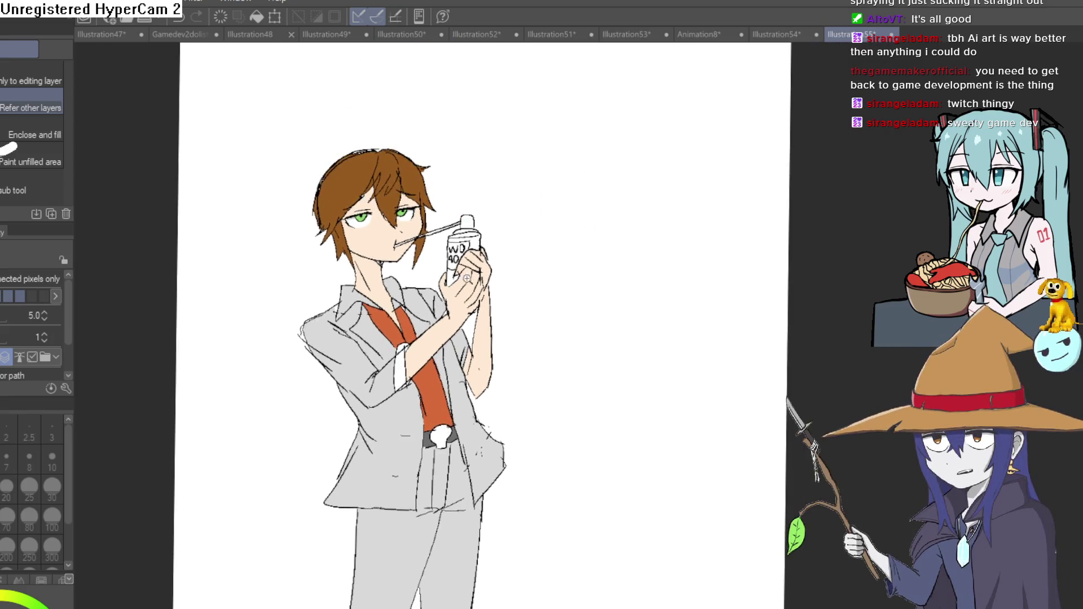
{"action": "scroll", "coordinate": [542, 292], "scroll_direction": "up", "scroll_amount": 4}
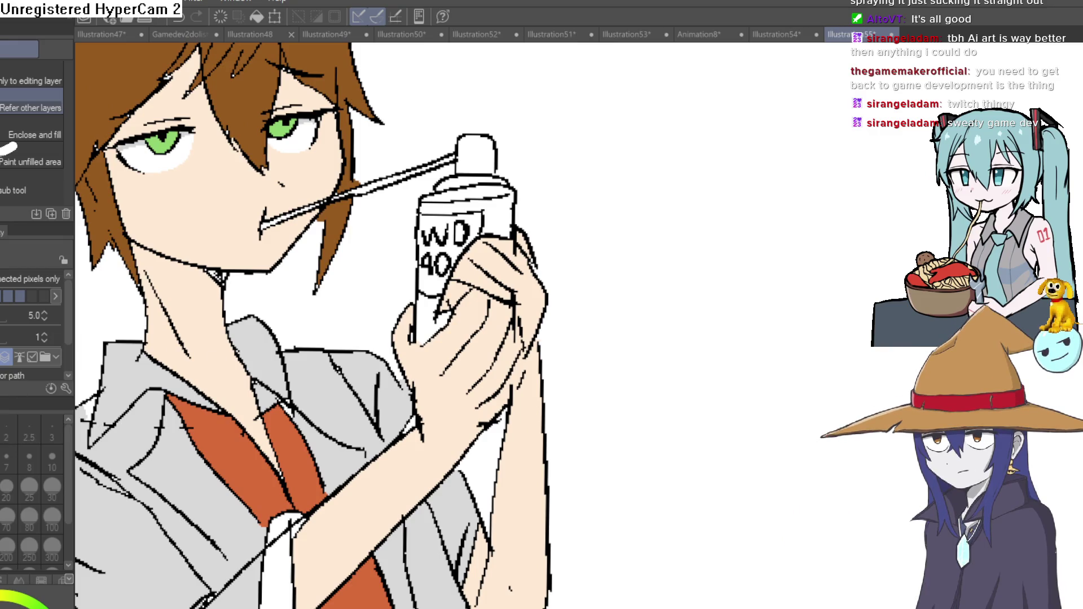
- Fill the can's upper band and body blue, the cap red and the rim grey
{"action": "left_click", "coordinate": [504, 209]}
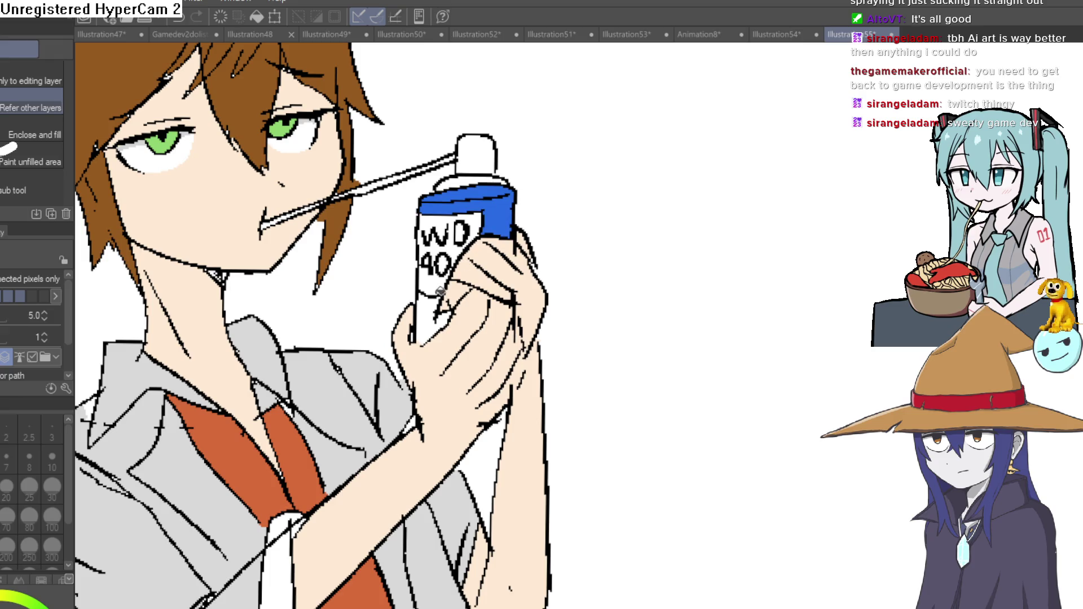
{"action": "left_click", "coordinate": [437, 306]}
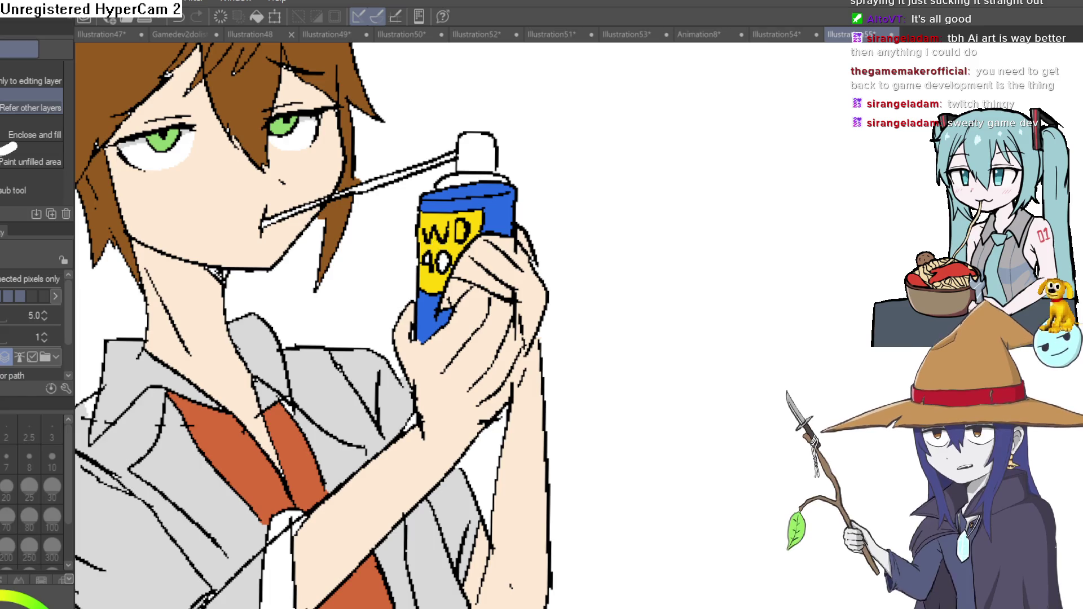
{"action": "left_click", "coordinate": [489, 150]}
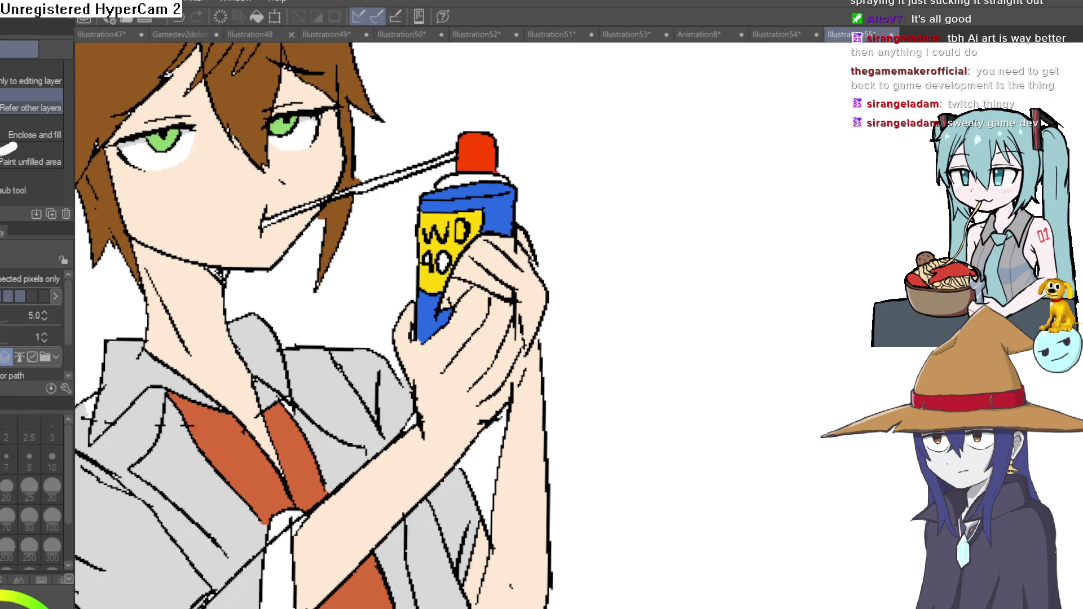
{"action": "left_click", "coordinate": [499, 169]}
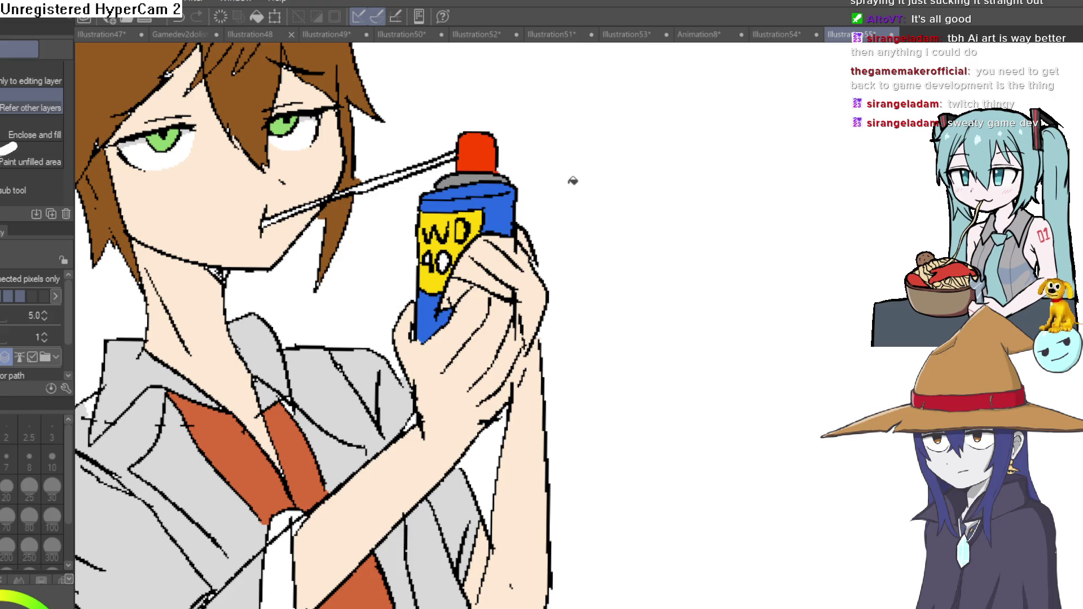
{"action": "scroll", "coordinate": [574, 179], "scroll_direction": "down", "scroll_amount": 2}
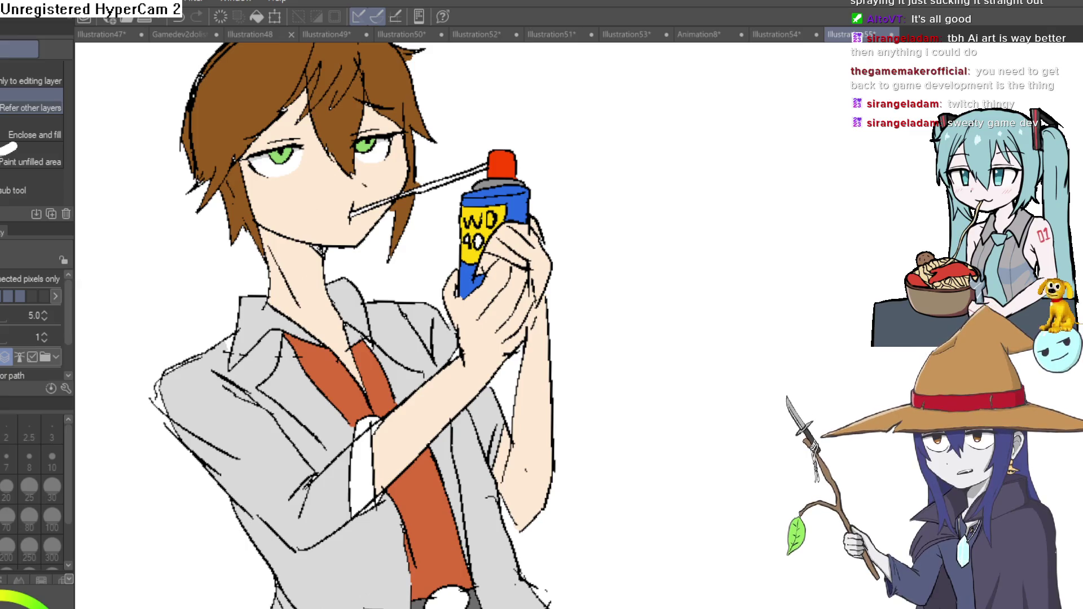
{"action": "scroll", "coordinate": [424, 181], "scroll_direction": "up", "scroll_amount": 4}
- Fill the straw red and paint over its white stripe and bottom tip, then swap to white
{"action": "left_click", "coordinate": [531, 171]}
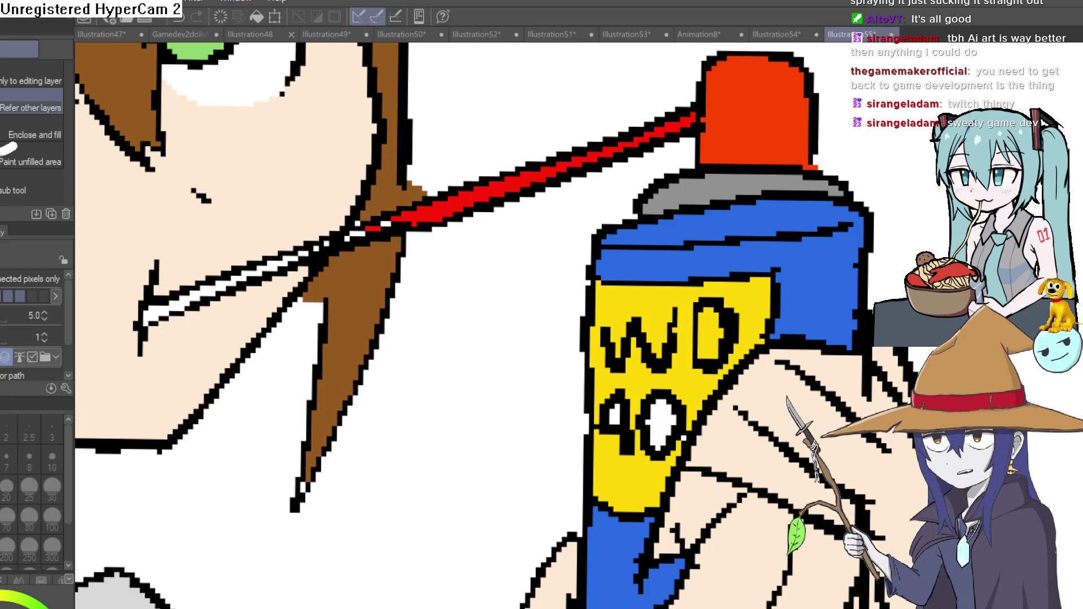
{"action": "key", "text": "p"}
{"action": "scroll", "coordinate": [273, 424], "scroll_direction": "up", "scroll_amount": 2}
{"action": "left_click_drag", "start_coordinate": [273, 424], "coordinate": [622, 49]}
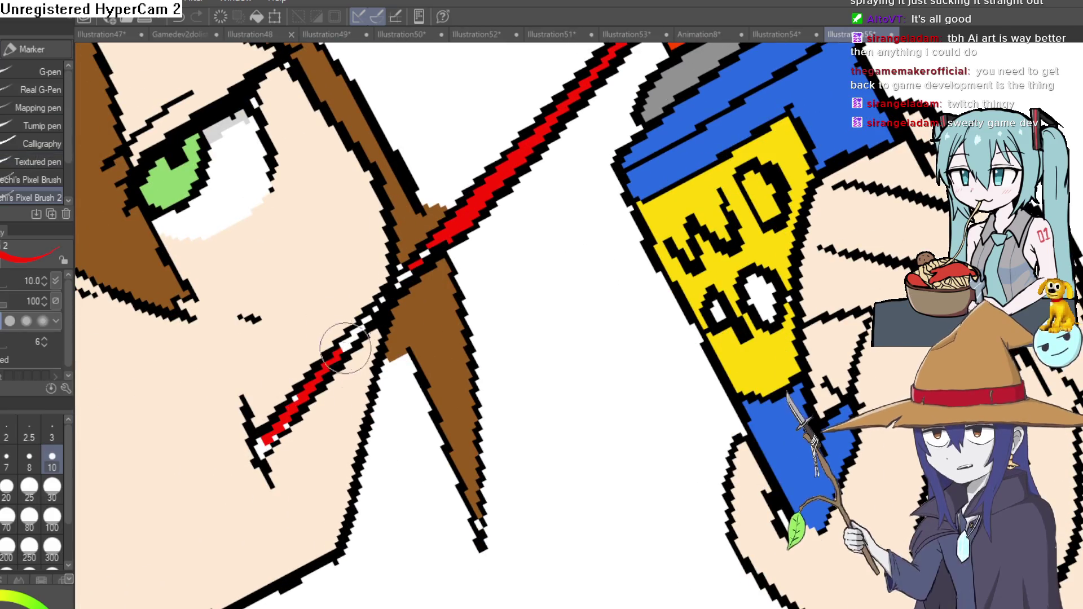
{"action": "left_click_drag", "start_coordinate": [266, 419], "coordinate": [257, 449]}
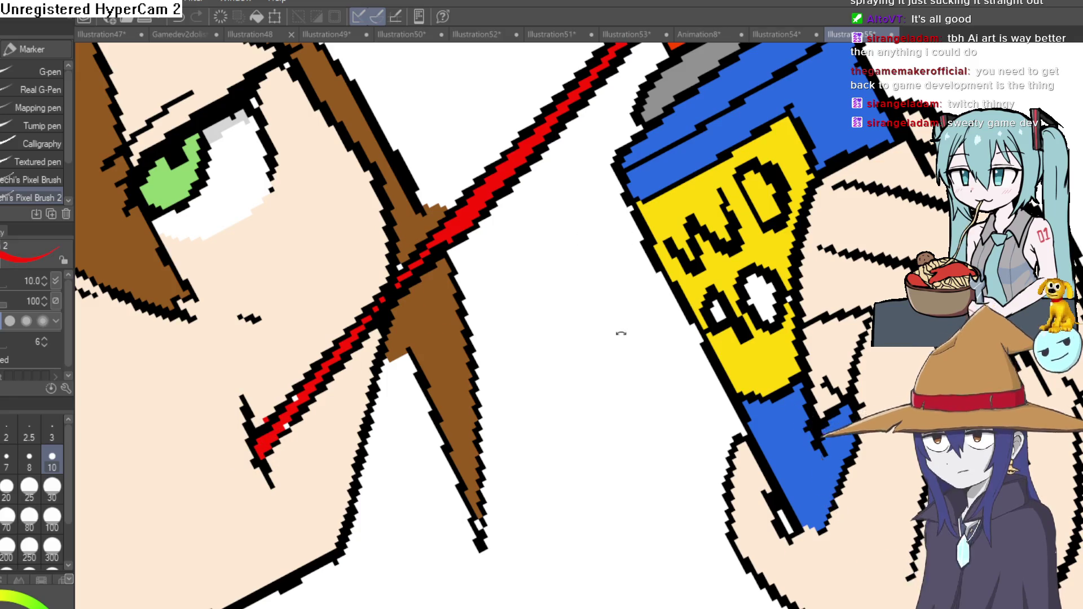
{"action": "key", "text": "x"}
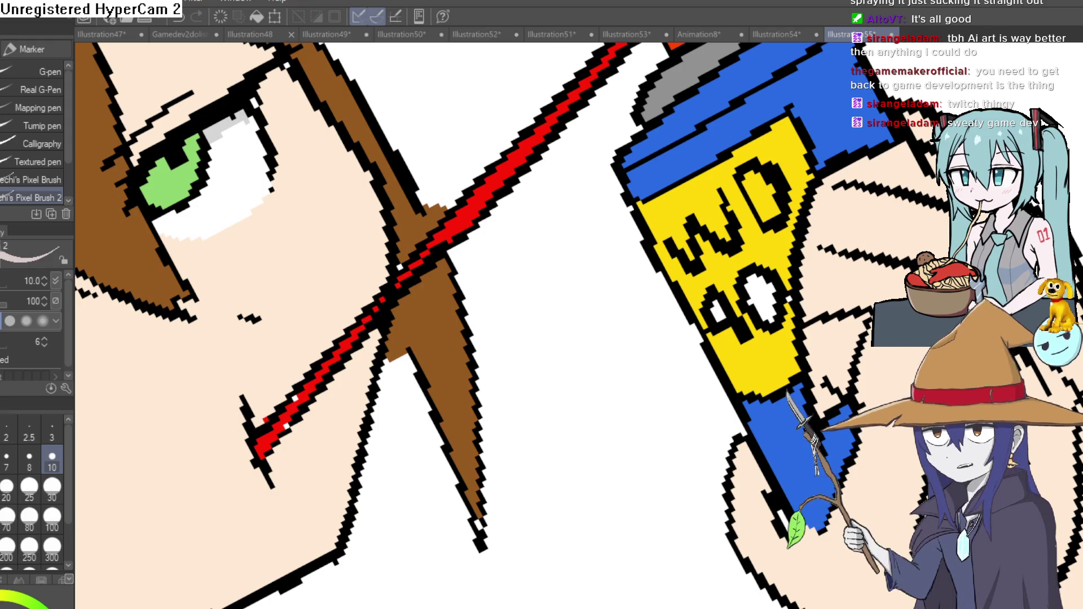
{"action": "scroll", "coordinate": [541, 326], "scroll_direction": "down", "scroll_amount": 1}
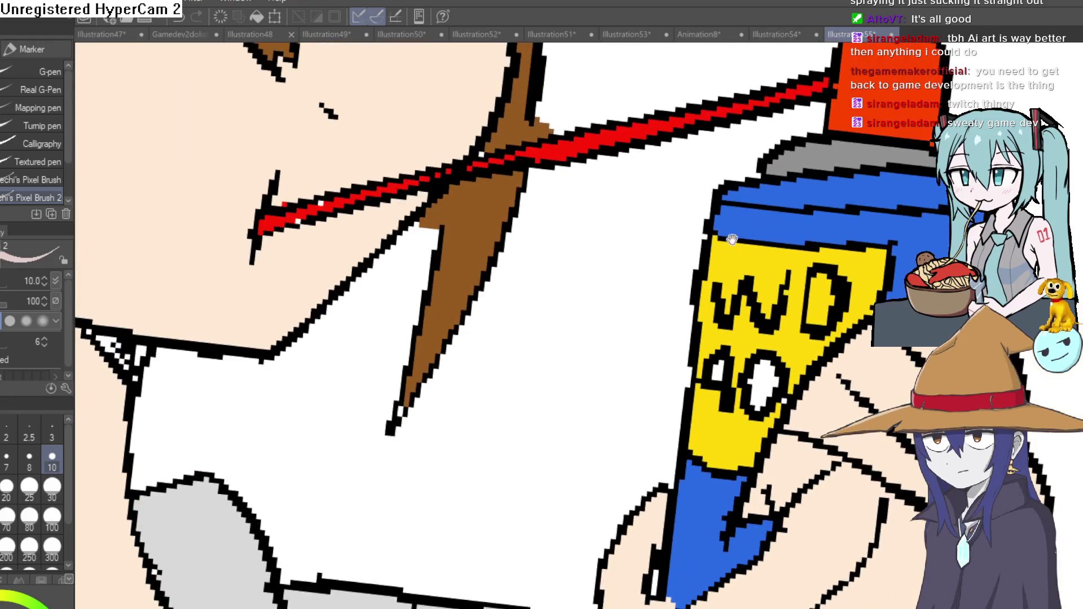
- Paint pale foam strokes below the mouth and undo them
{"action": "mouse_move", "coordinate": [322, 365]}
{"action": "left_mouse_down"}
{"action": "mouse_move", "coordinate": [462, 159]}
{"action": "mouse_move", "coordinate": [464, 202]}
{"action": "left_mouse_up"}
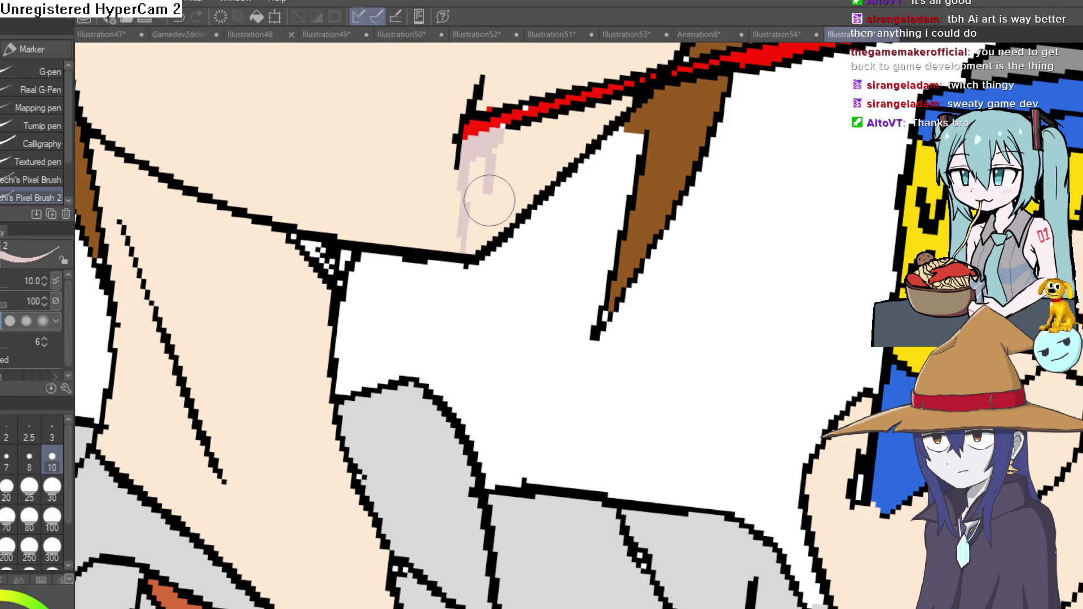
{"action": "mouse_move", "coordinate": [460, 165]}
{"action": "left_mouse_down"}
{"action": "mouse_move", "coordinate": [447, 235]}
{"action": "mouse_move", "coordinate": [453, 139]}
{"action": "left_mouse_up"}
{"action": "left_click_drag", "start_coordinate": [486, 204], "coordinate": [495, 153]}
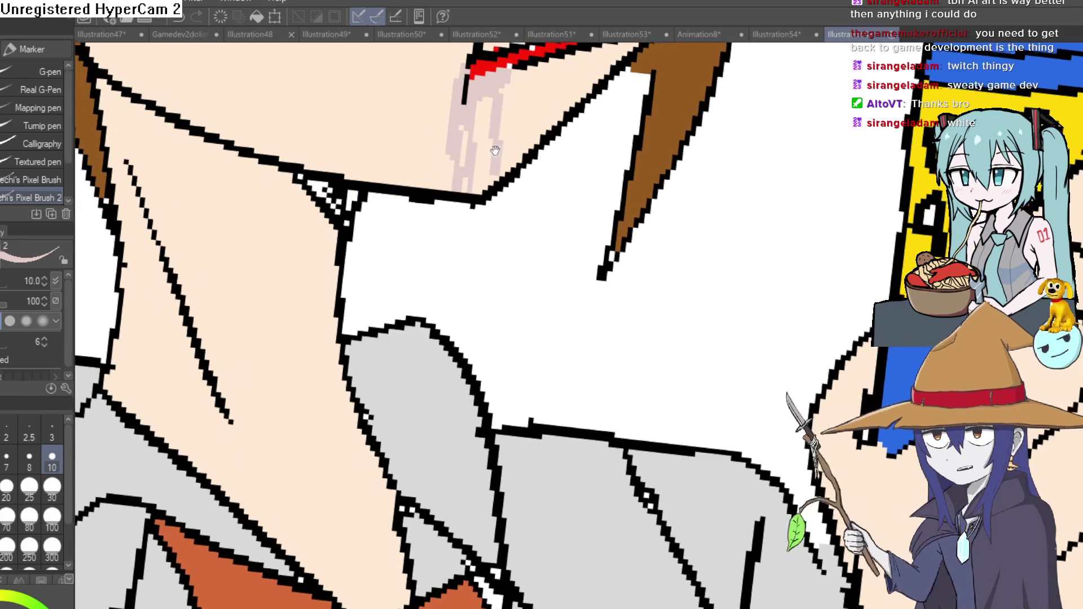
{"action": "key", "text": "ctrl+z"}
{"action": "key", "text": "ctrl+z"}
{"action": "key", "text": "ctrl+z"}
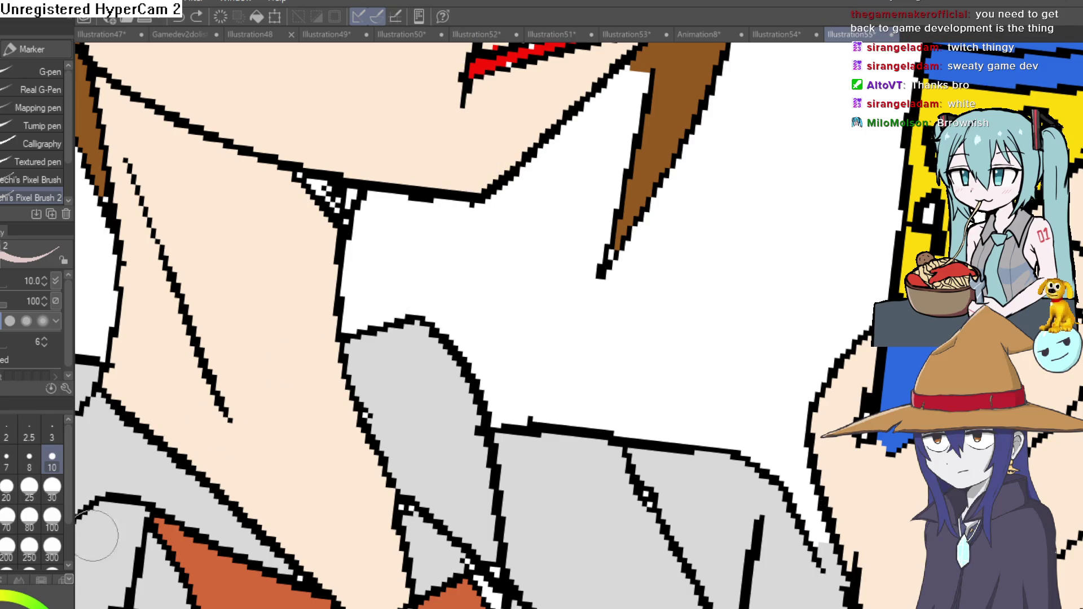
- Paint two brownish drips running below the mouth, panning to check them against the collar
{"action": "left_click_drag", "start_coordinate": [491, 161], "coordinate": [478, 295]}
{"action": "left_click_drag", "start_coordinate": [449, 230], "coordinate": [450, 320]}
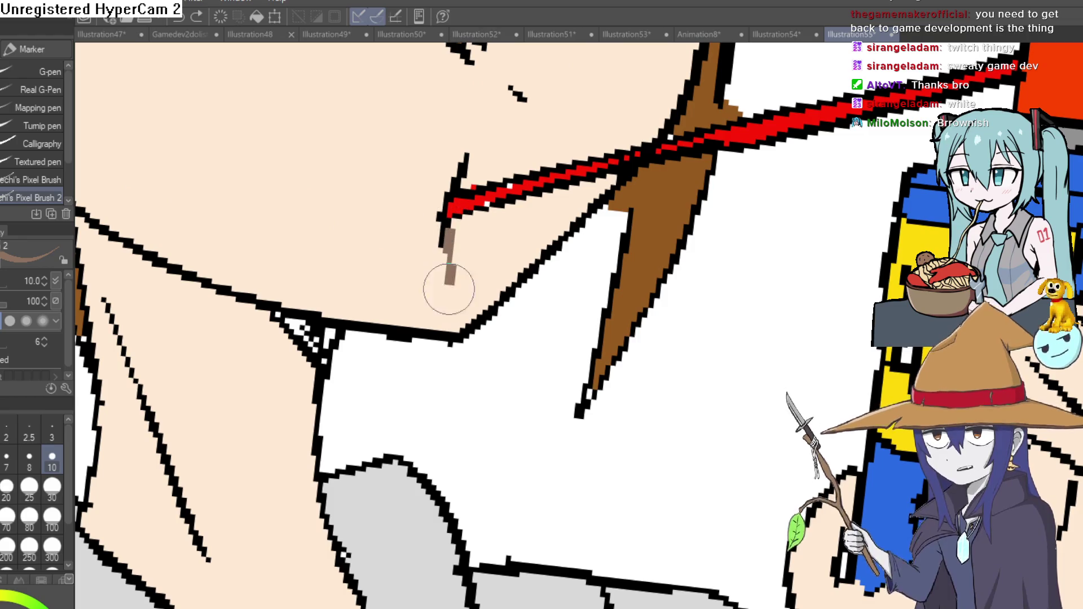
{"action": "mouse_move", "coordinate": [473, 220]}
{"action": "left_mouse_down"}
{"action": "mouse_move", "coordinate": [481, 309]}
{"action": "mouse_move", "coordinate": [467, 269]}
{"action": "left_mouse_up"}
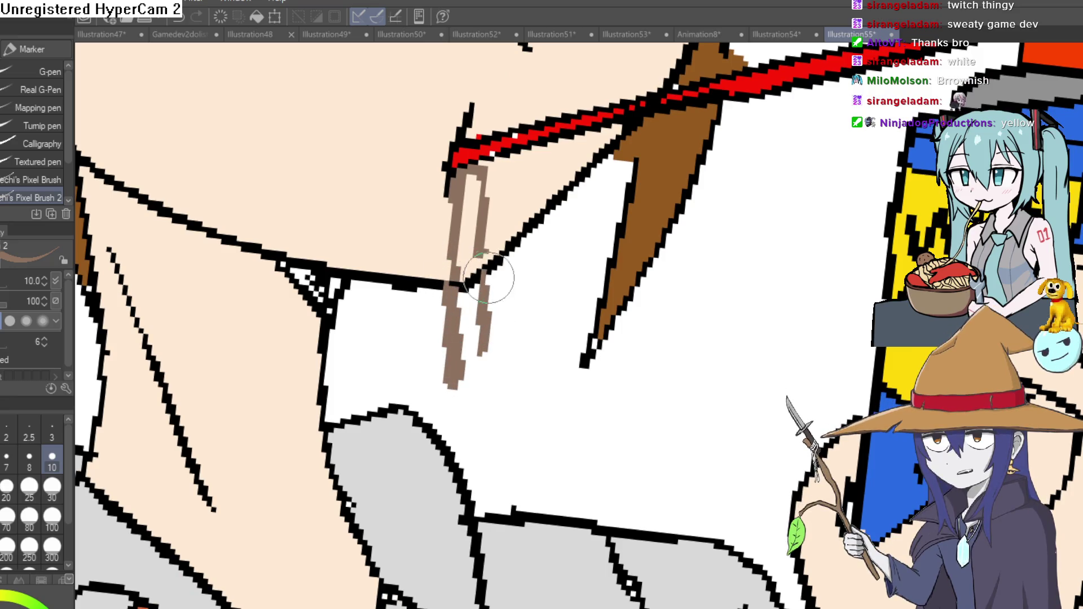
{"action": "left_click_drag", "start_coordinate": [487, 286], "coordinate": [506, 221]}
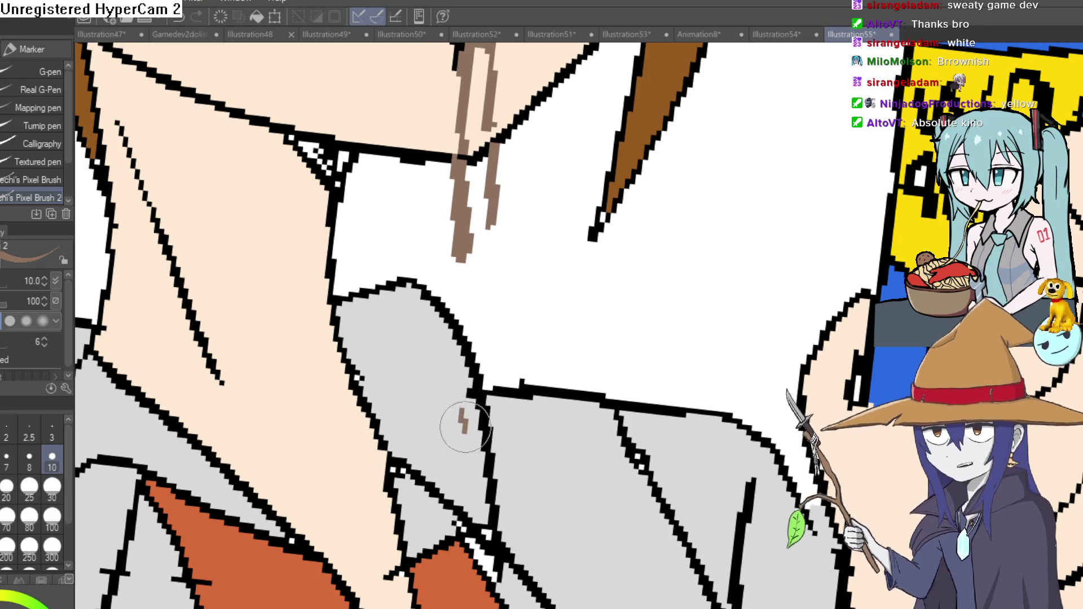
{"action": "left_click_drag", "start_coordinate": [460, 423], "coordinate": [451, 288]}
{"action": "mouse_move", "coordinate": [538, 302]}
{"action": "left_mouse_down"}
{"action": "mouse_move", "coordinate": [573, 314]}
{"action": "mouse_move", "coordinate": [550, 411]}
{"action": "mouse_move", "coordinate": [557, 448]}
{"action": "left_mouse_up"}
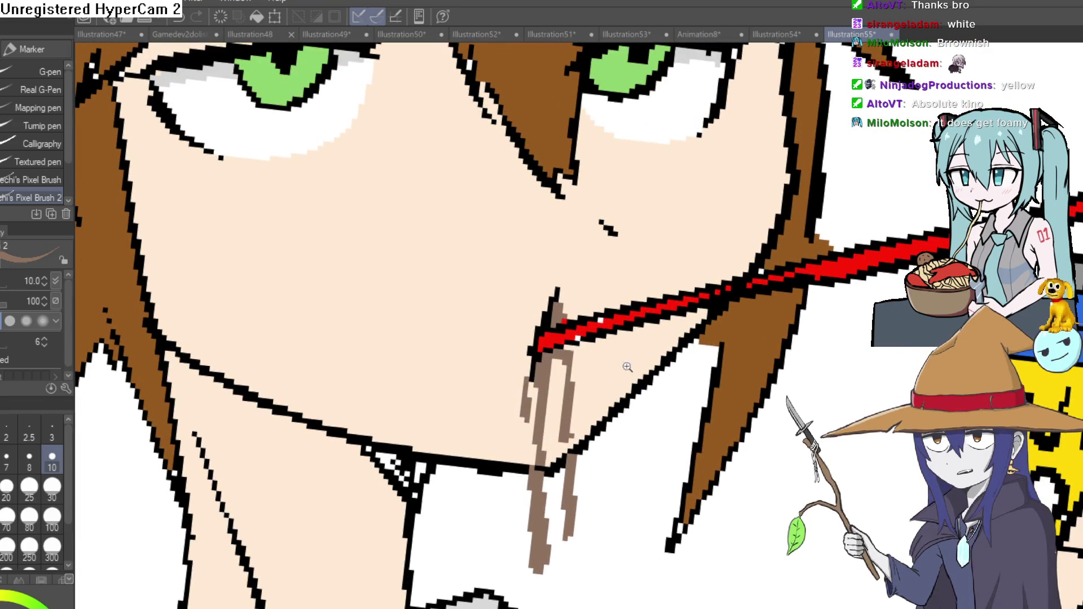
{"action": "scroll", "coordinate": [632, 370], "scroll_direction": "down", "scroll_amount": 3}
{"action": "scroll", "coordinate": [631, 369], "scroll_direction": "down", "scroll_amount": 3}
{"action": "scroll", "coordinate": [643, 280], "scroll_direction": "down", "scroll_amount": 2}
{"action": "scroll", "coordinate": [648, 257], "scroll_direction": "up", "scroll_amount": 1}
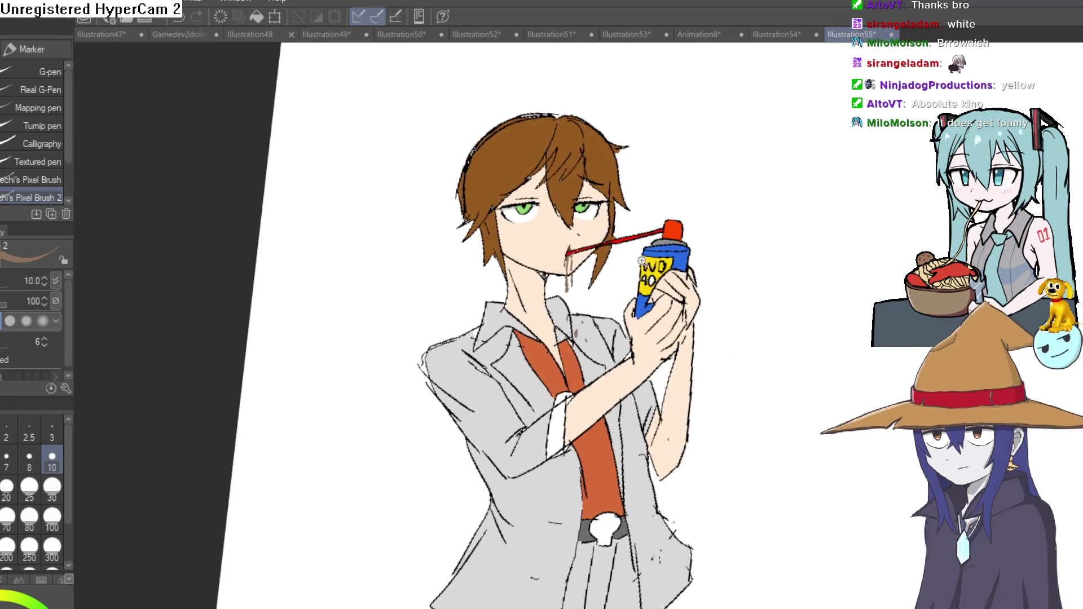
{"action": "scroll", "coordinate": [646, 258], "scroll_direction": "up", "scroll_amount": 2}
{"action": "scroll", "coordinate": [641, 254], "scroll_direction": "up", "scroll_amount": 1}
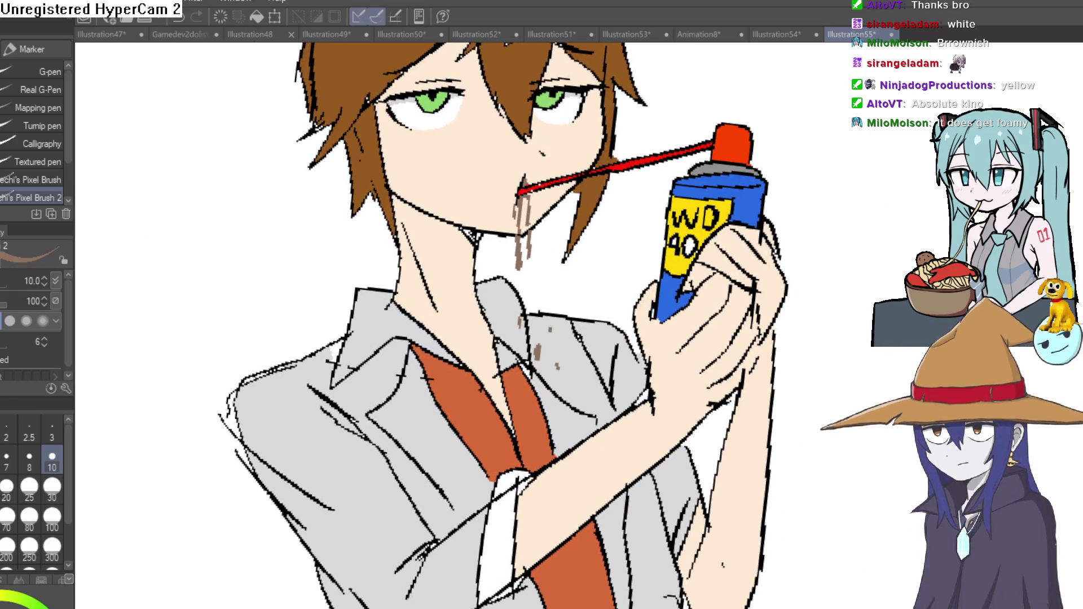
{"action": "scroll", "coordinate": [460, 136], "scroll_direction": "up", "scroll_amount": 2}
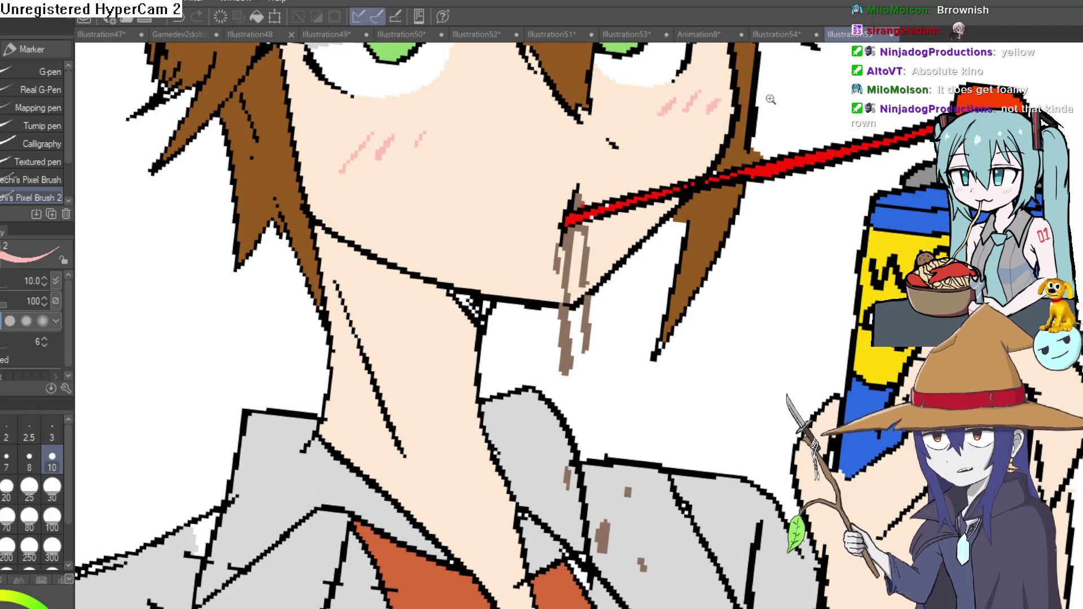
{"action": "scroll", "coordinate": [761, 100], "scroll_direction": "down", "scroll_amount": 1}
{"action": "scroll", "coordinate": [796, 152], "scroll_direction": "down", "scroll_amount": 2}
{"action": "scroll", "coordinate": [830, 206], "scroll_direction": "down", "scroll_amount": 1}
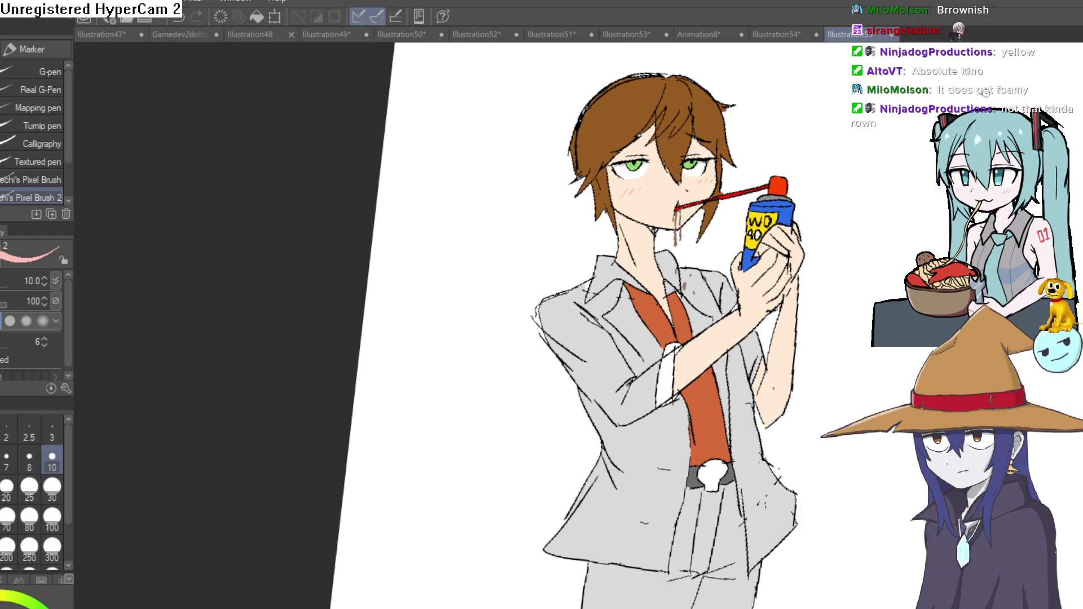
{"action": "scroll", "coordinate": [550, 339], "scroll_direction": "down", "scroll_amount": 1}
{"action": "scroll", "coordinate": [551, 338], "scroll_direction": "down", "scroll_amount": 1}
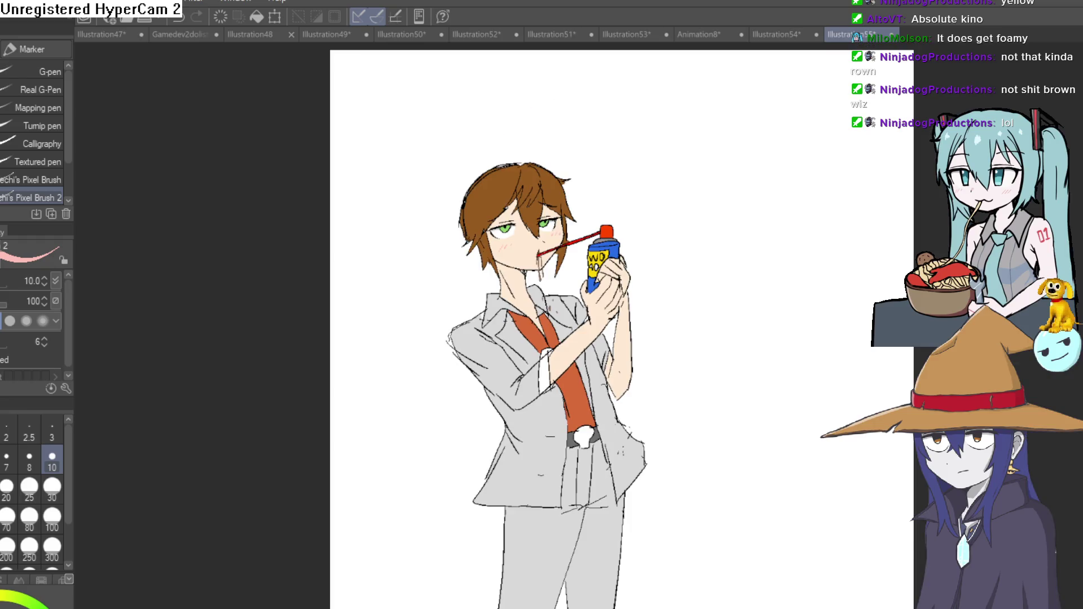
{"action": "scroll", "coordinate": [559, 259], "scroll_direction": "up", "scroll_amount": 3}
{"action": "scroll", "coordinate": [756, 251], "scroll_direction": "down", "scroll_amount": 1}
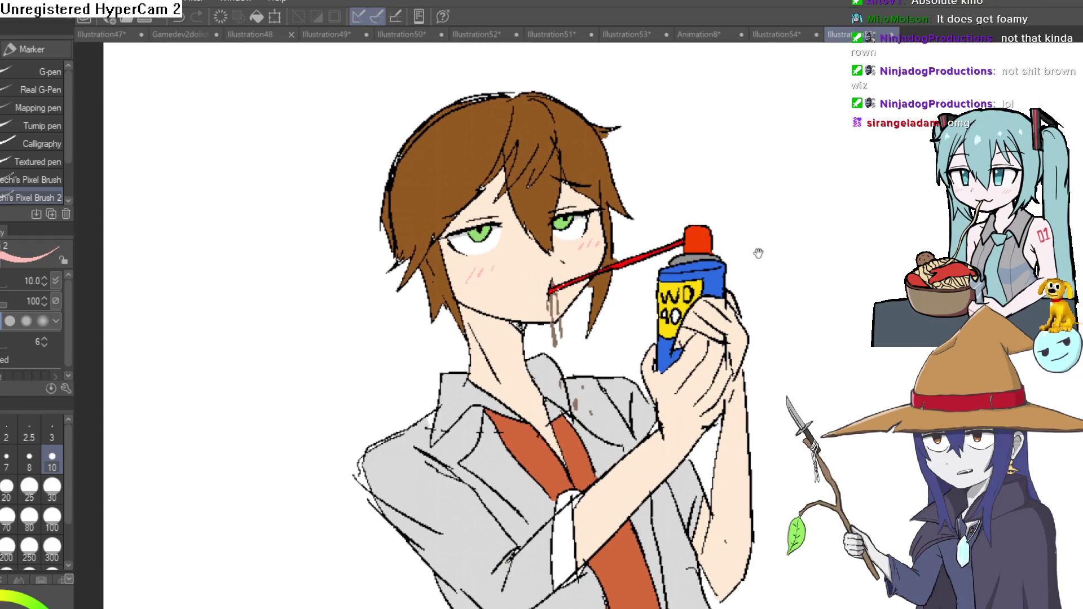
- Nudge the view of the figure while adding the cheek blush
{"action": "left_click_drag", "start_coordinate": [746, 245], "coordinate": [769, 223]}
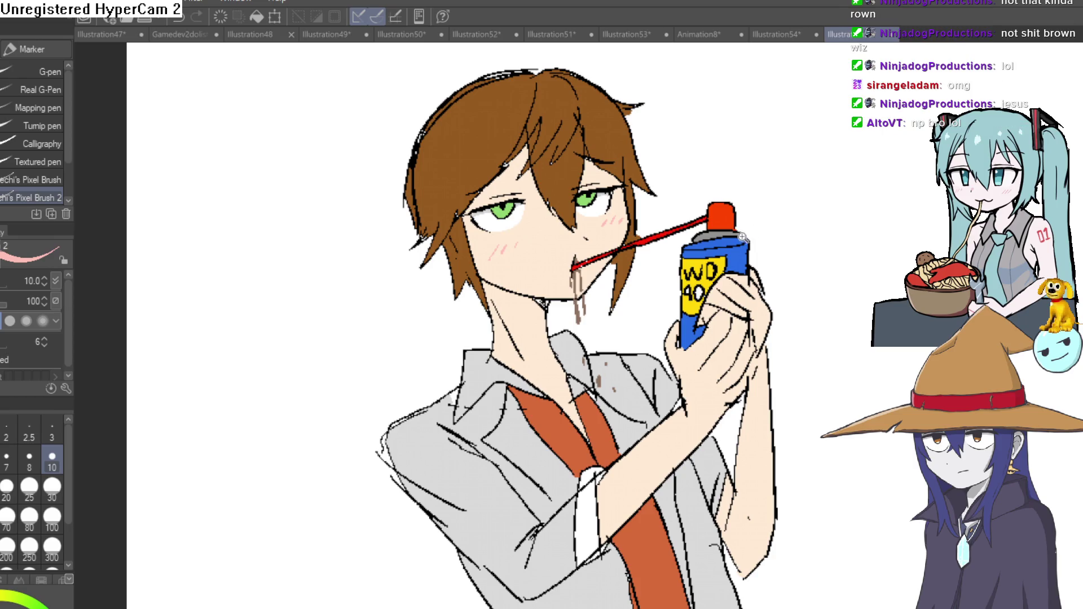
{"action": "scroll", "coordinate": [742, 243], "scroll_direction": "down", "scroll_amount": 1}
{"action": "scroll", "coordinate": [584, 279], "scroll_direction": "up", "scroll_amount": 3}
{"action": "scroll", "coordinate": [584, 280], "scroll_direction": "up", "scroll_amount": 1}
{"action": "scroll", "coordinate": [584, 279], "scroll_direction": "up", "scroll_amount": 1}
{"action": "scroll", "coordinate": [585, 279], "scroll_direction": "down", "scroll_amount": 2}
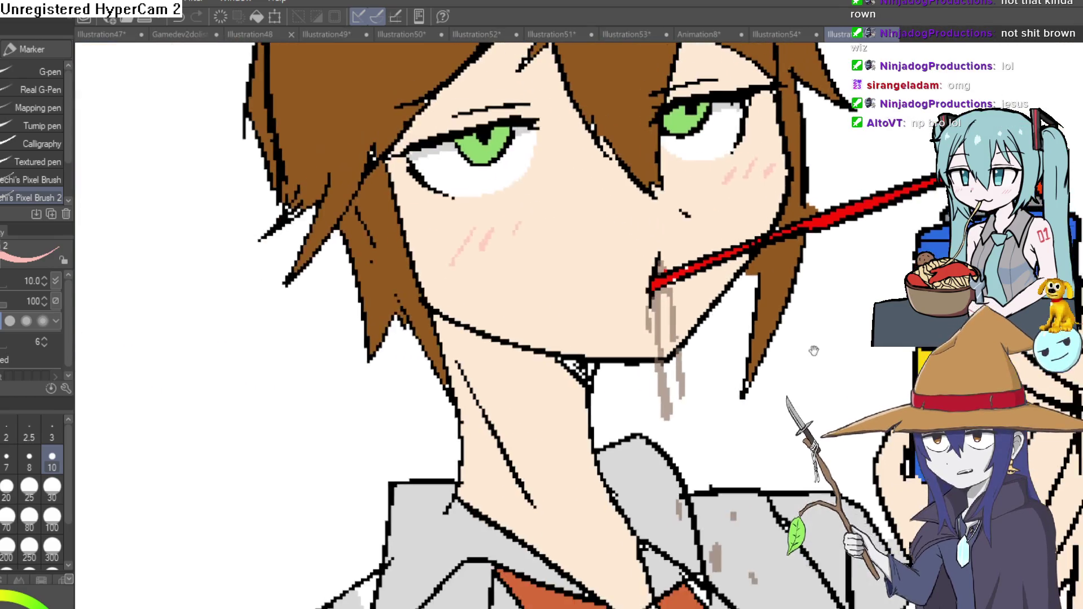
{"action": "scroll", "coordinate": [769, 318], "scroll_direction": "down", "scroll_amount": 2}
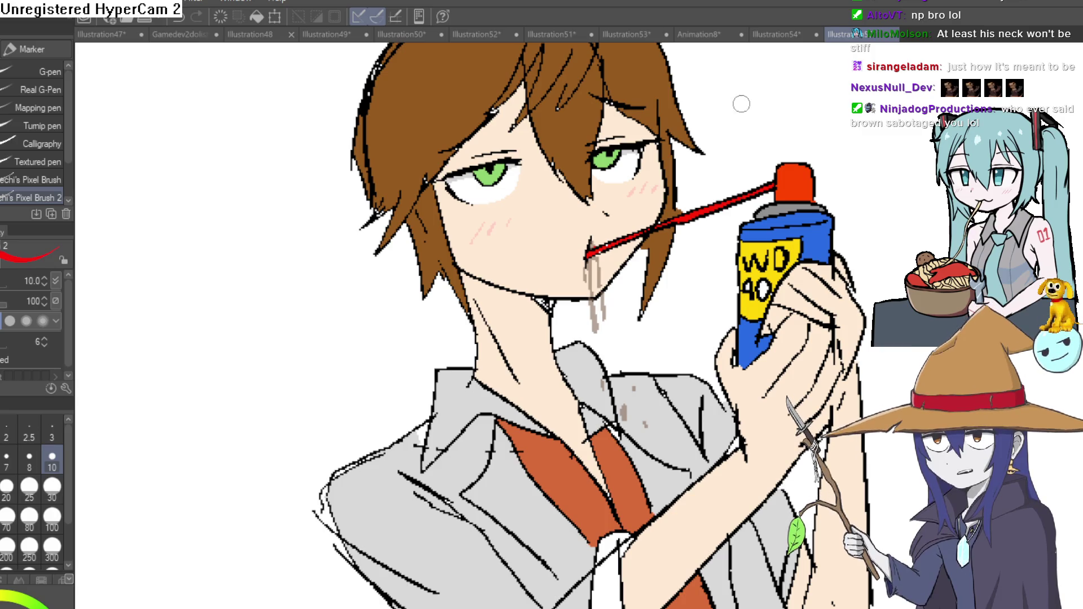
{"action": "scroll", "coordinate": [733, 126], "scroll_direction": "down", "scroll_amount": 2}
{"action": "scroll", "coordinate": [653, 206], "scroll_direction": "down", "scroll_amount": 1}
{"action": "scroll", "coordinate": [618, 275], "scroll_direction": "down", "scroll_amount": 1}
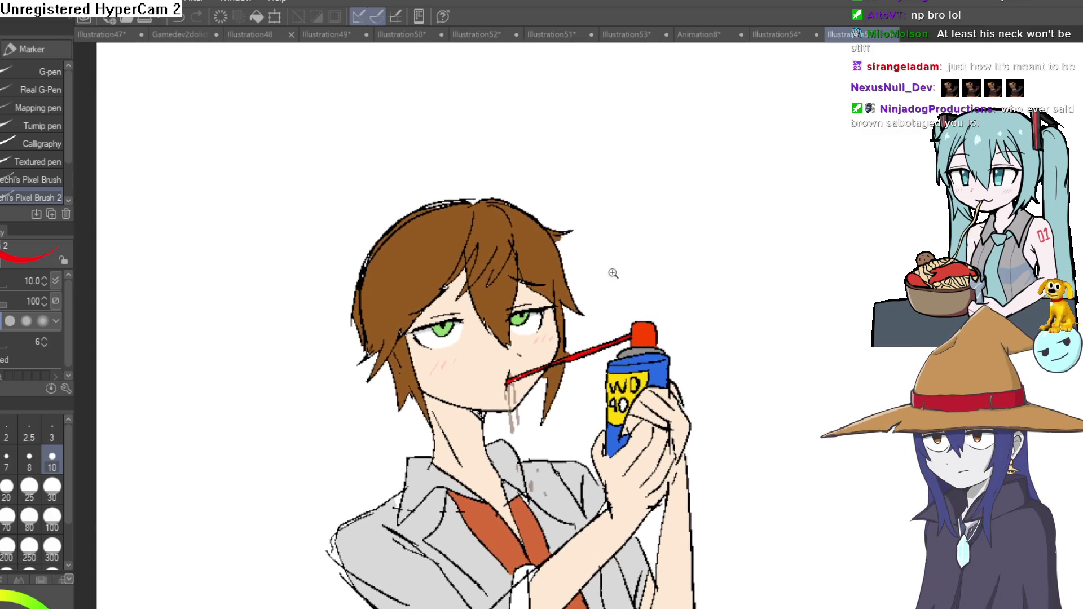
{"action": "scroll", "coordinate": [617, 275], "scroll_direction": "down", "scroll_amount": 1}
- Pan to bring the lower half of the figure into view
{"action": "left_click_drag", "start_coordinate": [631, 305], "coordinate": [631, 220]}
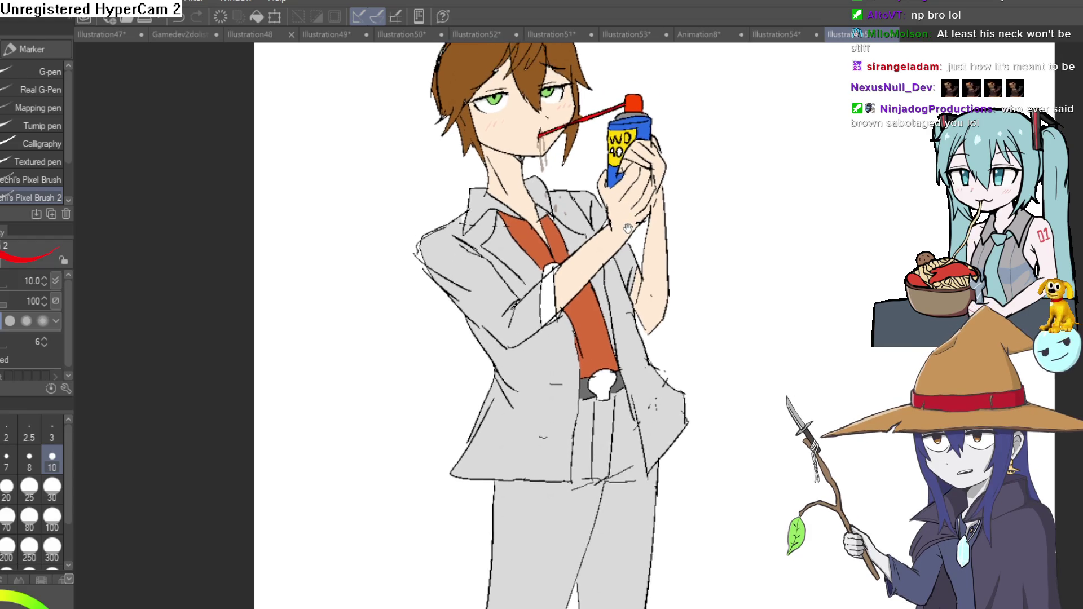
{"action": "scroll", "coordinate": [631, 220], "scroll_direction": "up", "scroll_amount": 1}
{"action": "scroll", "coordinate": [614, 237], "scroll_direction": "up", "scroll_amount": 1}
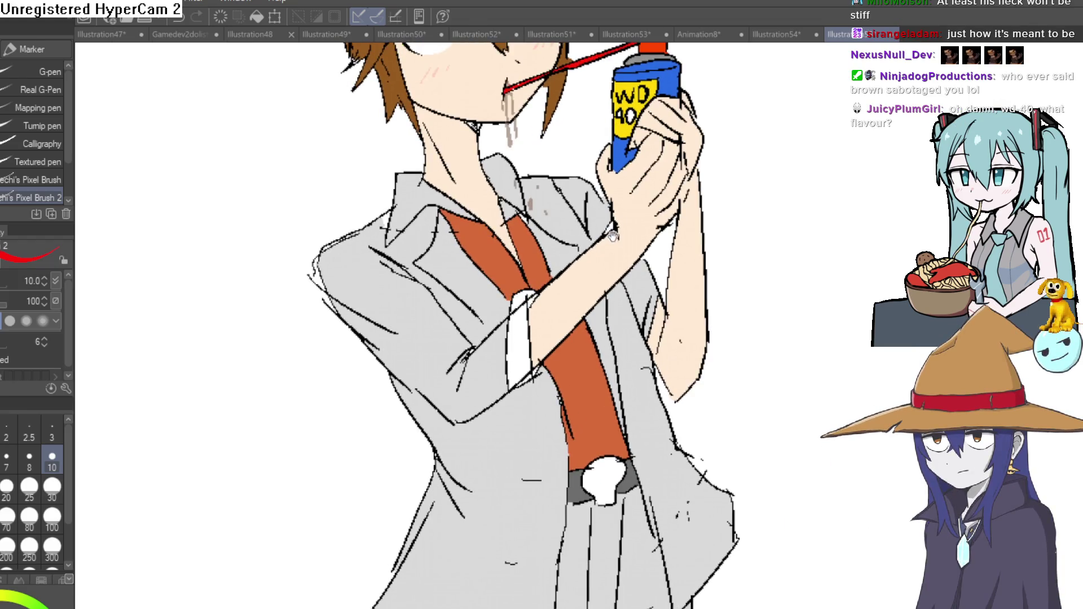
{"action": "scroll", "coordinate": [612, 237], "scroll_direction": "up", "scroll_amount": 1}
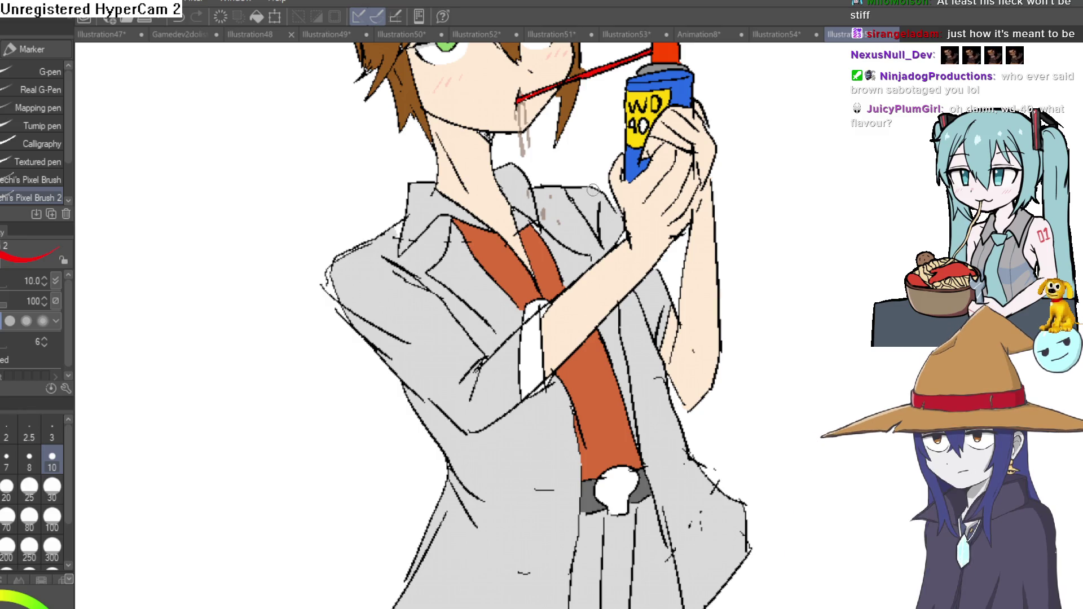
{"action": "scroll", "coordinate": [597, 191], "scroll_direction": "up", "scroll_amount": 5}
{"action": "scroll", "coordinate": [609, 266], "scroll_direction": "down", "scroll_amount": 3}
{"action": "scroll", "coordinate": [595, 296], "scroll_direction": "down", "scroll_amount": 2}
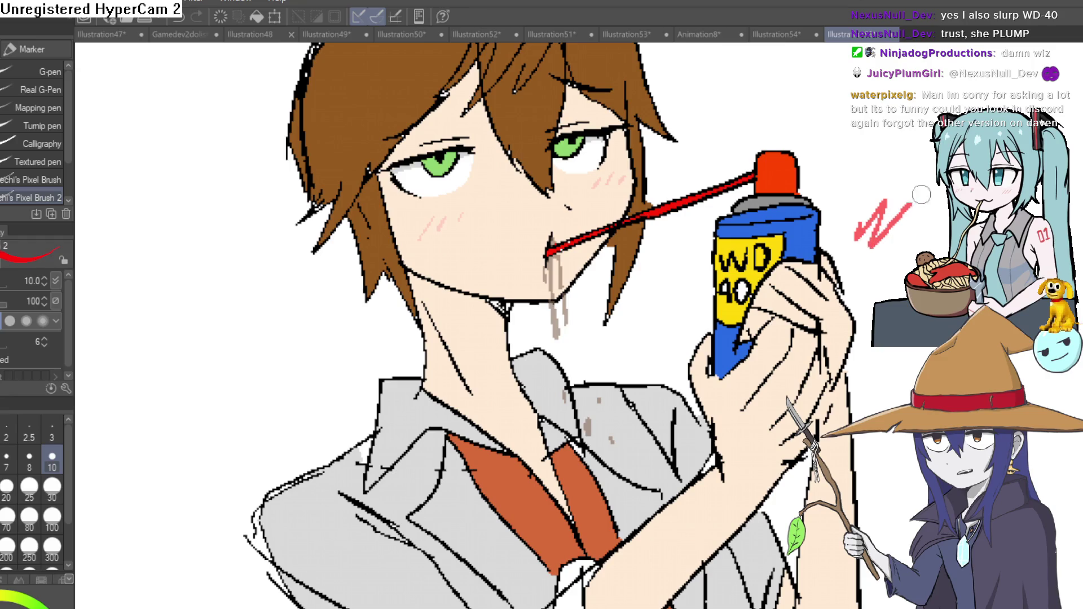
{"action": "scroll", "coordinate": [934, 236], "scroll_direction": "down", "scroll_amount": 5}
{"action": "scroll", "coordinate": [871, 194], "scroll_direction": "up", "scroll_amount": 1}
{"action": "scroll", "coordinate": [871, 189], "scroll_direction": "up", "scroll_amount": 4}
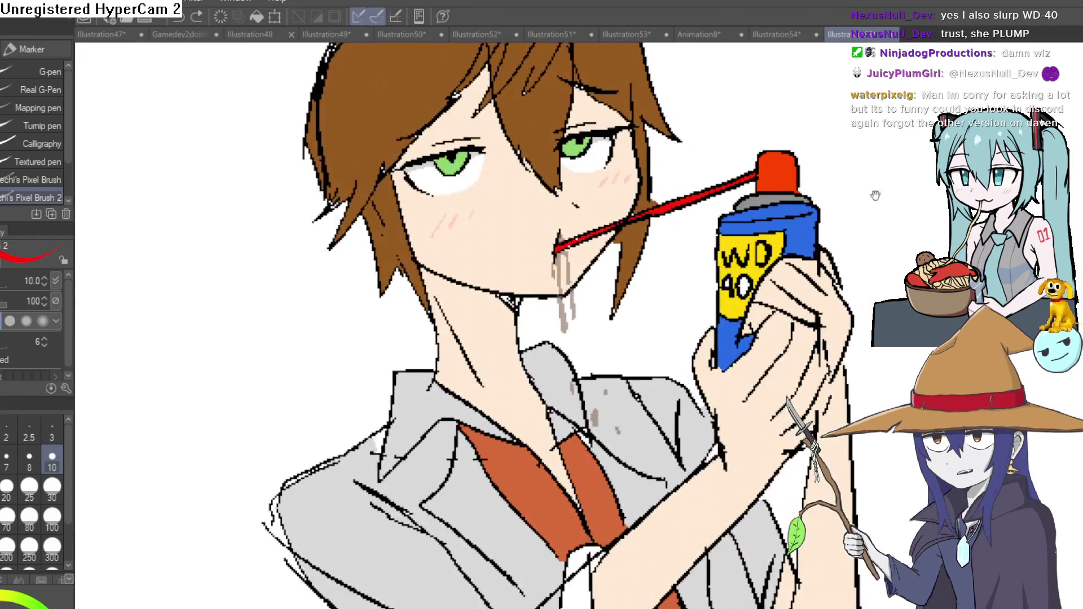
{"action": "scroll", "coordinate": [848, 243], "scroll_direction": "down", "scroll_amount": 3}
- Frame the full figure and ready the Fill tool to shade the sleeve cuffs darker grey
{"action": "mouse_move", "coordinate": [702, 220]}
{"action": "left_mouse_down"}
{"action": "mouse_move", "coordinate": [839, 210]}
{"action": "mouse_move", "coordinate": [748, 258]}
{"action": "left_mouse_up"}
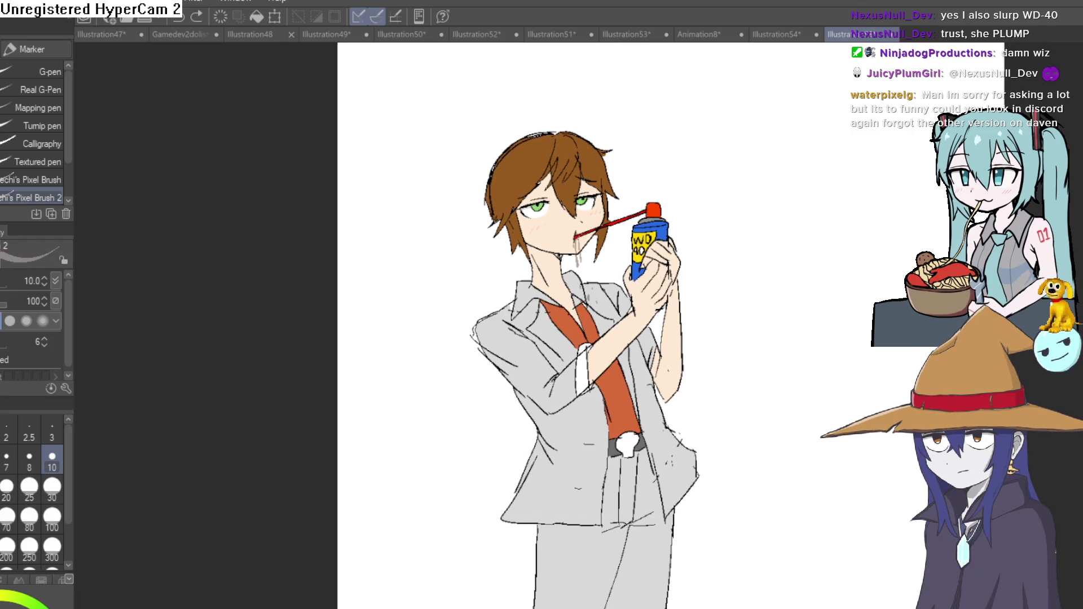
{"action": "key", "text": "g"}
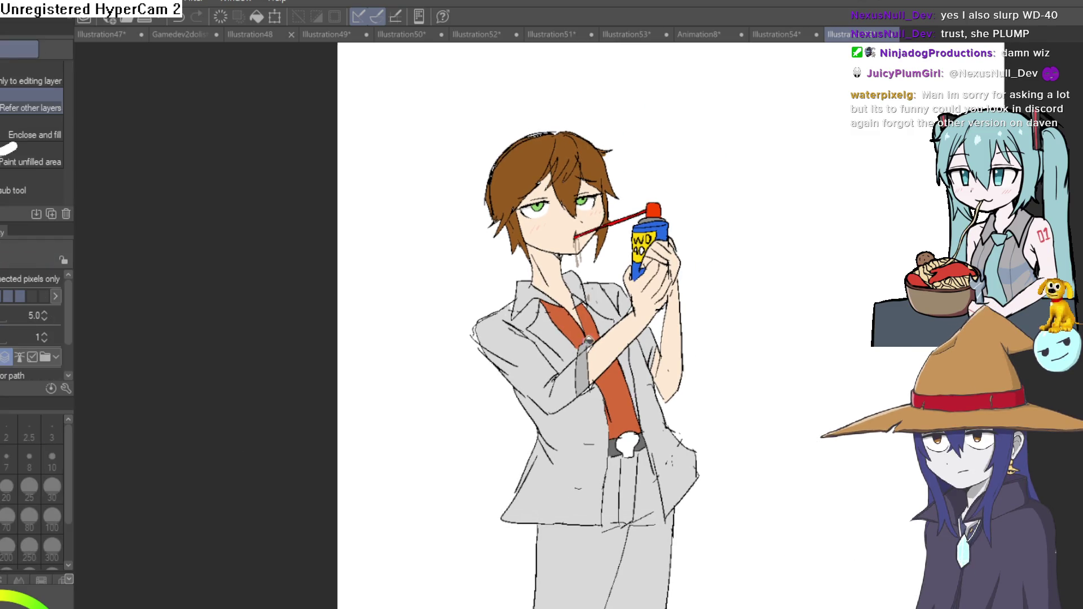
{"action": "scroll", "coordinate": [708, 305], "scroll_direction": "up", "scroll_amount": 2}
{"action": "scroll", "coordinate": [722, 296], "scroll_direction": "up", "scroll_amount": 2}
{"action": "left_click_drag", "start_coordinate": [712, 323], "coordinate": [709, 345]}
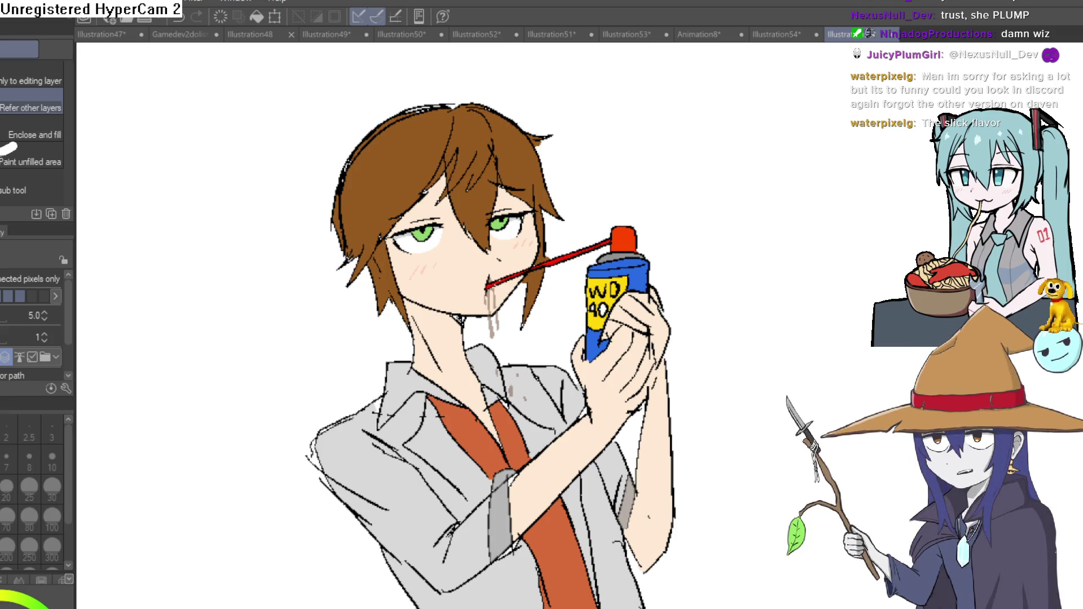
{"action": "scroll", "coordinate": [715, 246], "scroll_direction": "down", "scroll_amount": 2}
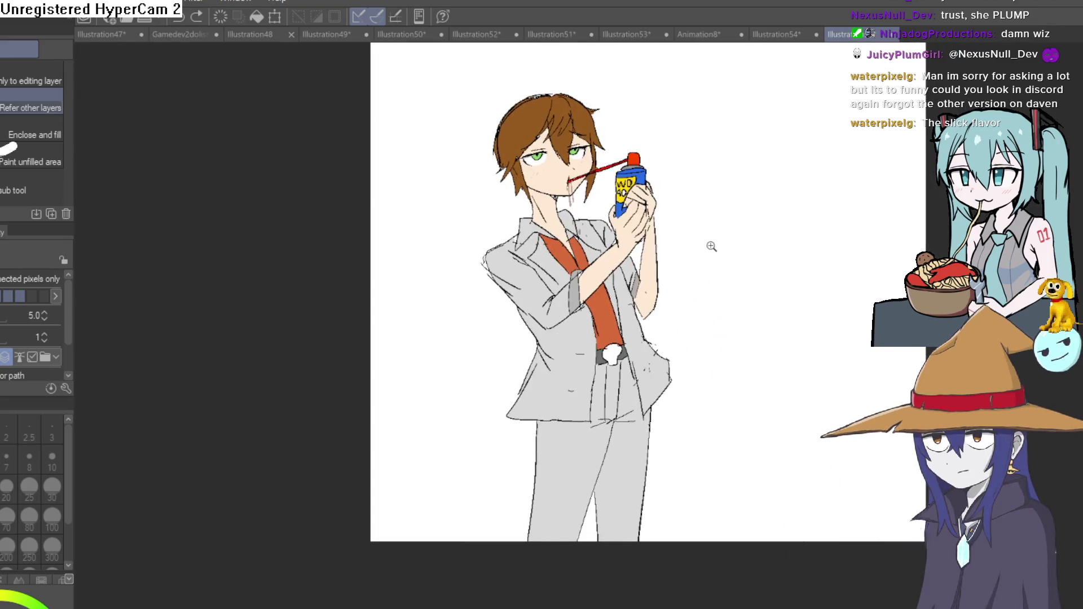
{"action": "scroll", "coordinate": [714, 246], "scroll_direction": "up", "scroll_amount": 2}
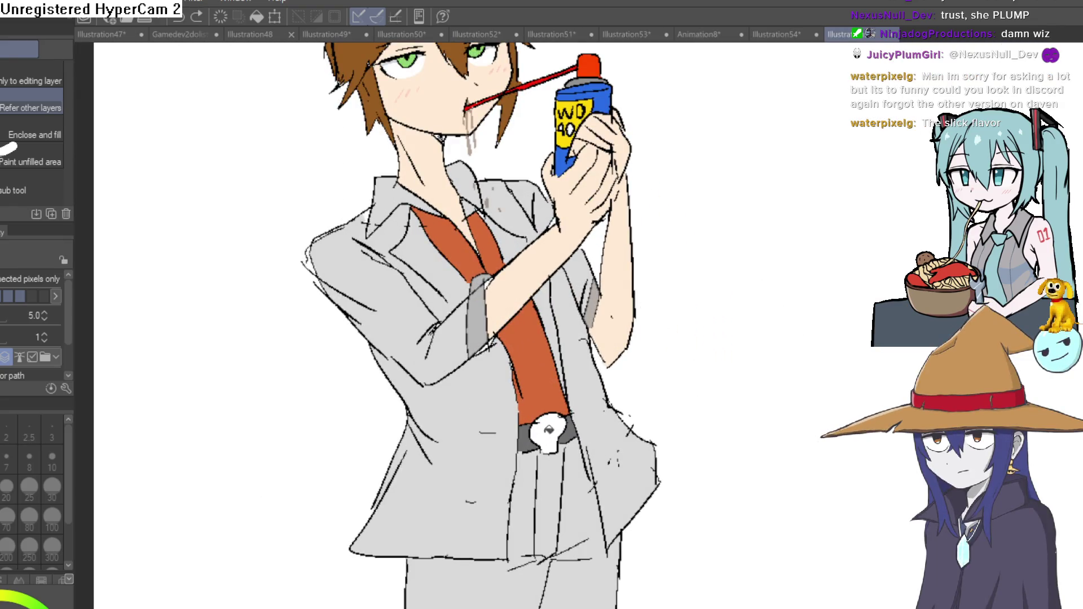
{"action": "scroll", "coordinate": [709, 278], "scroll_direction": "down", "scroll_amount": 1}
{"action": "scroll", "coordinate": [720, 327], "scroll_direction": "down", "scroll_amount": 1}
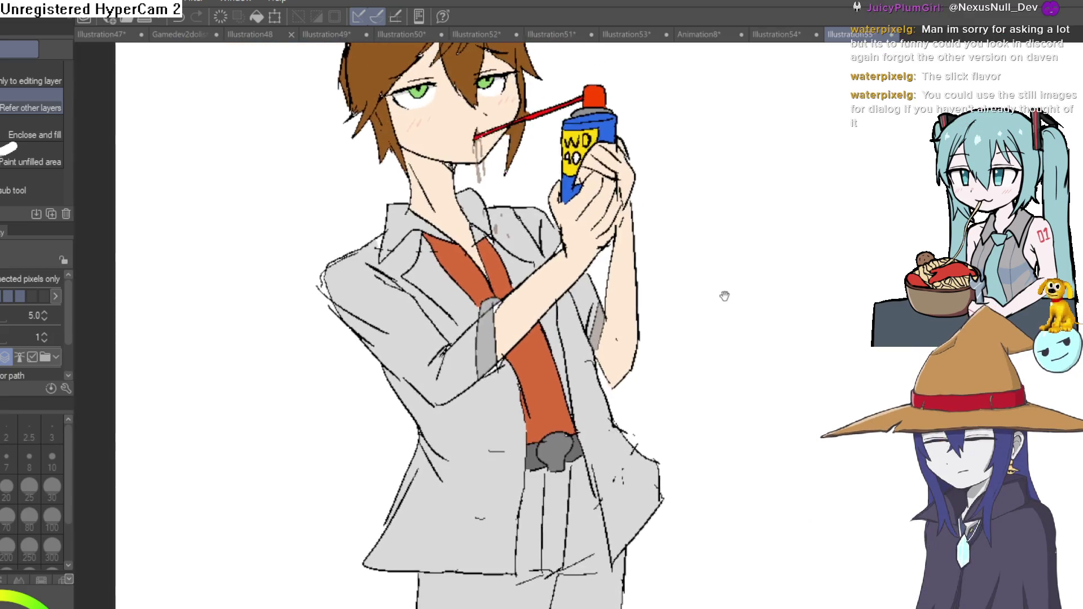
{"action": "scroll", "coordinate": [725, 300], "scroll_direction": "down", "scroll_amount": 1}
{"action": "scroll", "coordinate": [726, 301], "scroll_direction": "up", "scroll_amount": 1}
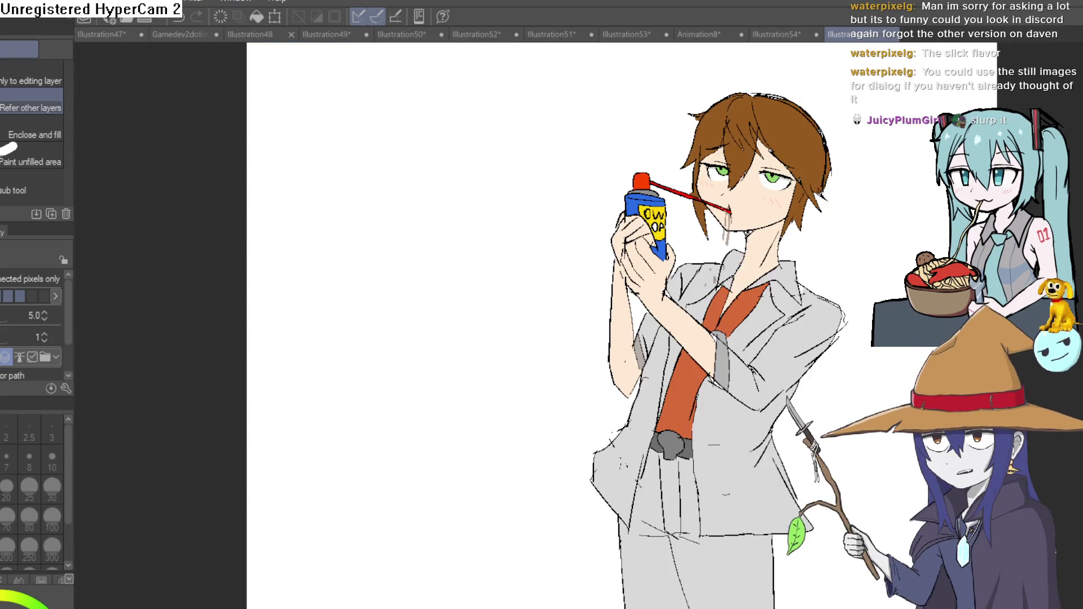
{"action": "scroll", "coordinate": [725, 300], "scroll_direction": "down", "scroll_amount": 1}
- Mirror the canvas view horizontally and return to the Marker pen
{"action": "key", "text": "h"}
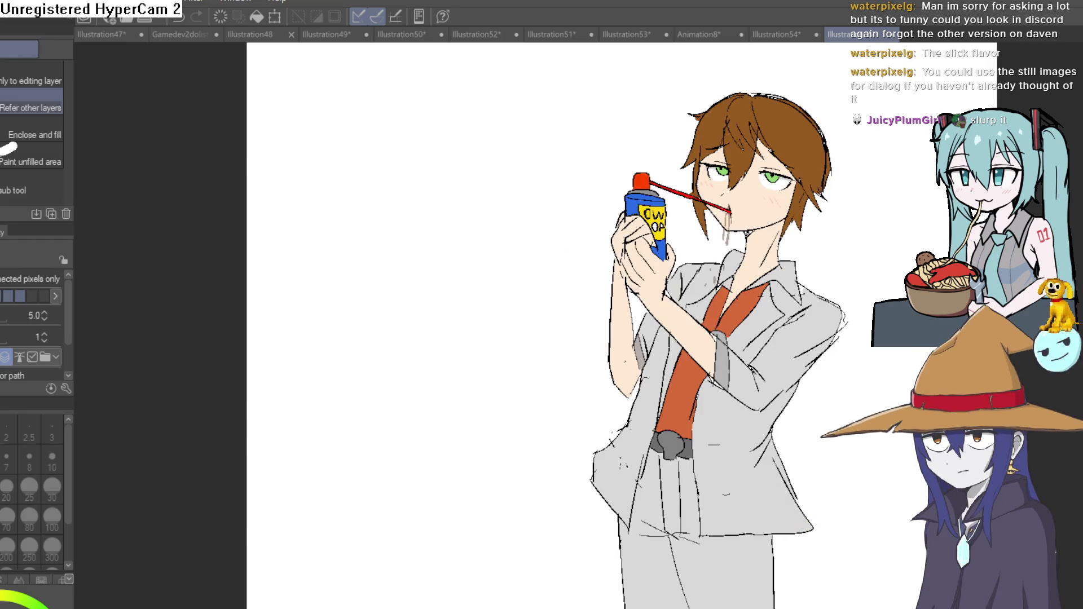
{"action": "scroll", "coordinate": [795, 194], "scroll_direction": "up", "scroll_amount": 3}
{"action": "key", "text": "p"}
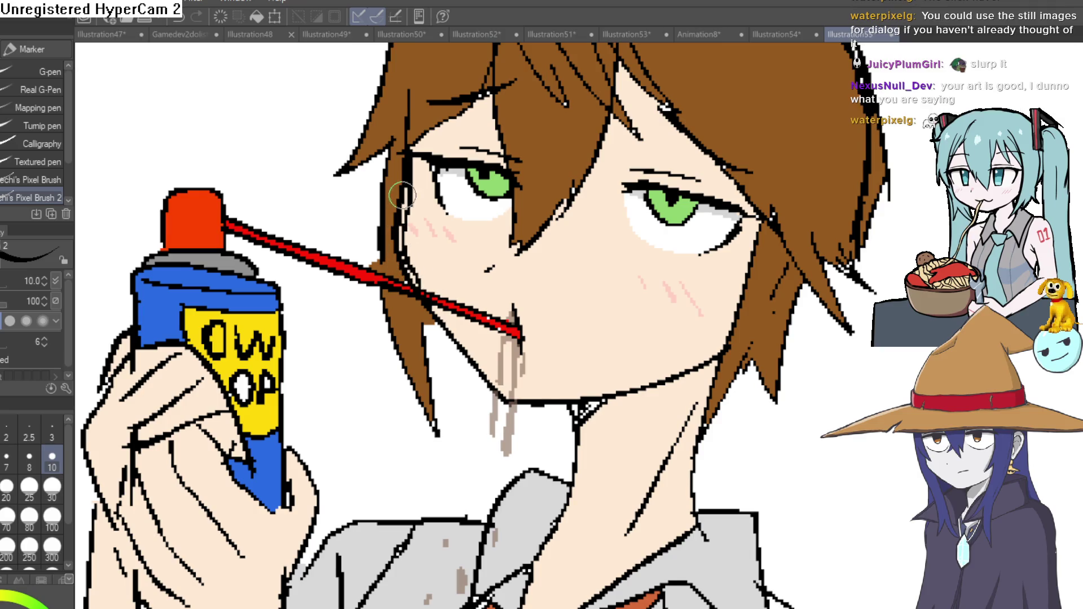
{"action": "scroll", "coordinate": [707, 237], "scroll_direction": "down", "scroll_amount": 4}
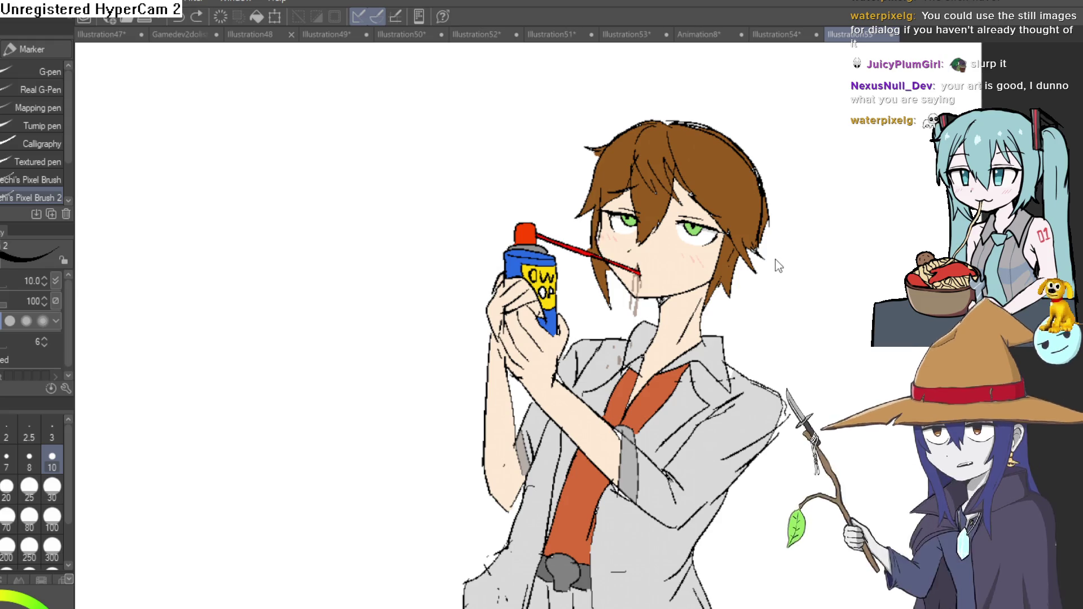
{"action": "scroll", "coordinate": [718, 252], "scroll_direction": "up", "scroll_amount": 4}
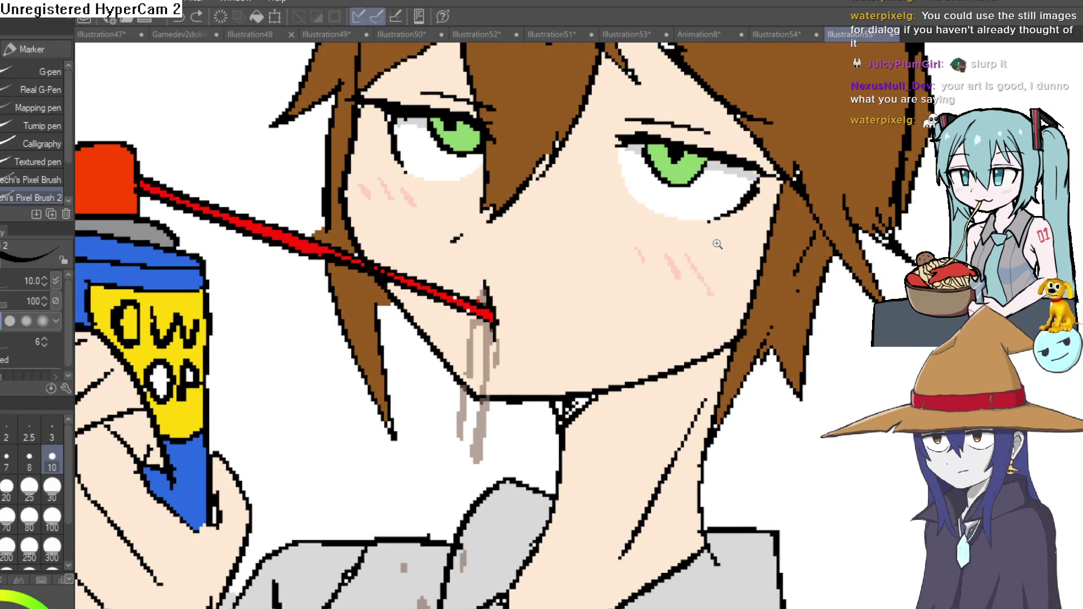
{"action": "scroll", "coordinate": [717, 244], "scroll_direction": "down", "scroll_amount": 1}
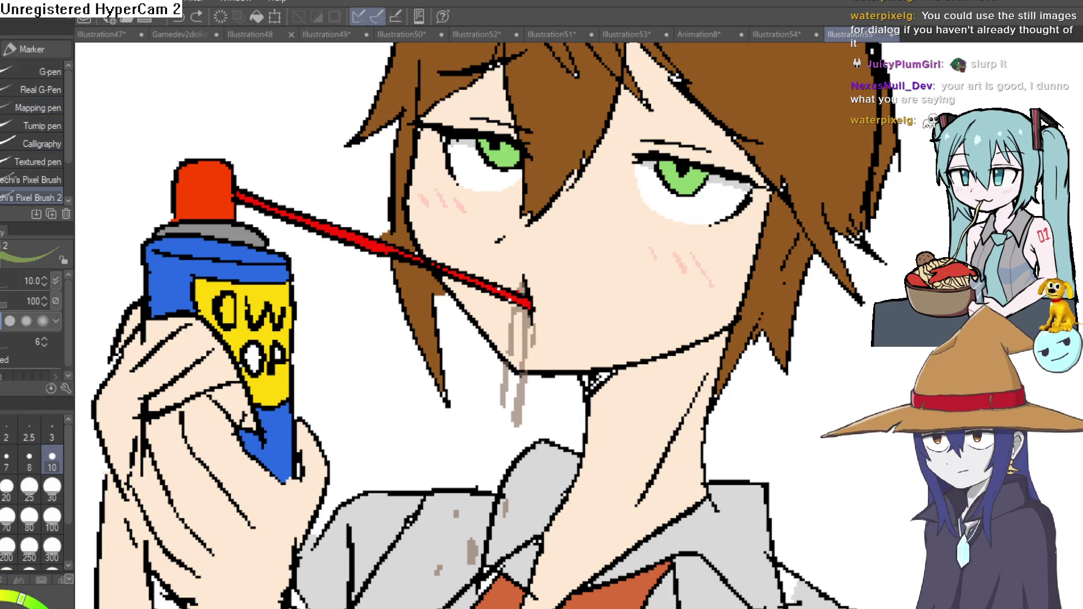
- Sample the green beside the left eye and rotate the face view counterclockwise
{"action": "key", "text": "i"}
{"action": "left_click", "coordinate": [501, 157]}
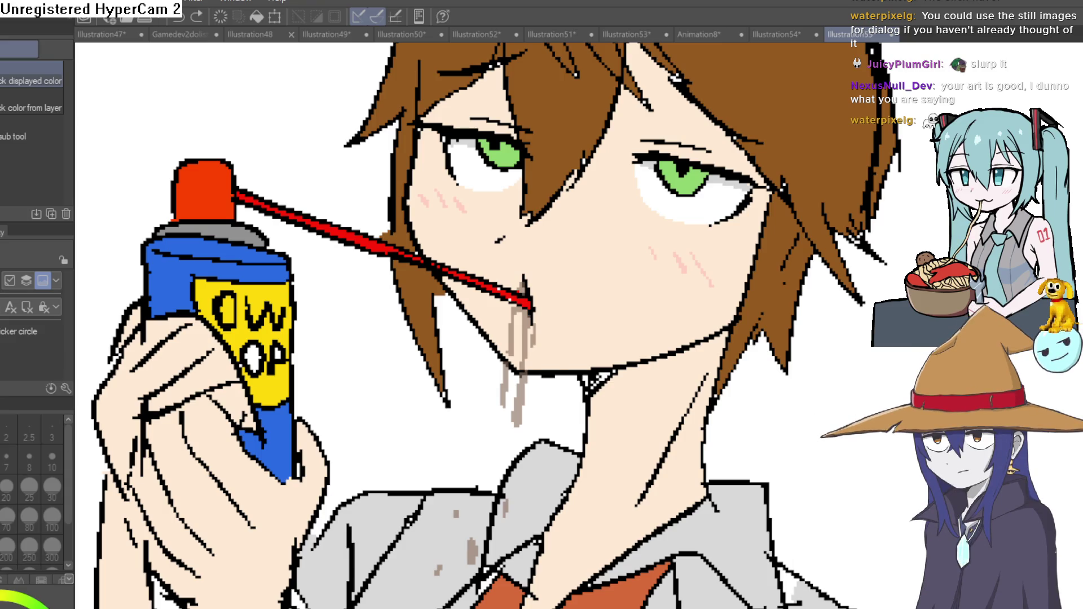
{"action": "key", "text": "p"}
{"action": "left_click_drag", "start_coordinate": [102, 121], "coordinate": [565, 65]}
{"action": "scroll", "coordinate": [514, 245], "scroll_direction": "up", "scroll_amount": 3}
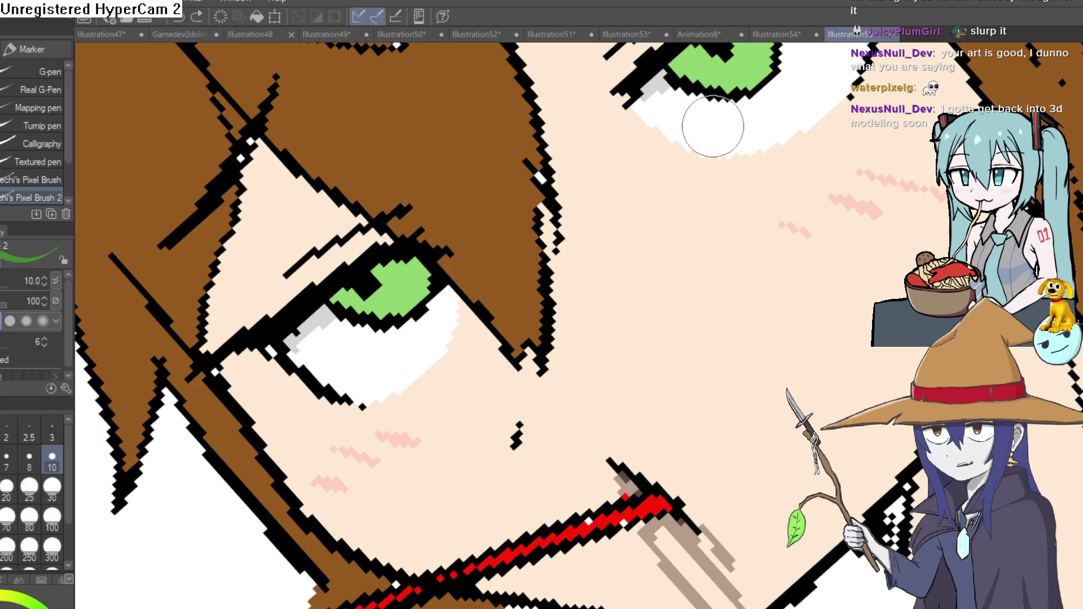
- Paint light green over the dark pixels of the upper and lower irises
{"action": "left_click_drag", "start_coordinate": [683, 118], "coordinate": [615, 195]}
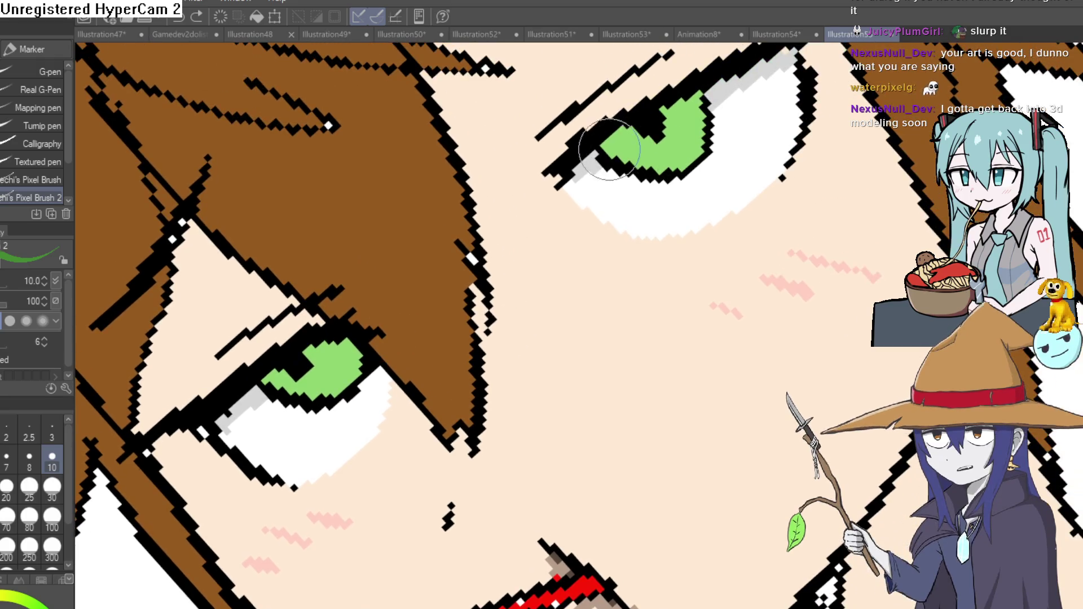
{"action": "left_click_drag", "start_coordinate": [669, 119], "coordinate": [686, 102]}
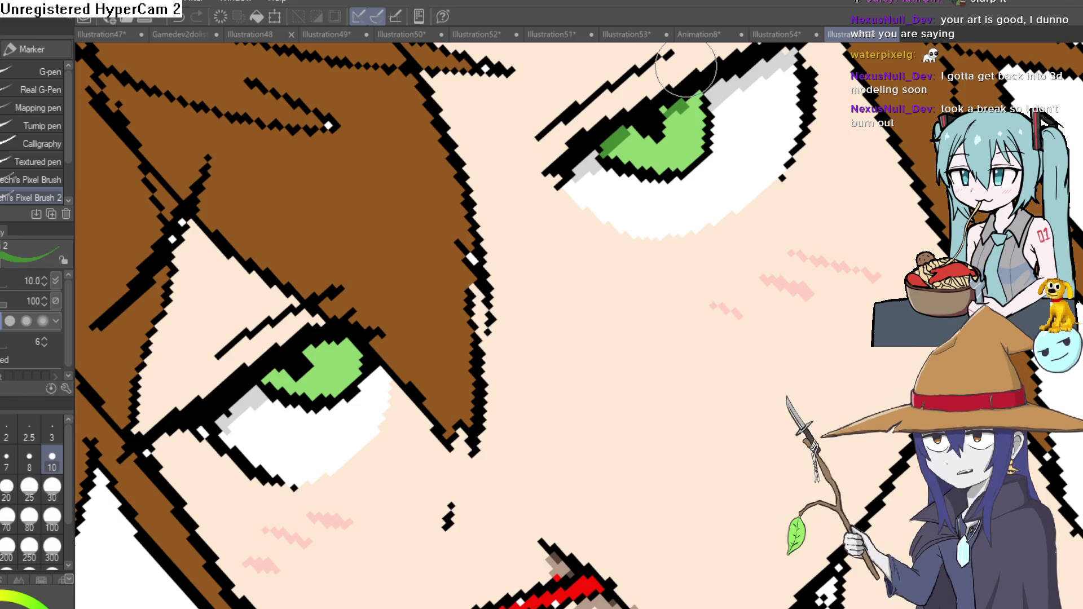
{"action": "left_click_drag", "start_coordinate": [686, 66], "coordinate": [758, 4]}
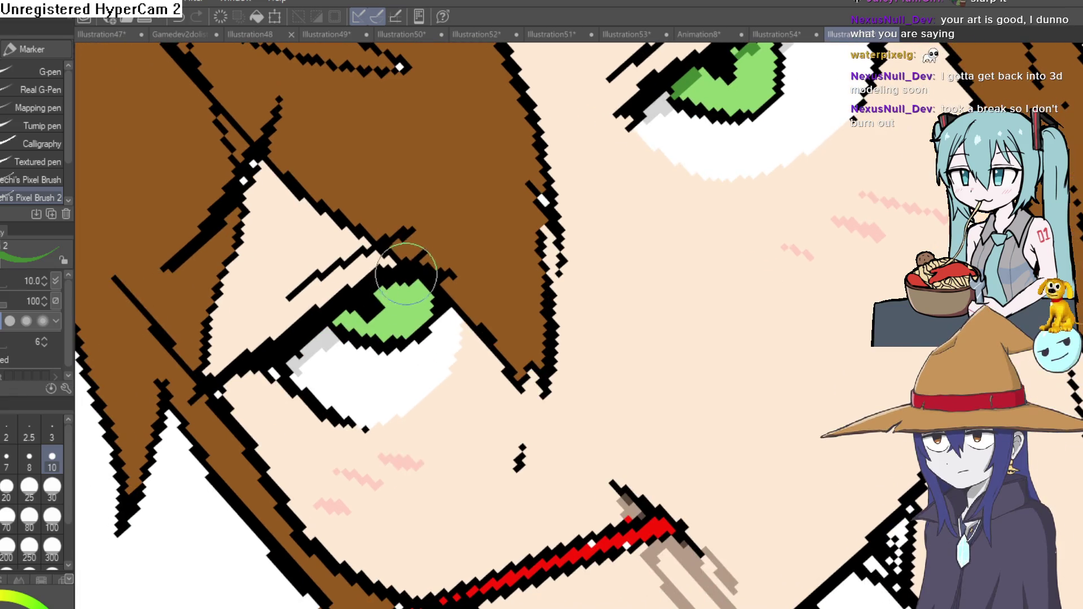
{"action": "left_click_drag", "start_coordinate": [382, 293], "coordinate": [417, 292]}
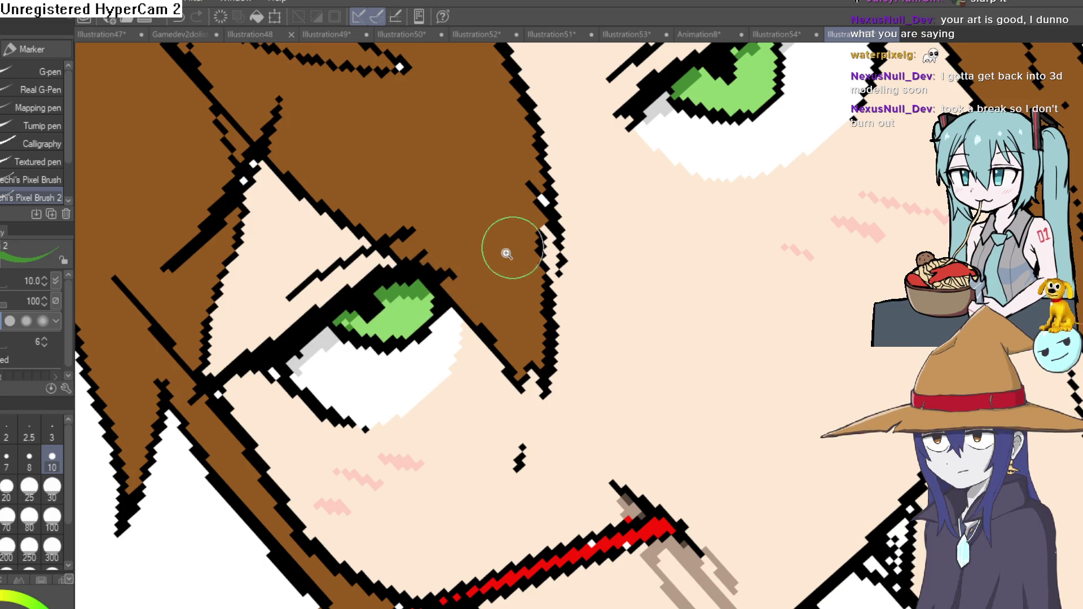
{"action": "scroll", "coordinate": [513, 247], "scroll_direction": "down", "scroll_amount": 1}
{"action": "scroll", "coordinate": [716, 246], "scroll_direction": "down", "scroll_amount": 1}
{"action": "scroll", "coordinate": [716, 246], "scroll_direction": "down", "scroll_amount": 1}
{"action": "scroll", "coordinate": [708, 281], "scroll_direction": "down", "scroll_amount": 1}
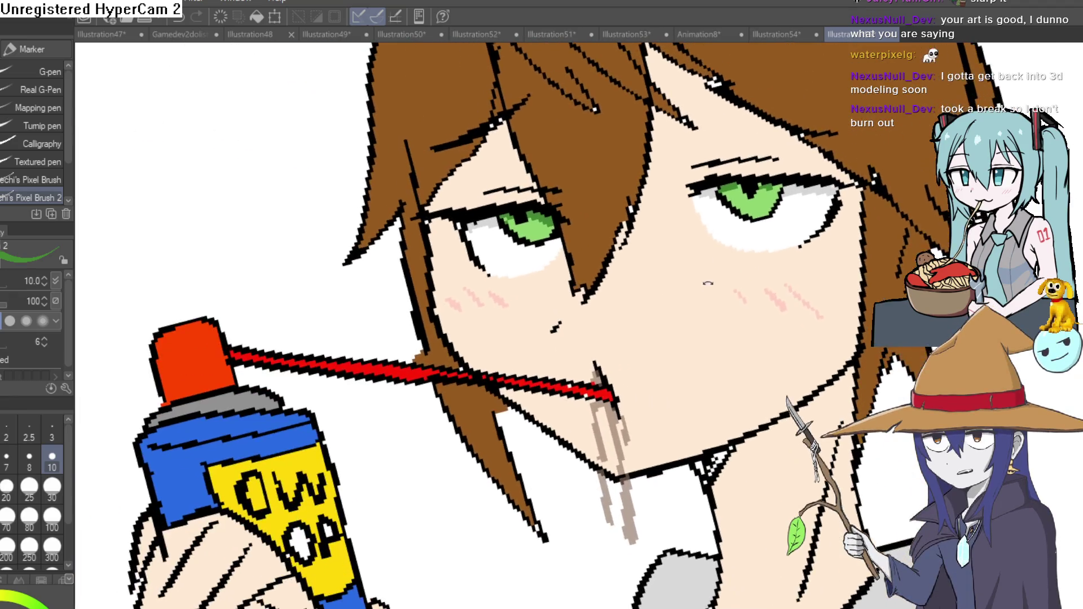
{"action": "scroll", "coordinate": [708, 281], "scroll_direction": "down", "scroll_amount": 1}
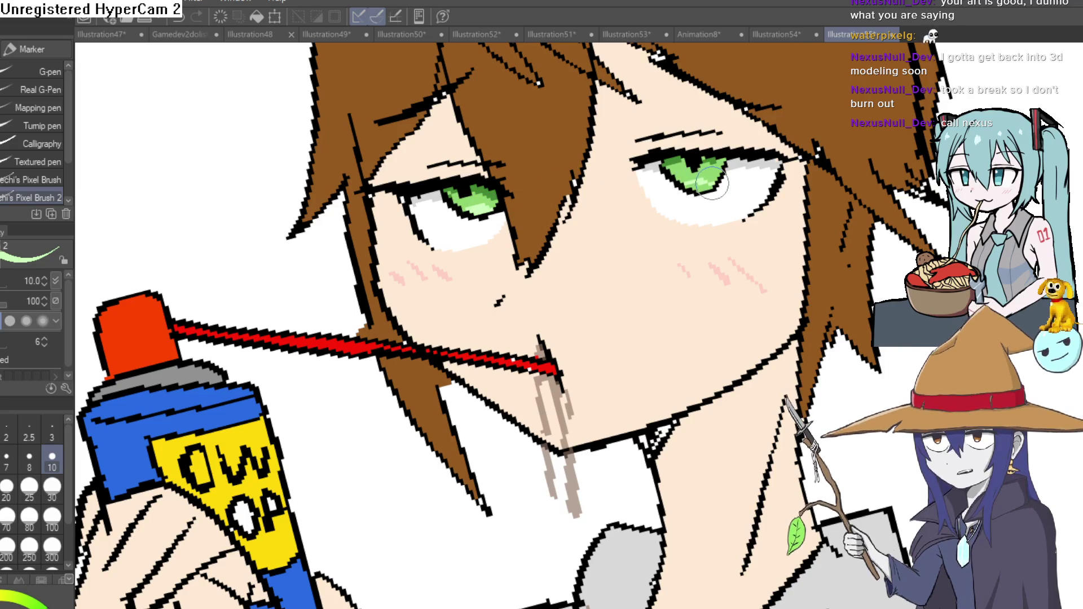
{"action": "scroll", "coordinate": [694, 182], "scroll_direction": "down", "scroll_amount": 1}
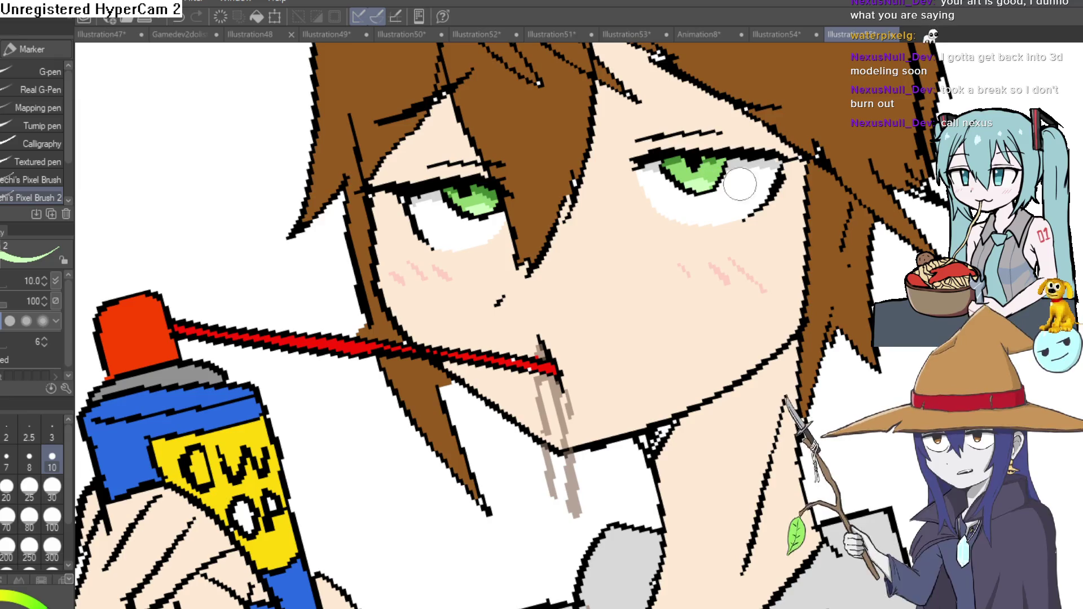
{"action": "scroll", "coordinate": [694, 181], "scroll_direction": "down", "scroll_amount": 3}
{"action": "scroll", "coordinate": [847, 215], "scroll_direction": "down", "scroll_amount": 1}
{"action": "scroll", "coordinate": [847, 215], "scroll_direction": "down", "scroll_amount": 1}
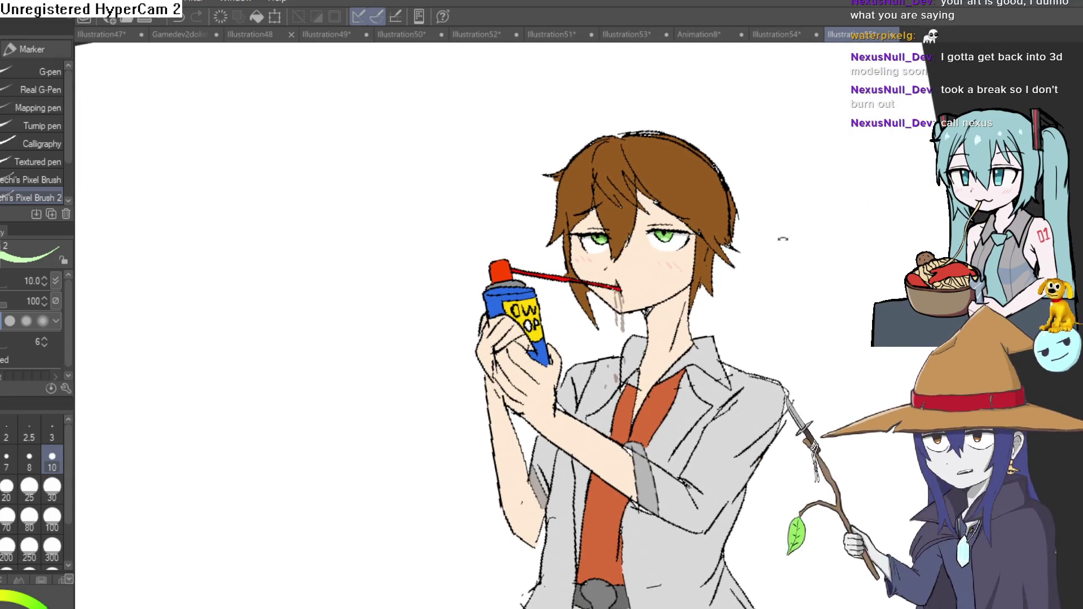
- Mirror the canvas, frame the whole figure for a check, then switch to Construct 3
{"action": "mouse_move", "coordinate": [847, 215]}
{"action": "left_mouse_down"}
{"action": "mouse_move", "coordinate": [753, 223]}
{"action": "mouse_move", "coordinate": [774, 225]}
{"action": "mouse_move", "coordinate": [781, 252]}
{"action": "mouse_move", "coordinate": [802, 190]}
{"action": "mouse_move", "coordinate": [787, 212]}
{"action": "left_mouse_up"}
{"action": "key", "text": "h"}
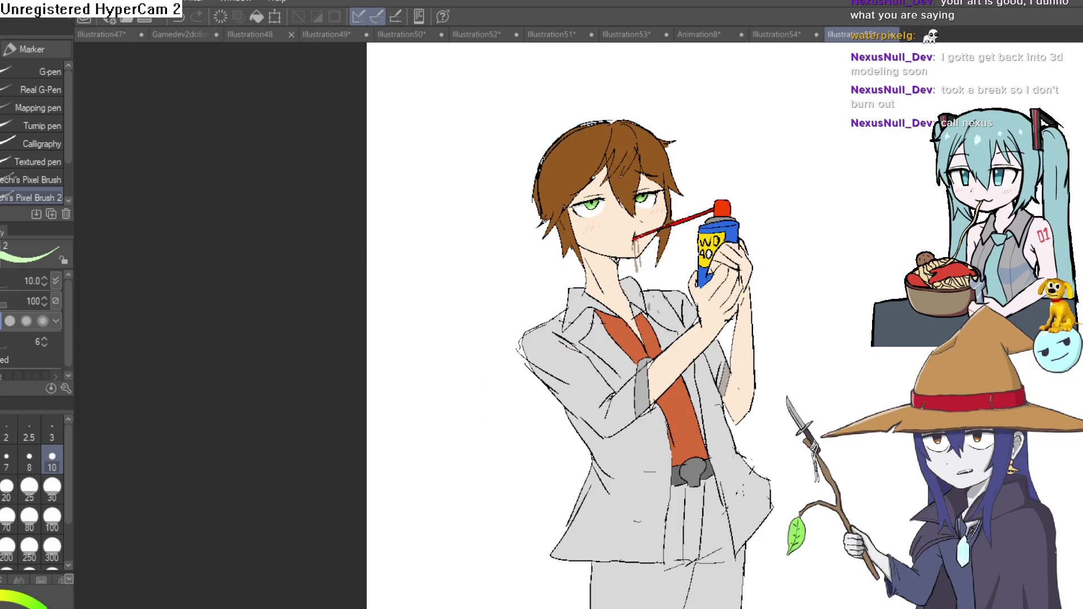
{"action": "scroll", "coordinate": [699, 240], "scroll_direction": "up", "scroll_amount": 1}
{"action": "scroll", "coordinate": [719, 241], "scroll_direction": "up", "scroll_amount": 1}
{"action": "scroll", "coordinate": [745, 241], "scroll_direction": "up", "scroll_amount": 1}
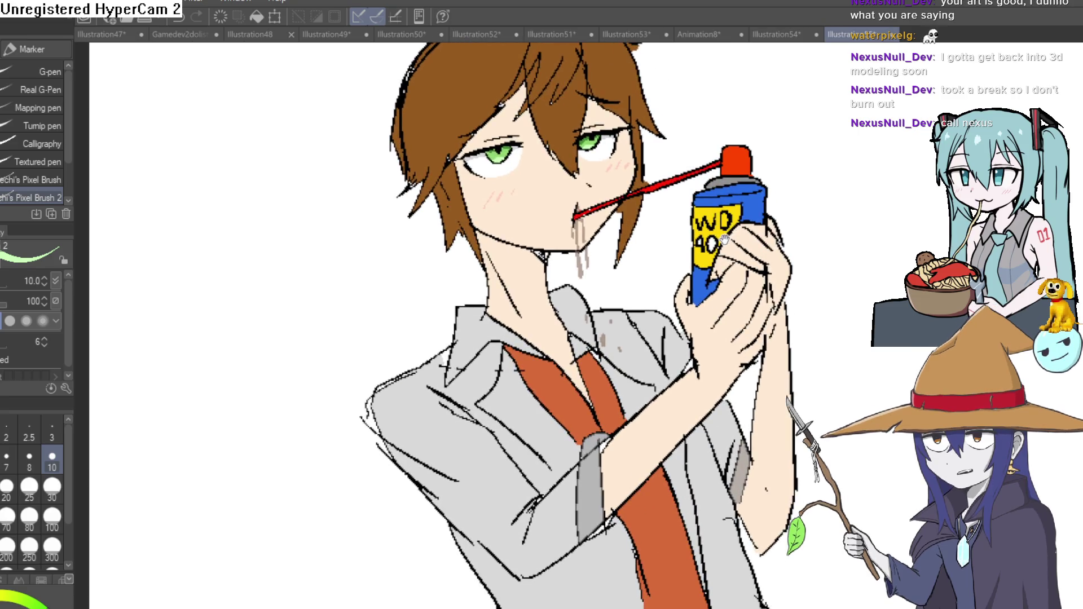
{"action": "scroll", "coordinate": [775, 242], "scroll_direction": "up", "scroll_amount": 1}
{"action": "scroll", "coordinate": [775, 241], "scroll_direction": "down", "scroll_amount": 2}
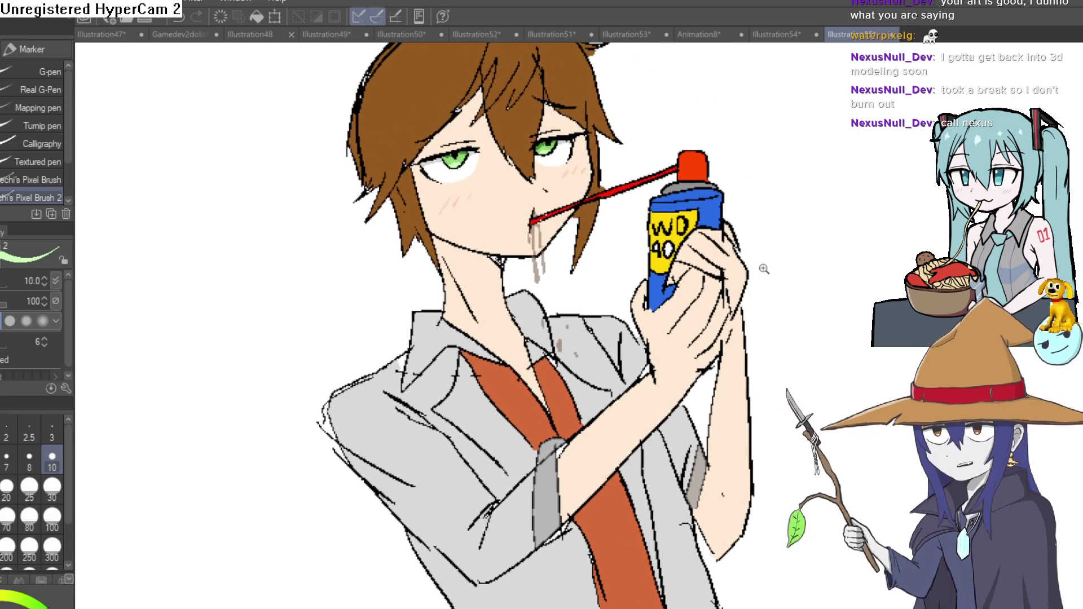
{"action": "left_click_drag", "start_coordinate": [739, 180], "coordinate": [756, 277]}
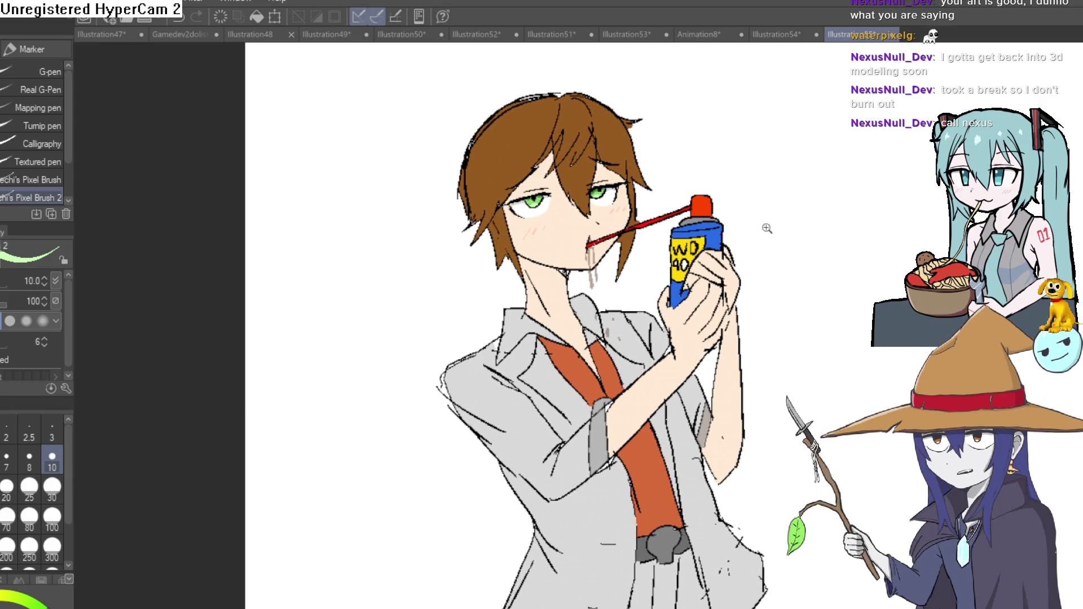
{"action": "scroll", "coordinate": [746, 235], "scroll_direction": "down", "scroll_amount": 1}
{"action": "mouse_move", "coordinate": [746, 234]}
{"action": "left_mouse_down"}
{"action": "mouse_move", "coordinate": [736, 242]}
{"action": "mouse_move", "coordinate": [697, 189]}
{"action": "left_mouse_up"}
{"action": "scroll", "coordinate": [720, 229], "scroll_direction": "down", "scroll_amount": 2}
{"action": "scroll", "coordinate": [695, 250], "scroll_direction": "up", "scroll_amount": 1}
{"action": "left_click_drag", "start_coordinate": [694, 250], "coordinate": [716, 217]}
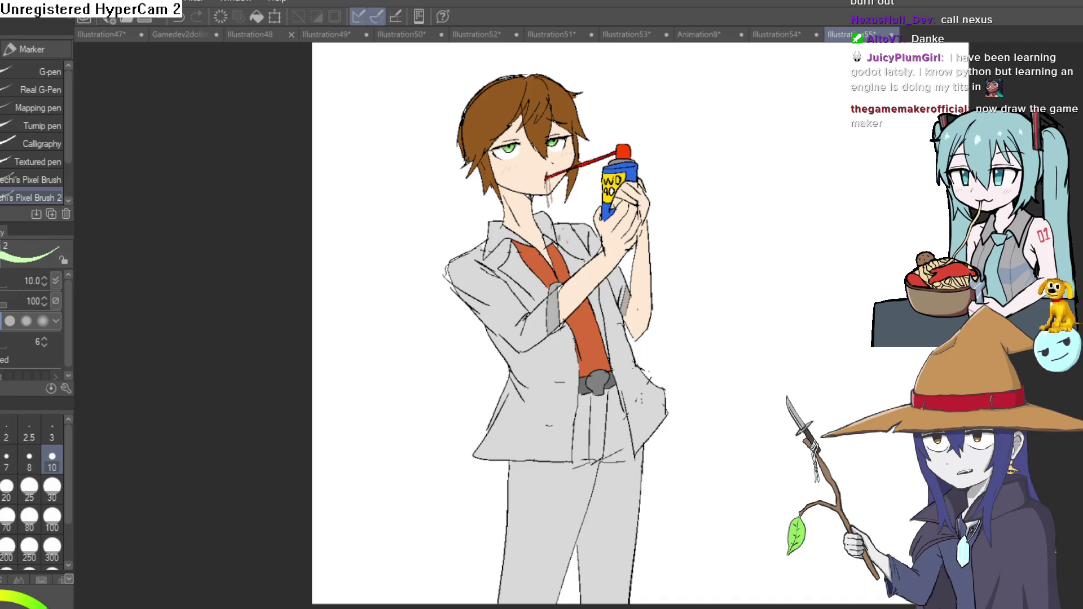
{"action": "key", "text": "alt+Tab"}
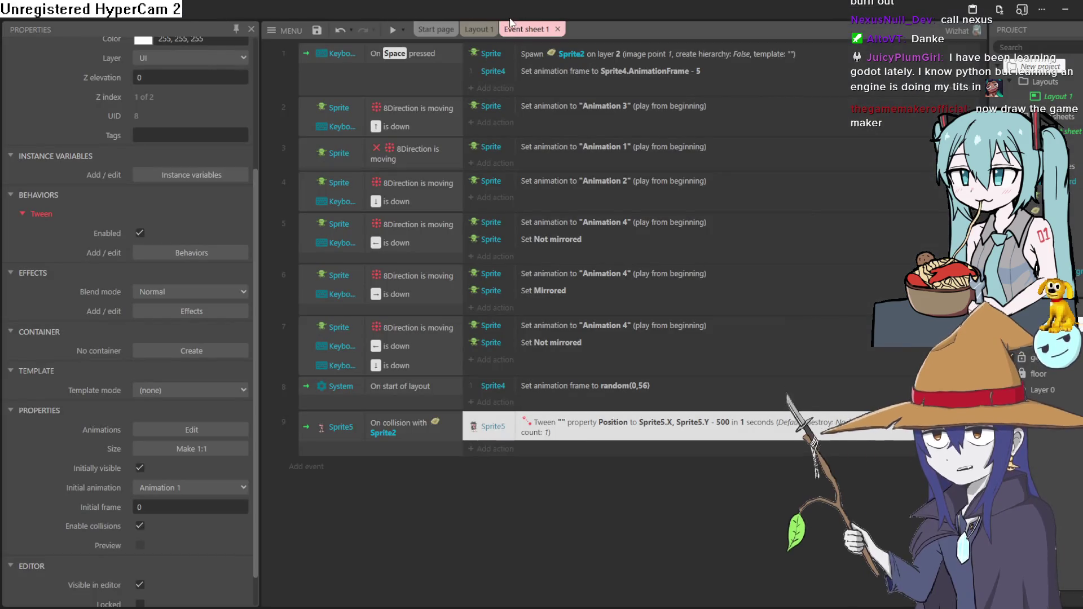
- Show Layout 1, nudge the player sprite up-left, then switch to the BeepBox page
{"action": "left_click", "coordinate": [479, 29]}
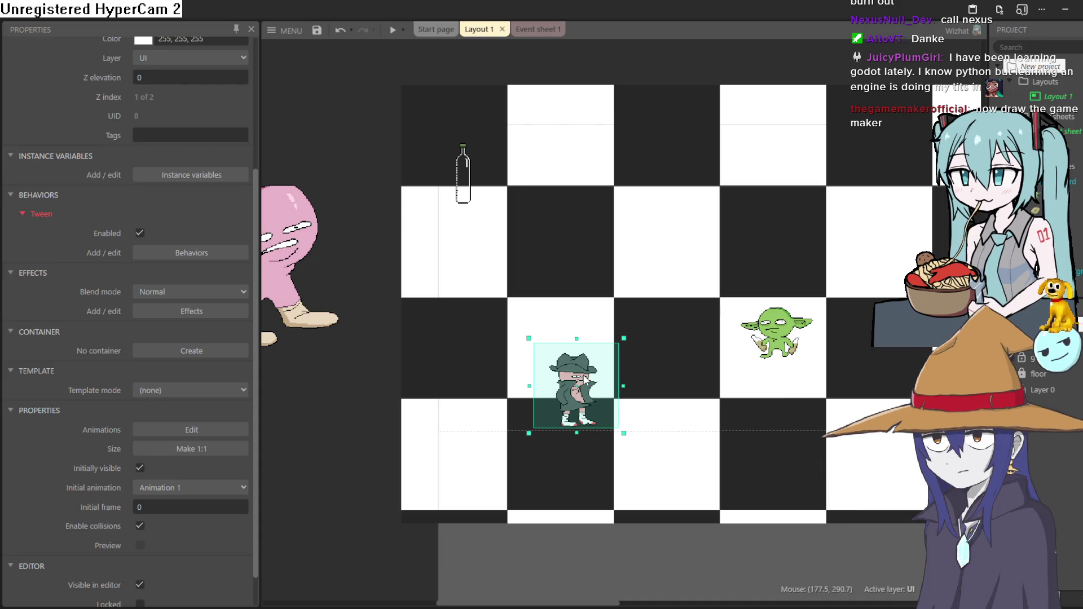
{"action": "left_click_drag", "start_coordinate": [586, 381], "coordinate": [582, 373]}
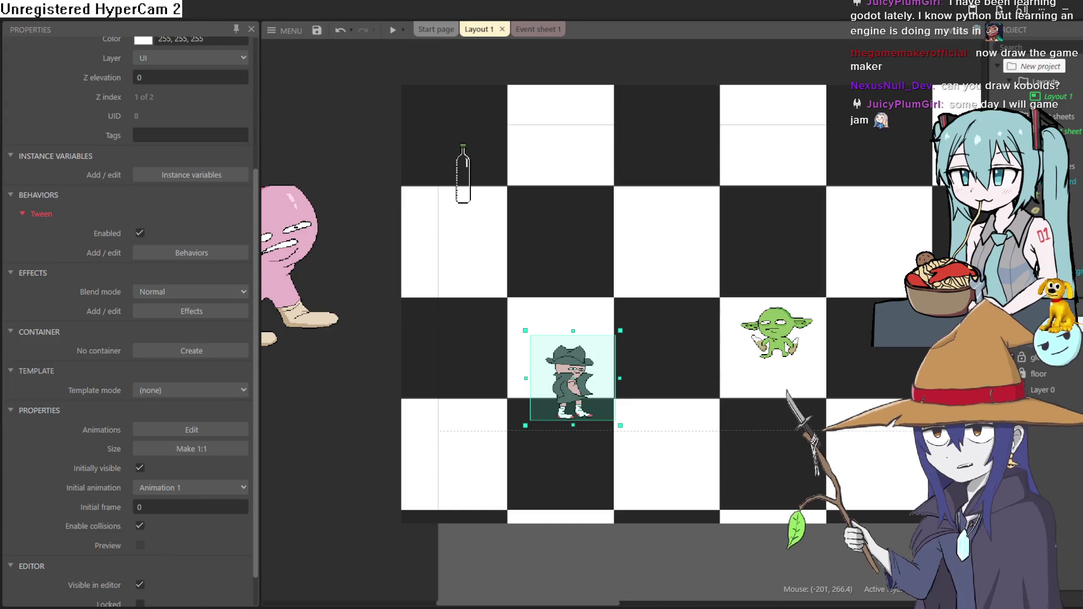
{"action": "key", "text": "alt+Tab"}
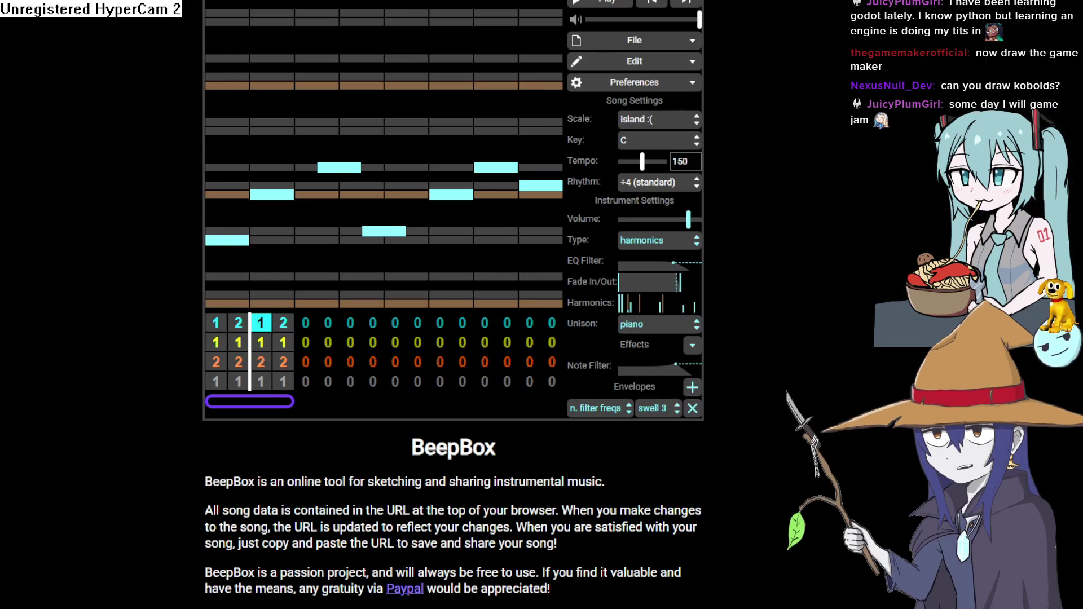
- Highlight the jam theme word SLICK on the itch.io page, then return to Construct 3
{"action": "key", "text": "ctrl+Tab"}
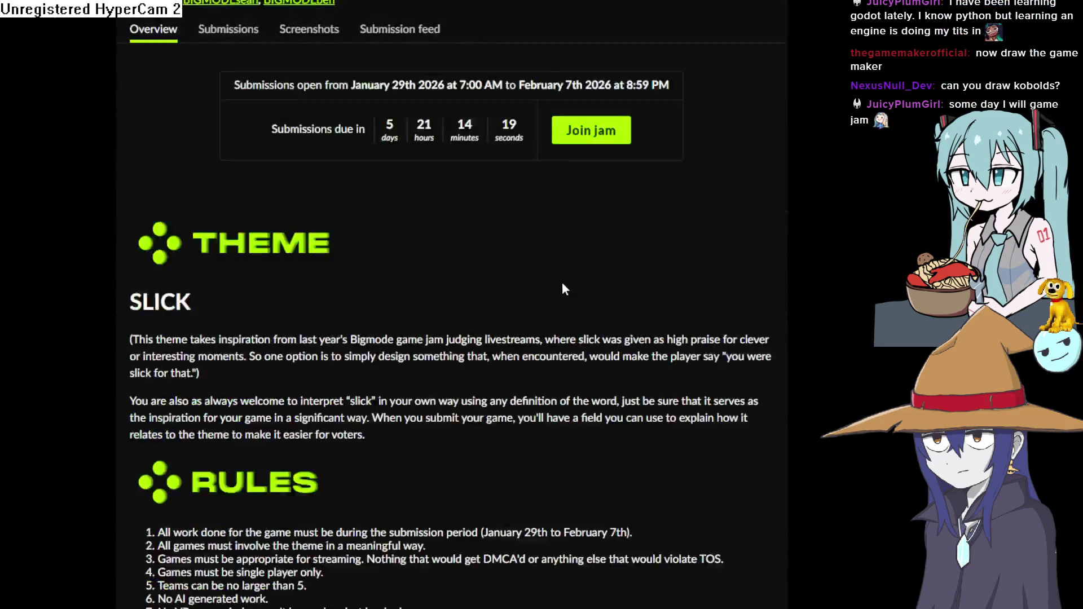
{"action": "scroll", "coordinate": [242, 265], "scroll_direction": "down", "scroll_amount": 2}
{"action": "left_click_drag", "start_coordinate": [131, 184], "coordinate": [211, 187]}
{"action": "left_click", "coordinate": [201, 183]}
{"action": "left_click", "coordinate": [219, 187]}
{"action": "mouse_move", "coordinate": [130, 184]}
{"action": "left_mouse_down"}
{"action": "mouse_move", "coordinate": [219, 192]}
{"action": "mouse_move", "coordinate": [121, 188]}
{"action": "left_mouse_up"}
{"action": "left_click", "coordinate": [199, 187]}
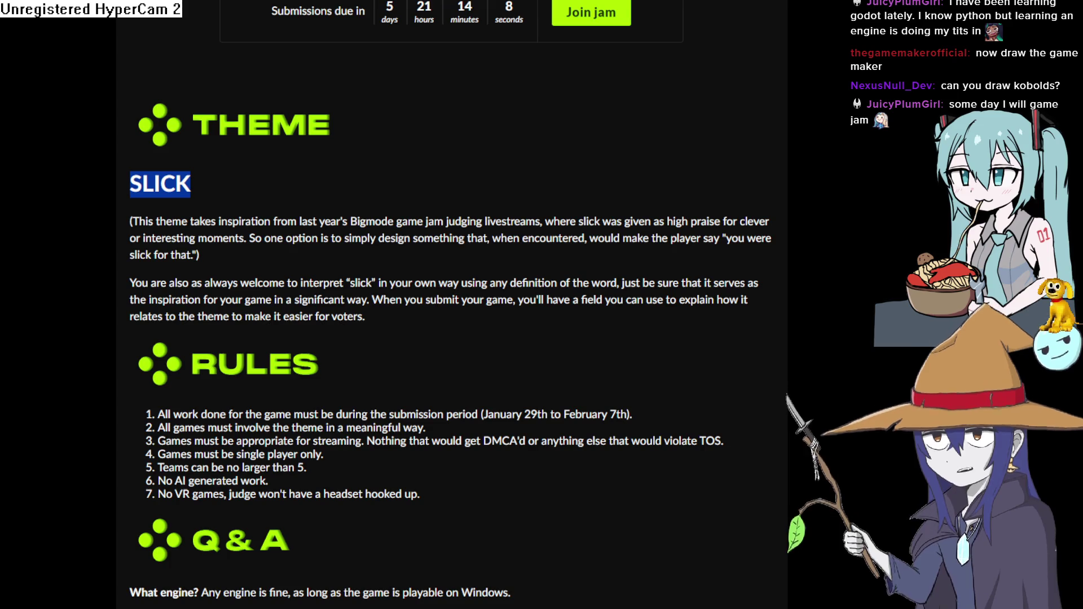
{"action": "key", "text": "alt+Tab"}
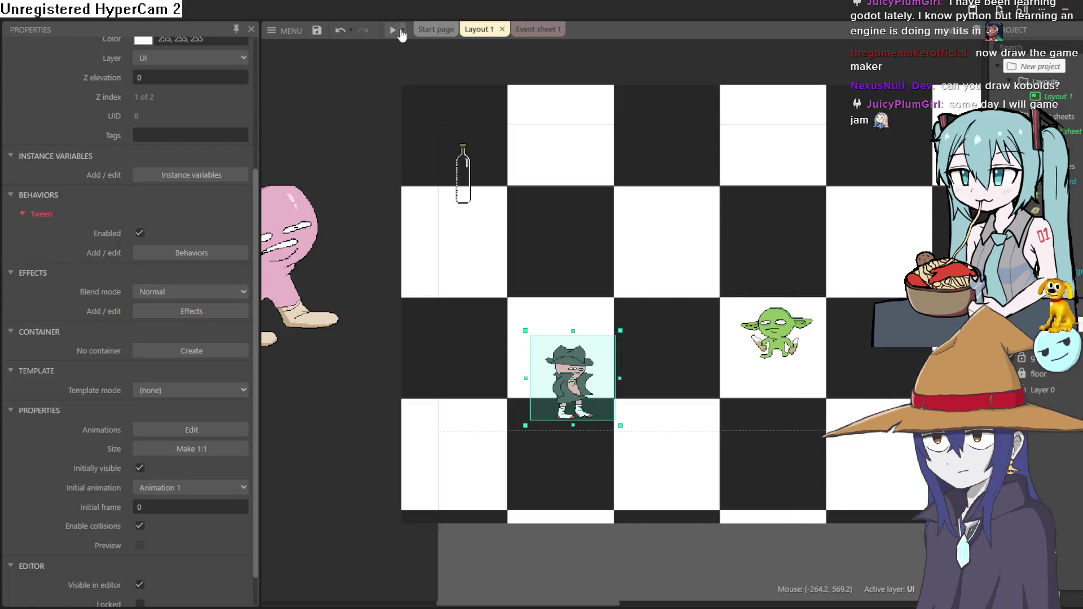
- Launch the game preview, walk the goblin left and right, close it and relaunch
{"action": "left_click", "coordinate": [395, 30]}
{"action": "left_click", "coordinate": [393, 35]}
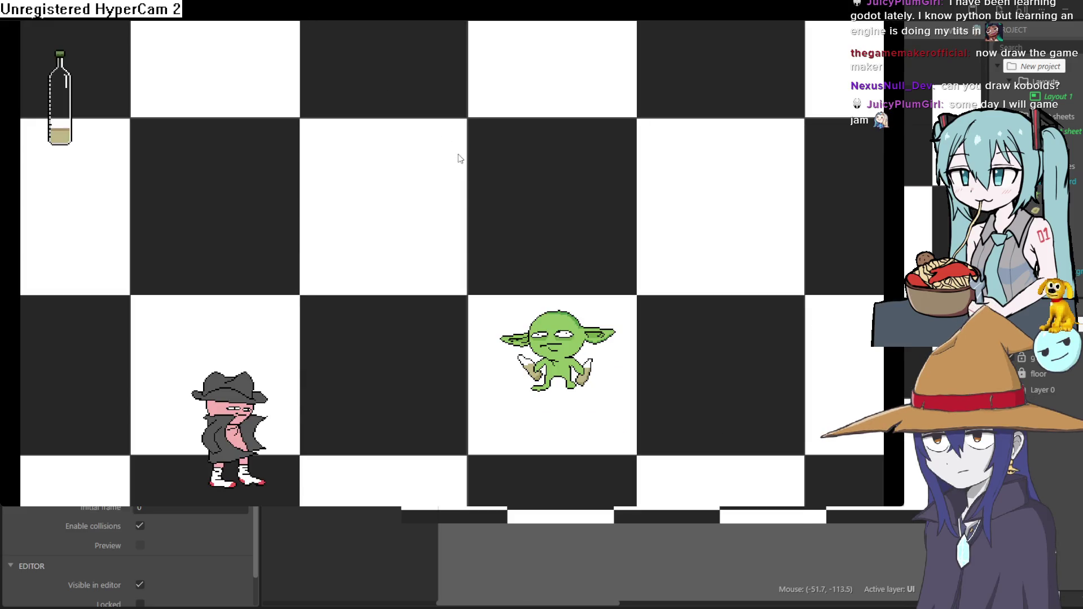
{"action": "key", "text": "Right"}
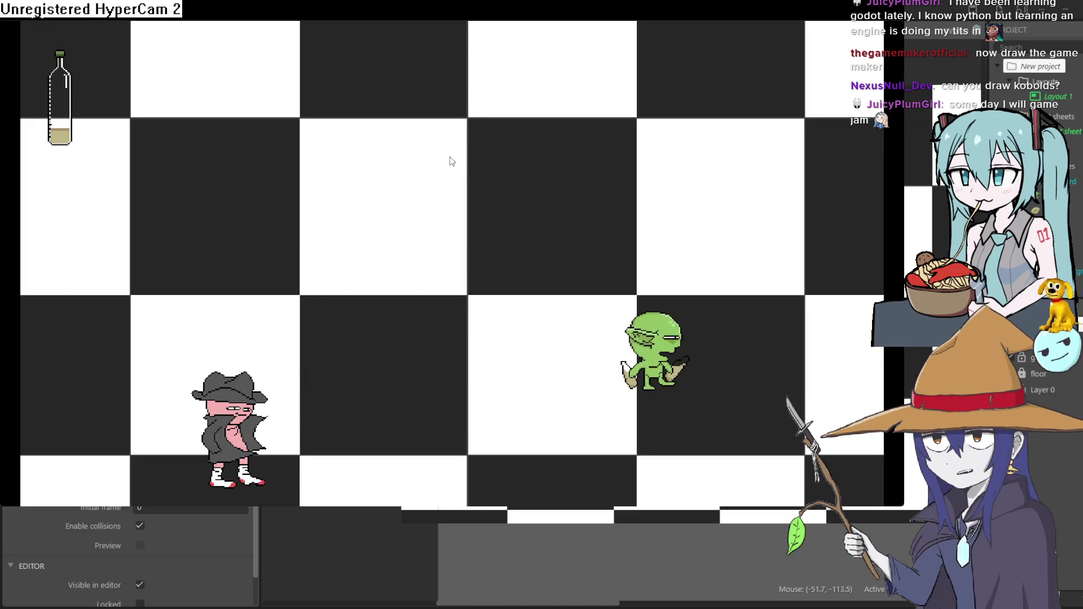
{"action": "key", "text": "Left"}
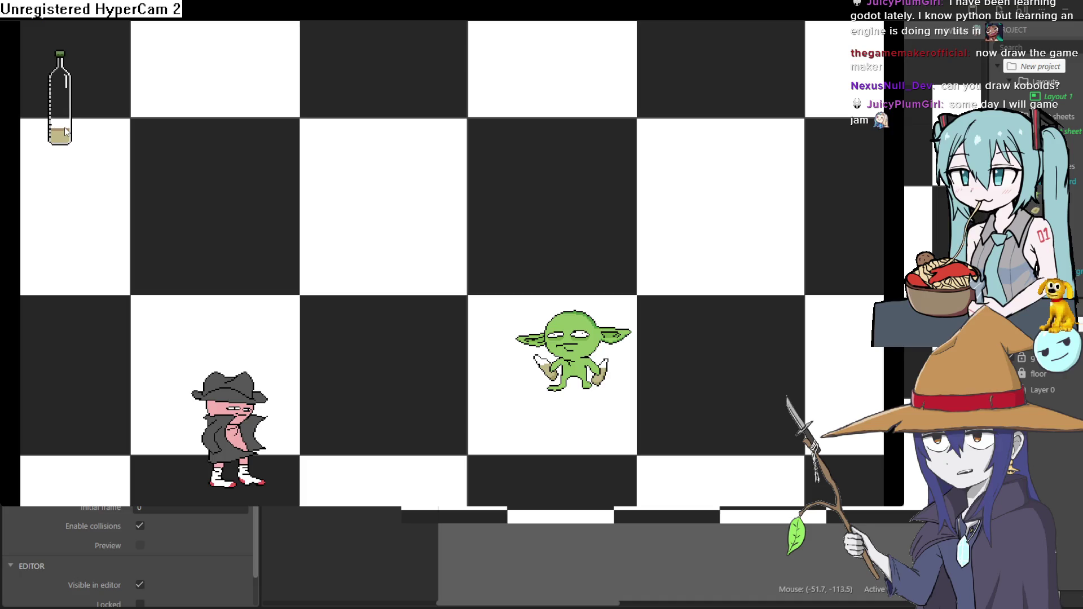
{"action": "key", "text": "Right"}
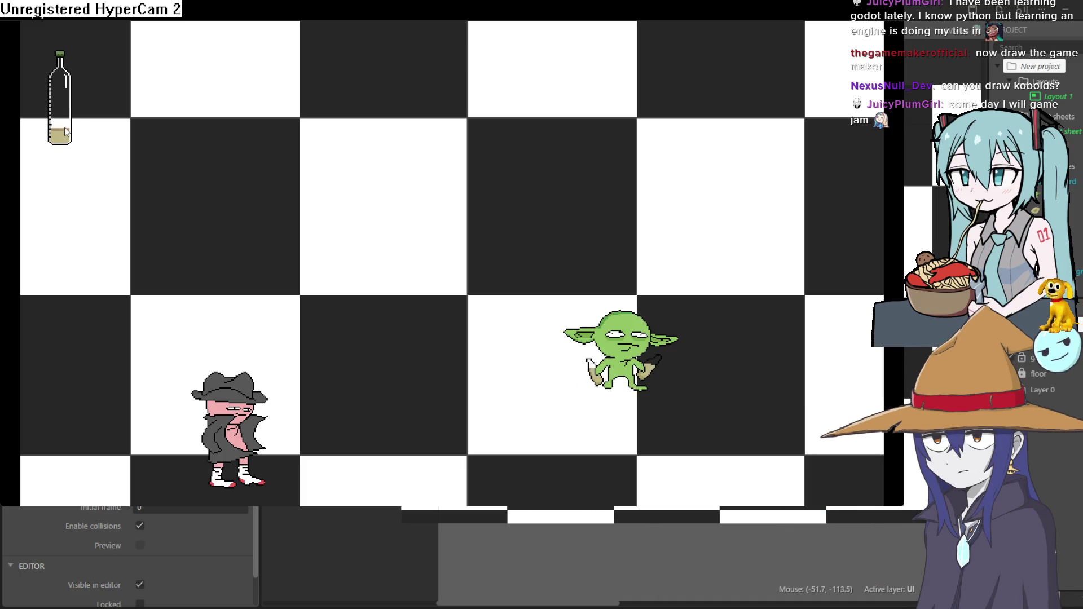
{"action": "key", "text": "alt+F4"}
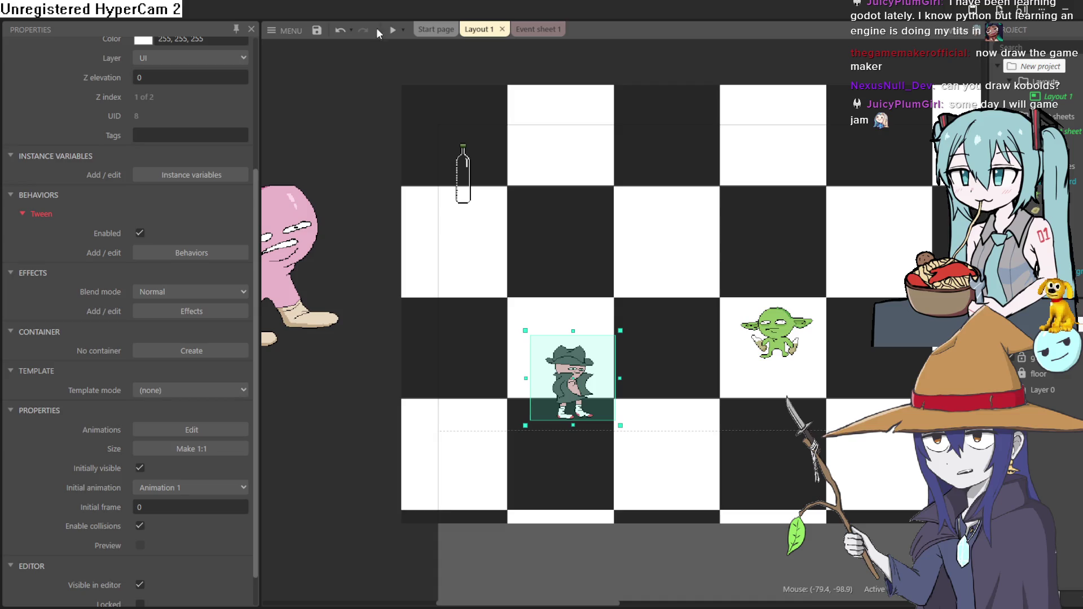
{"action": "left_click", "coordinate": [392, 31]}
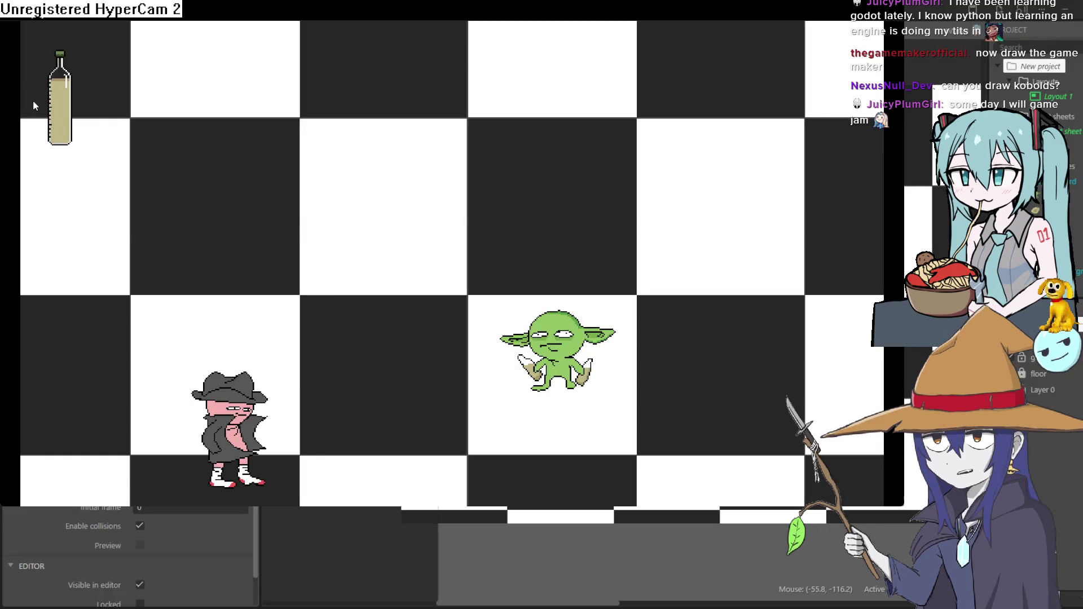
- Walk the goblin back and forth and into the pink player character
{"action": "key", "text": "Left"}
{"action": "key", "text": "Right"}
{"action": "key", "text": "Left"}
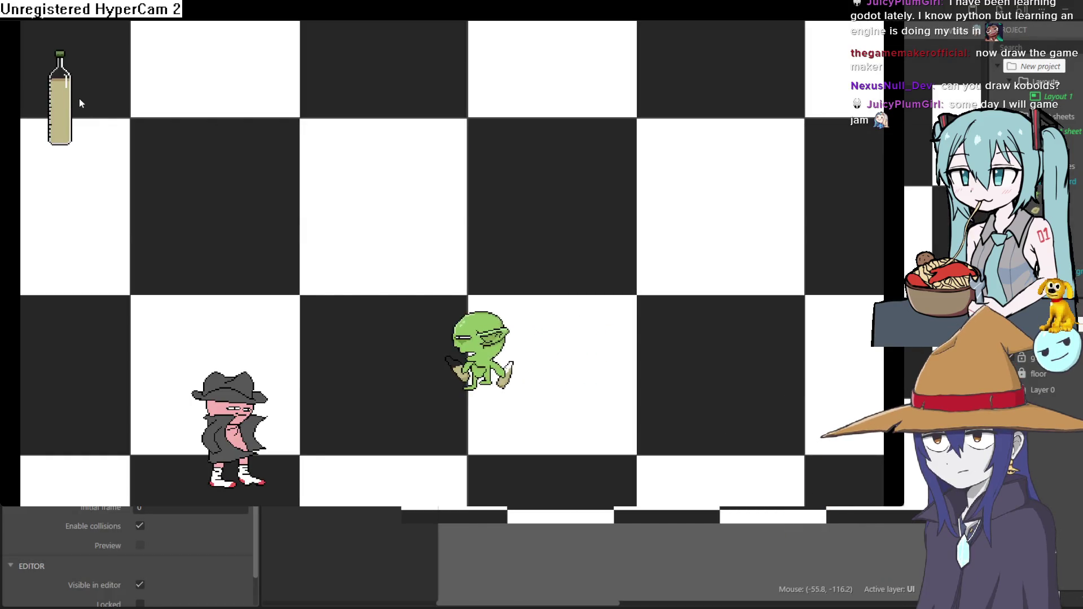
{"action": "key", "text": "Right"}
{"action": "key", "text": "Left"}
{"action": "key", "text": "Right"}
{"action": "key", "text": "Right"}
{"action": "key", "text": "Left"}
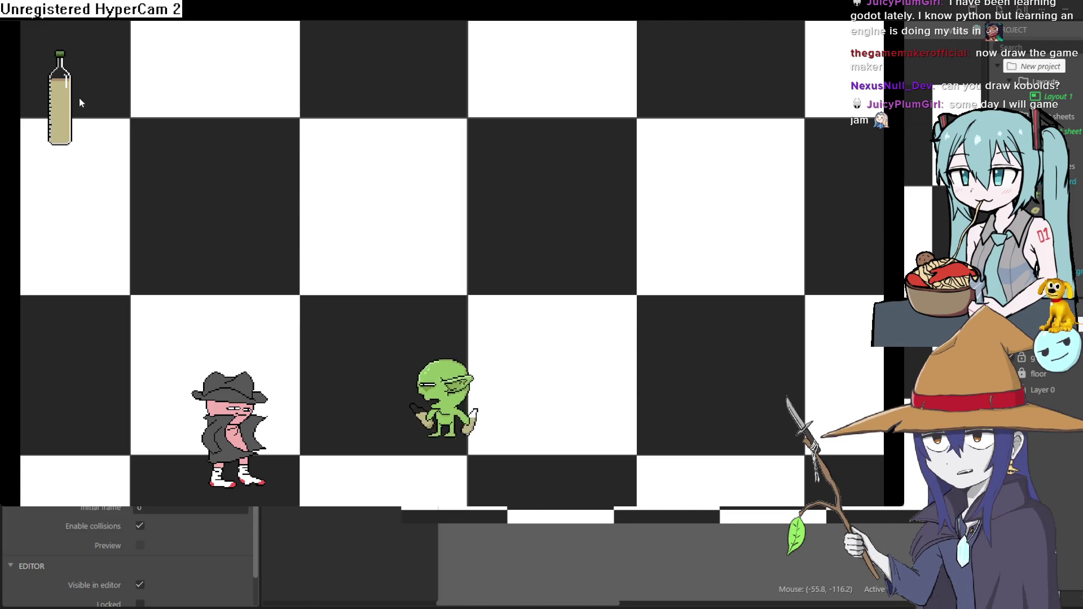
{"action": "key", "text": "Left"}
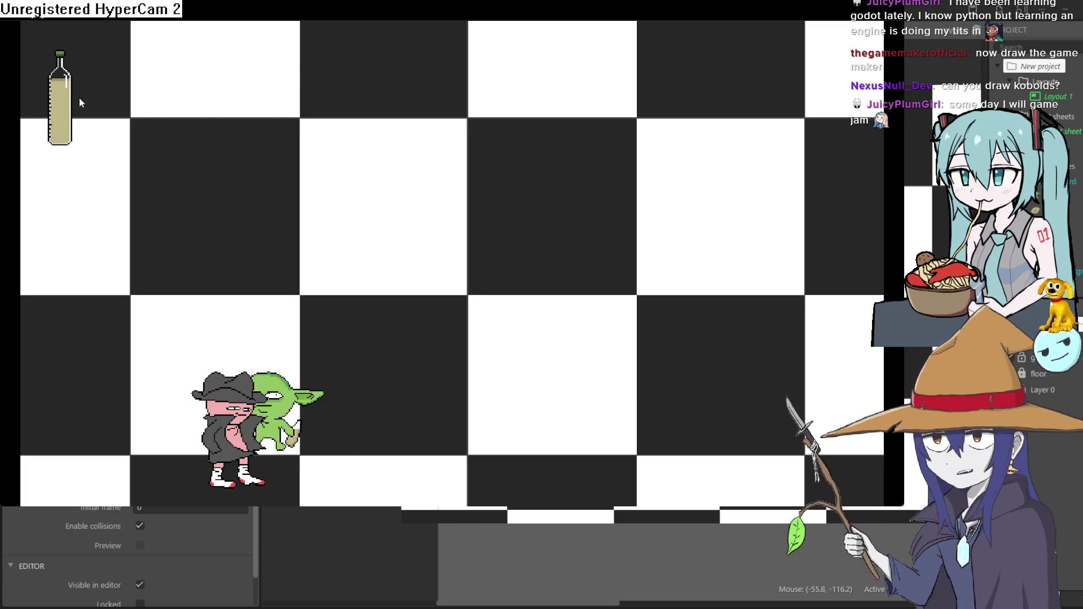
{"action": "key", "text": "Left"}
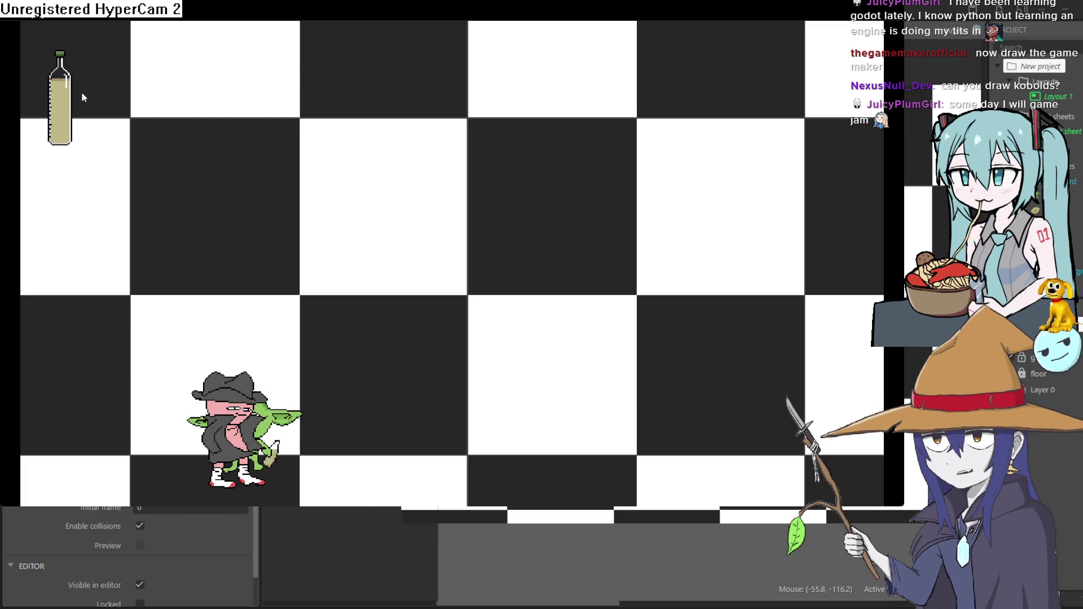
{"action": "key", "text": "space"}
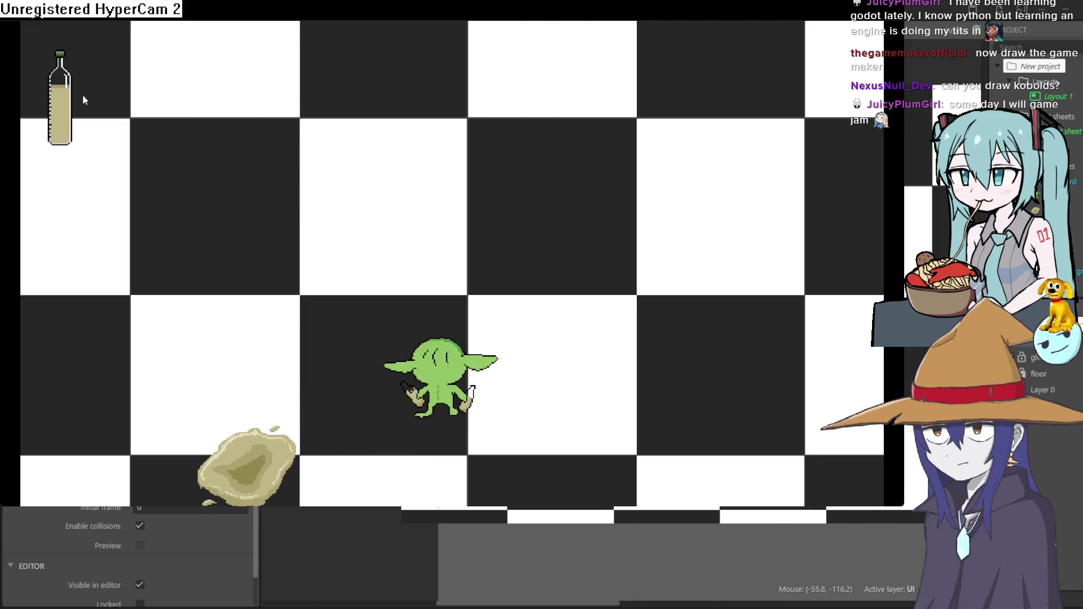
{"action": "key", "text": "Left"}
- Walk the goblin along the top row and back down, dropping puddles on the floor
{"action": "key", "text": "Up"}
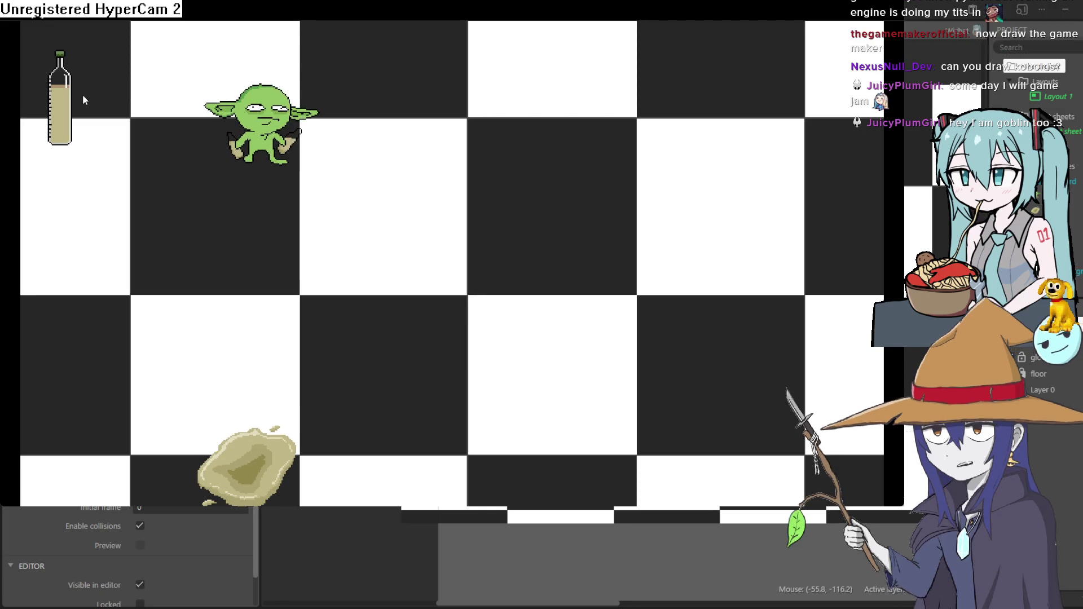
{"action": "key", "text": "Right"}
{"action": "key", "text": "Down"}
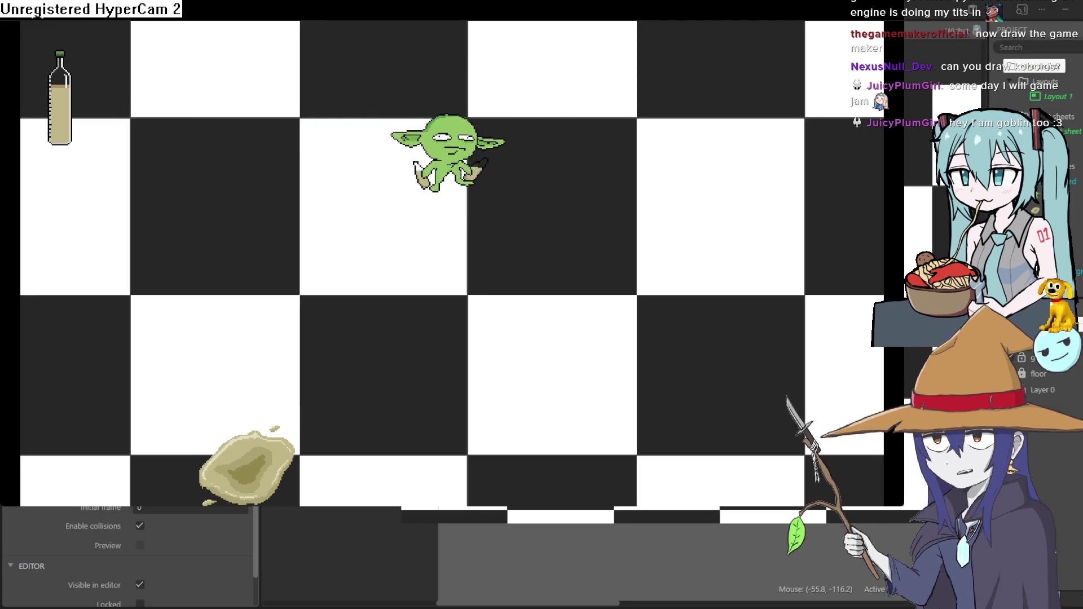
{"action": "key", "text": "Left"}
{"action": "key", "text": "Right"}
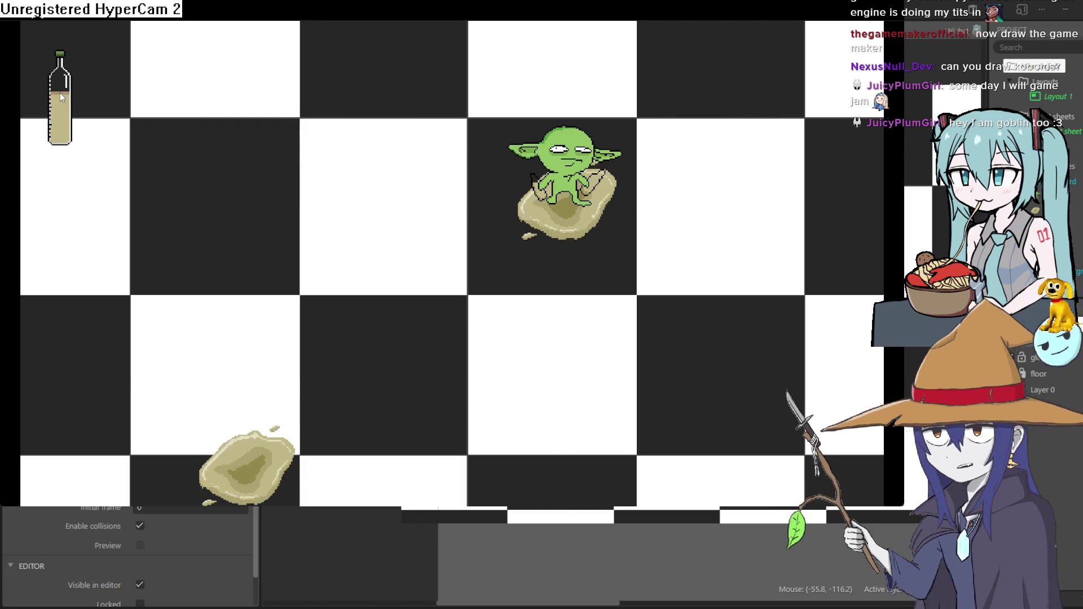
{"action": "key", "text": "Left"}
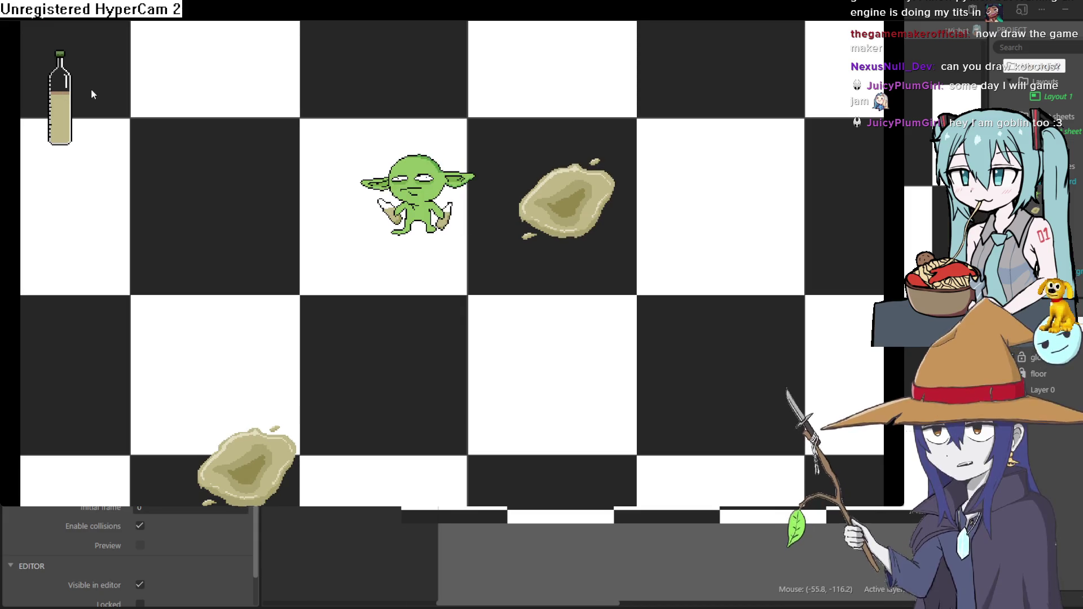
{"action": "key", "text": "Left"}
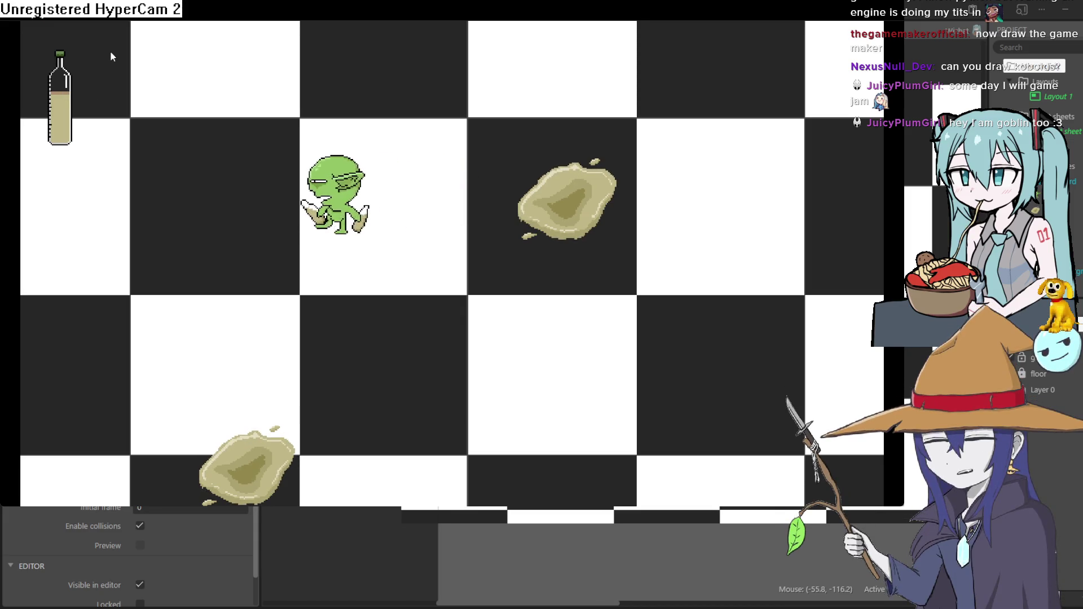
{"action": "key", "text": "Down"}
{"action": "key", "text": "Right"}
{"action": "key", "text": "Right"}
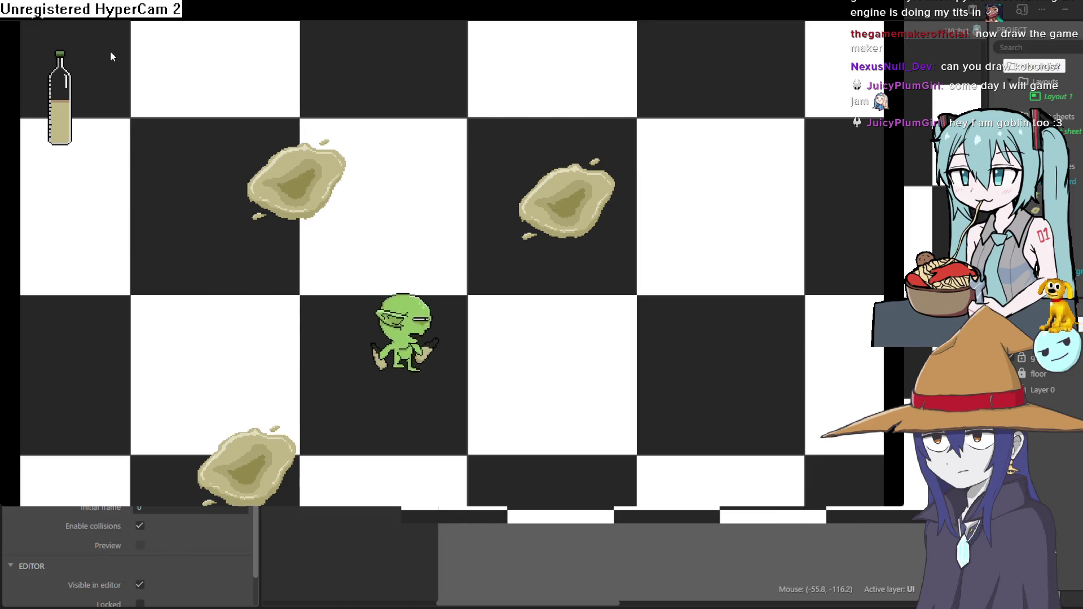
{"action": "key", "text": "Down"}
{"action": "key", "text": "Up"}
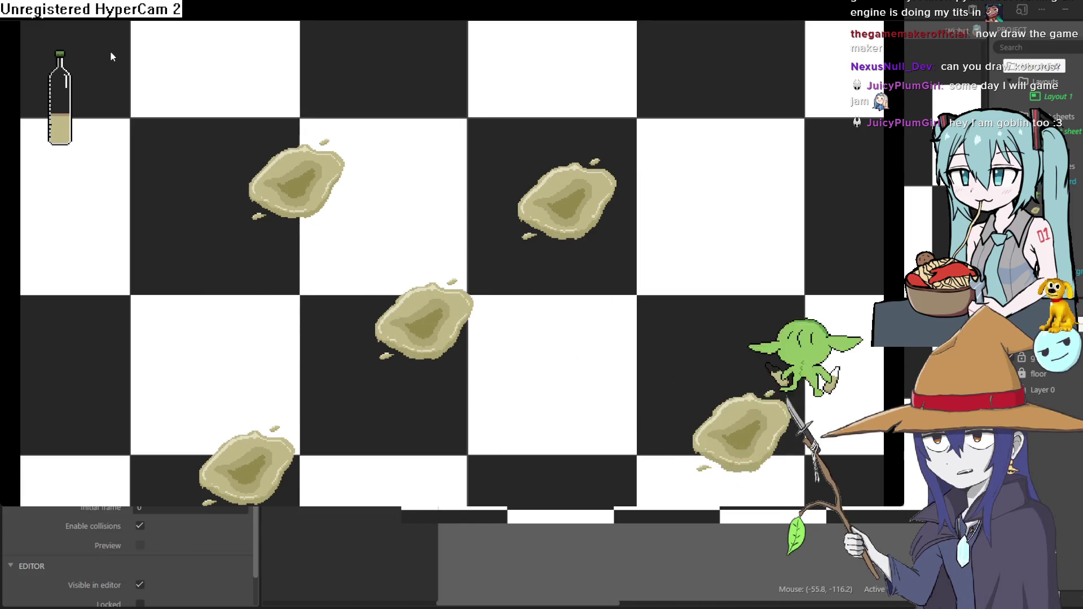
{"action": "key", "text": "Left"}
{"action": "key", "text": "Left"}
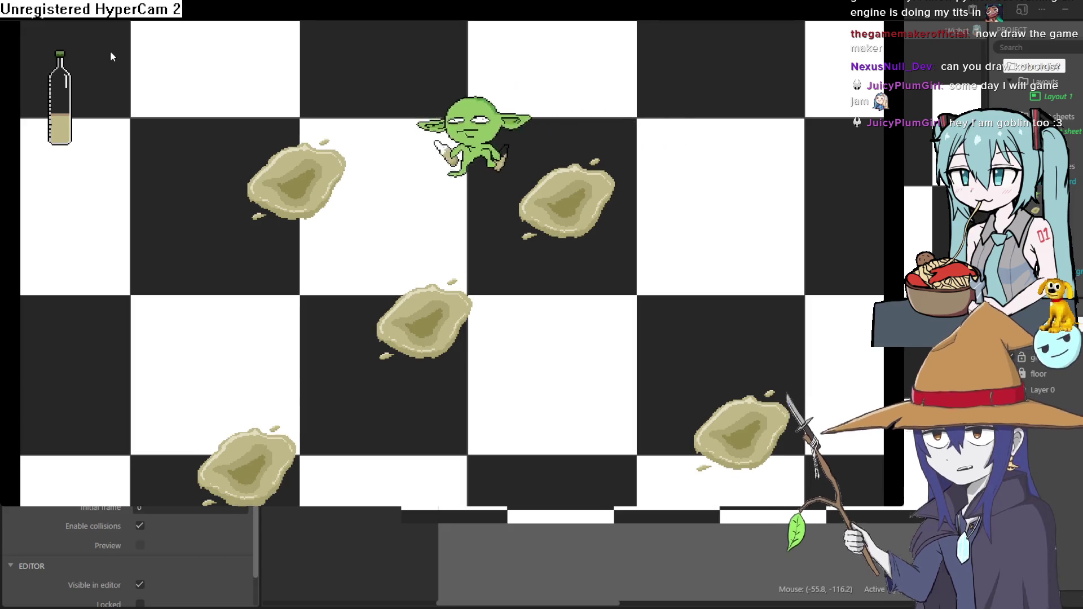
{"action": "key", "text": "Down"}
{"action": "key", "text": "Left"}
- Zigzag the goblin across the checkerboard leaving puddles until the bottle empties, then stop the preview
{"action": "key", "text": "Down"}
{"action": "key", "text": "Right"}
{"action": "key", "text": "Down"}
{"action": "key", "text": "Right"}
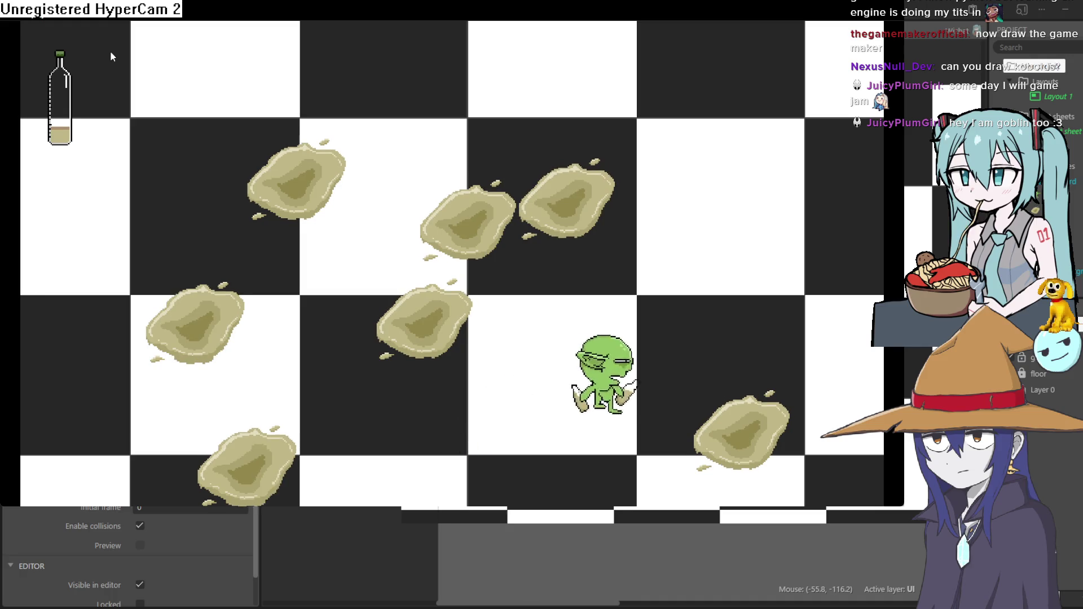
{"action": "key", "text": "Up"}
{"action": "key", "text": "Left"}
{"action": "key", "text": "Down"}
{"action": "key", "text": "Left"}
{"action": "key", "text": "Up"}
{"action": "key", "text": "Left"}
{"action": "key", "text": "Down"}
{"action": "key", "text": "Right"}
{"action": "key", "text": "Right"}
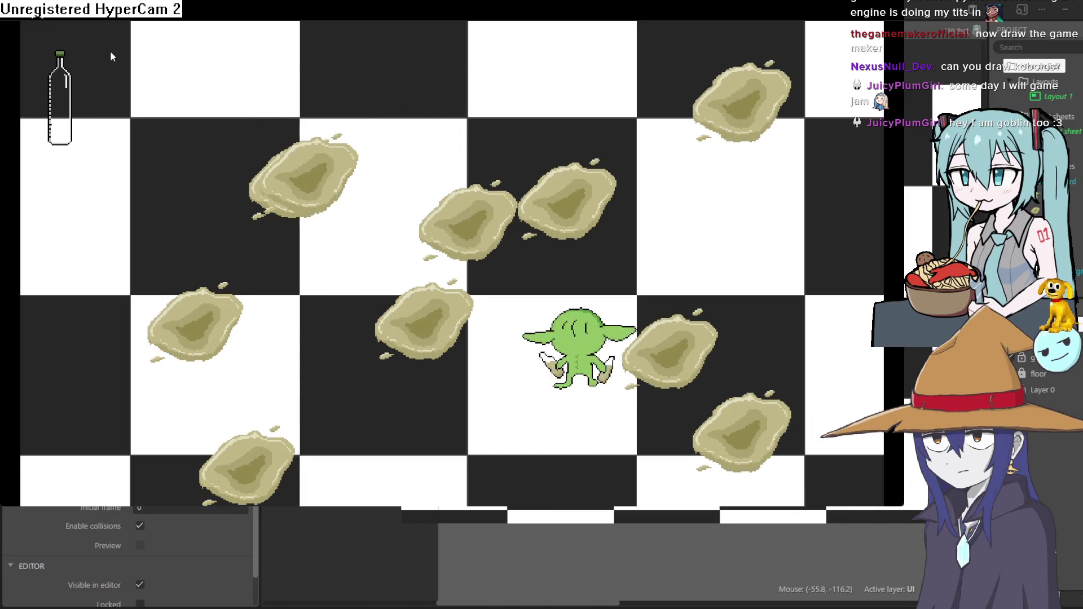
{"action": "key", "text": "Up"}
{"action": "key", "text": "Left"}
{"action": "key", "text": "Down"}
{"action": "key", "text": "Left"}
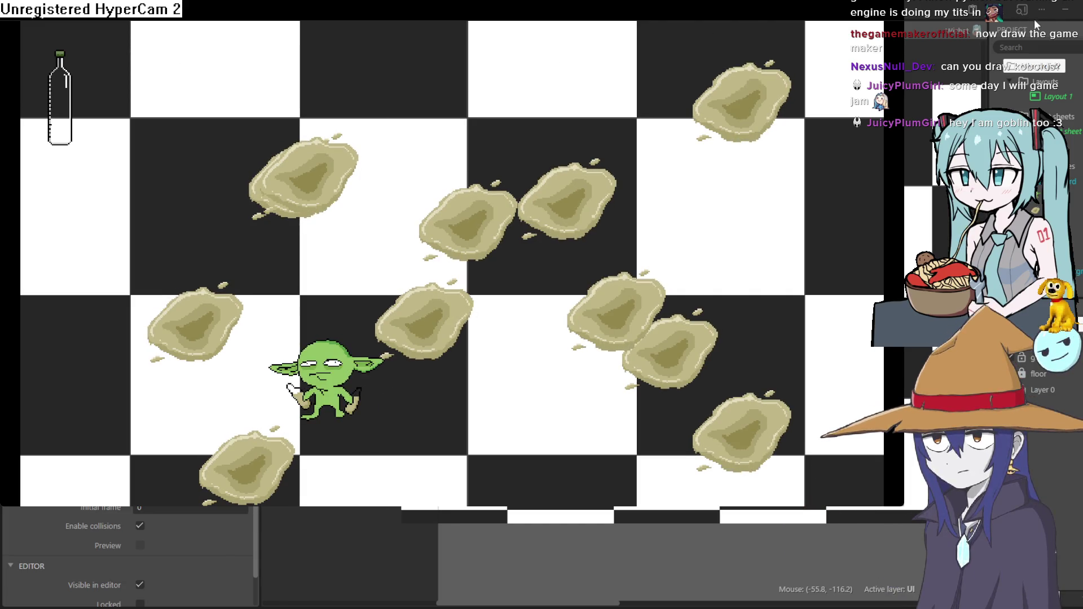
{"action": "left_click", "coordinate": [1070, 24]}
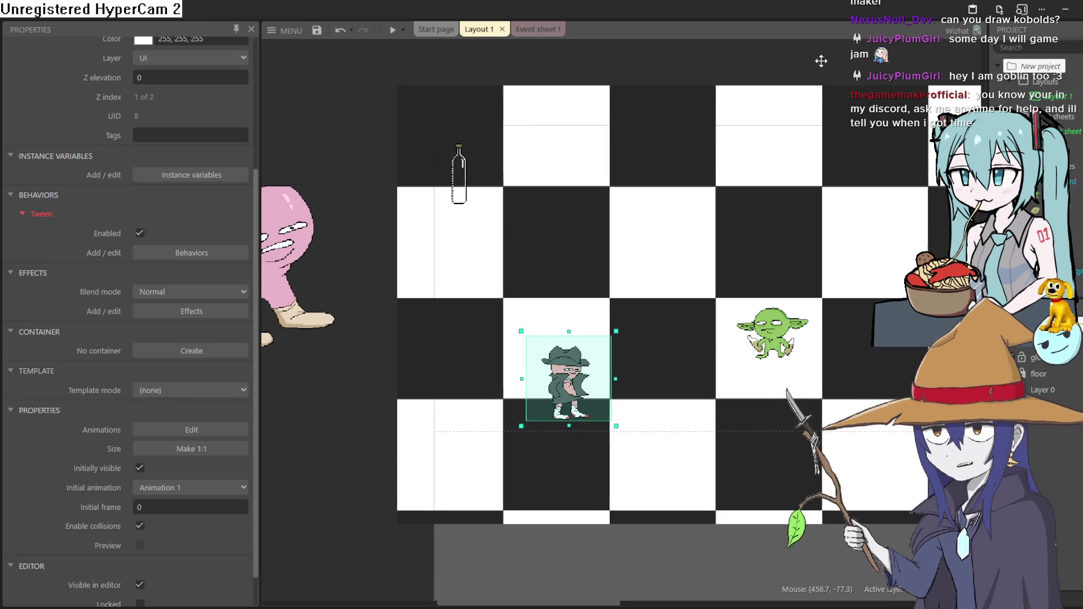
{"action": "left_click_drag", "start_coordinate": [827, 60], "coordinate": [771, 78]}
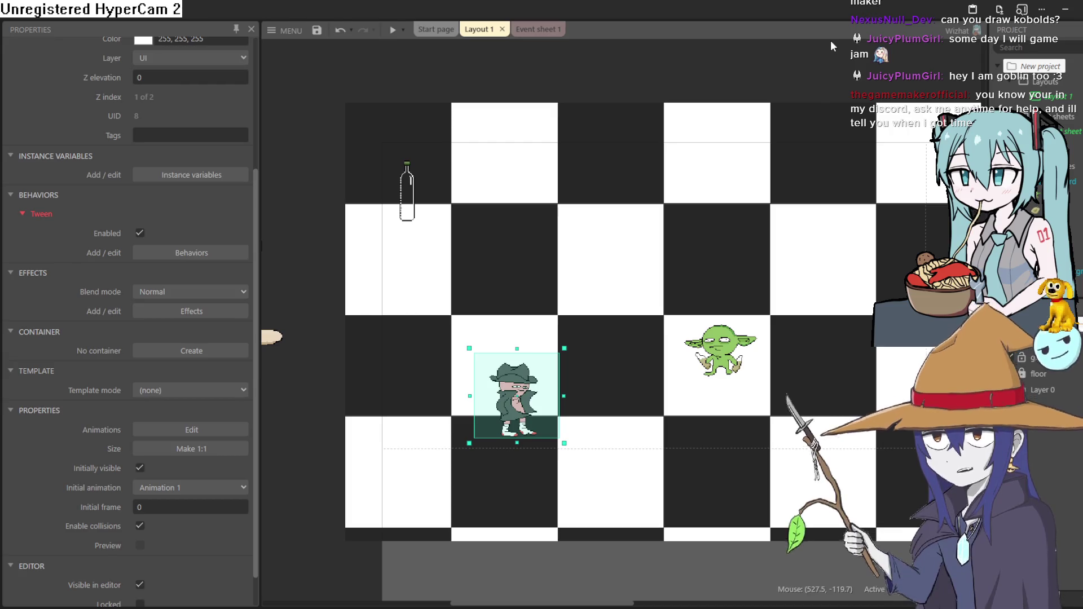
{"action": "mouse_move", "coordinate": [829, 69]}
{"action": "left_mouse_down"}
{"action": "mouse_move", "coordinate": [757, 53]}
{"action": "mouse_move", "coordinate": [755, 18]}
{"action": "left_mouse_up"}
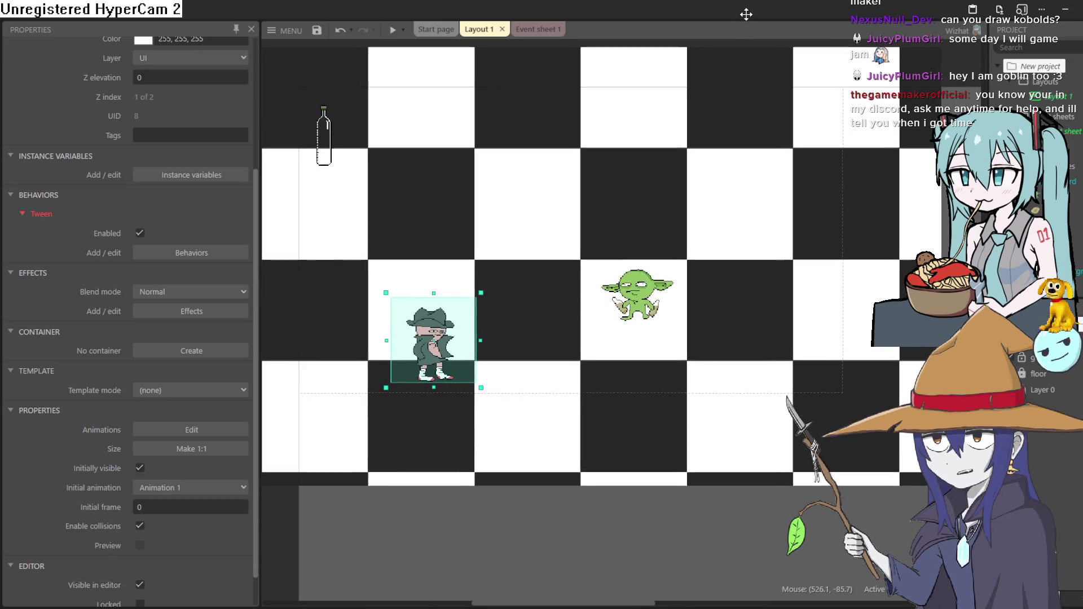
{"action": "scroll", "coordinate": [220, 211], "scroll_direction": "up", "scroll_amount": 4}
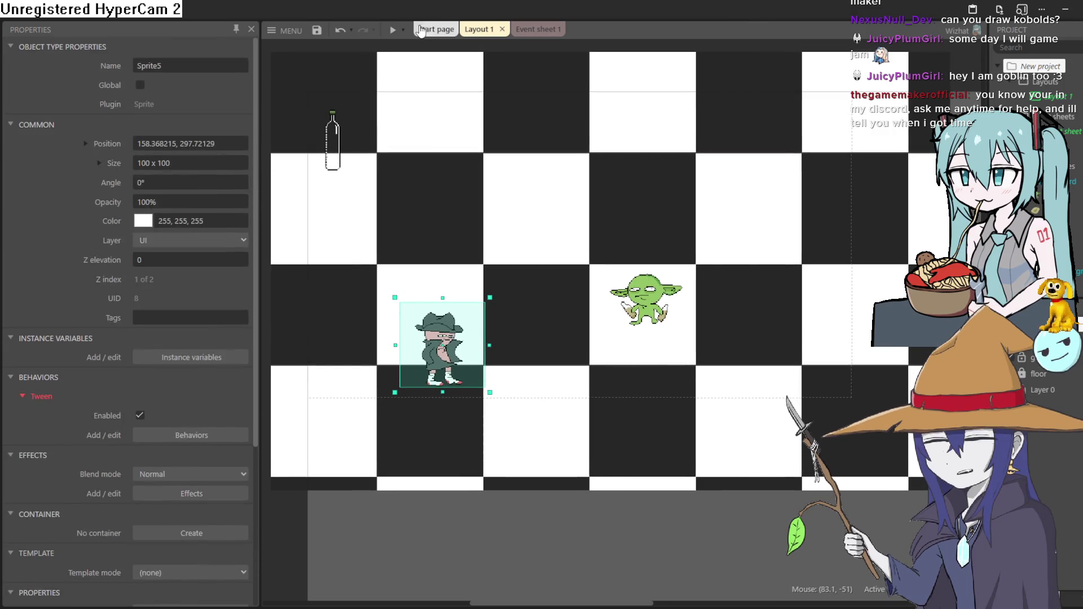
- View the Event sheet 1 rules and return to Layout 1
{"action": "left_click", "coordinate": [534, 31]}
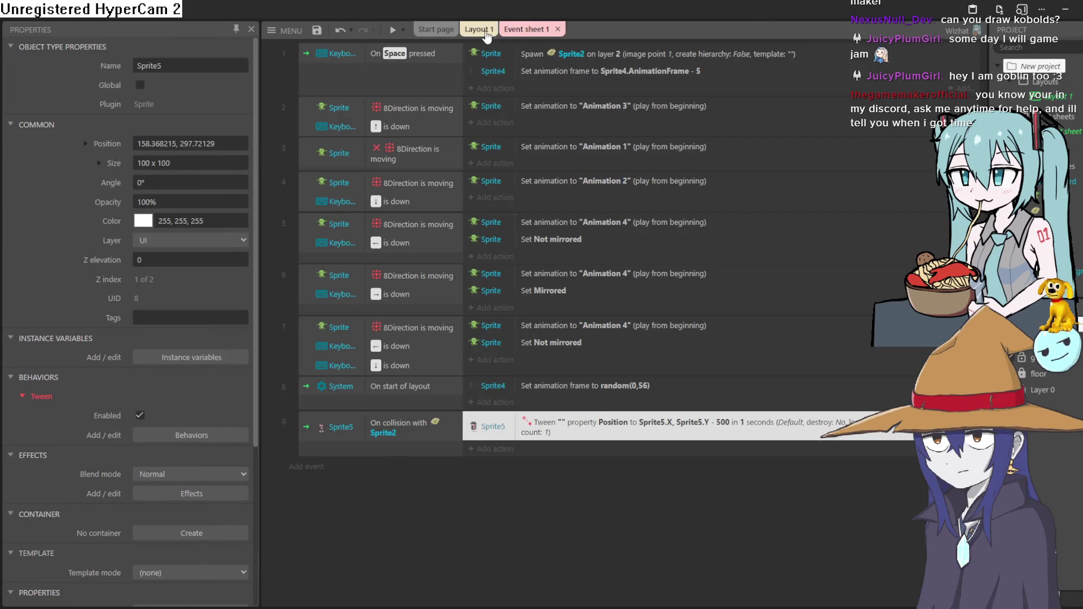
{"action": "left_click", "coordinate": [479, 30]}
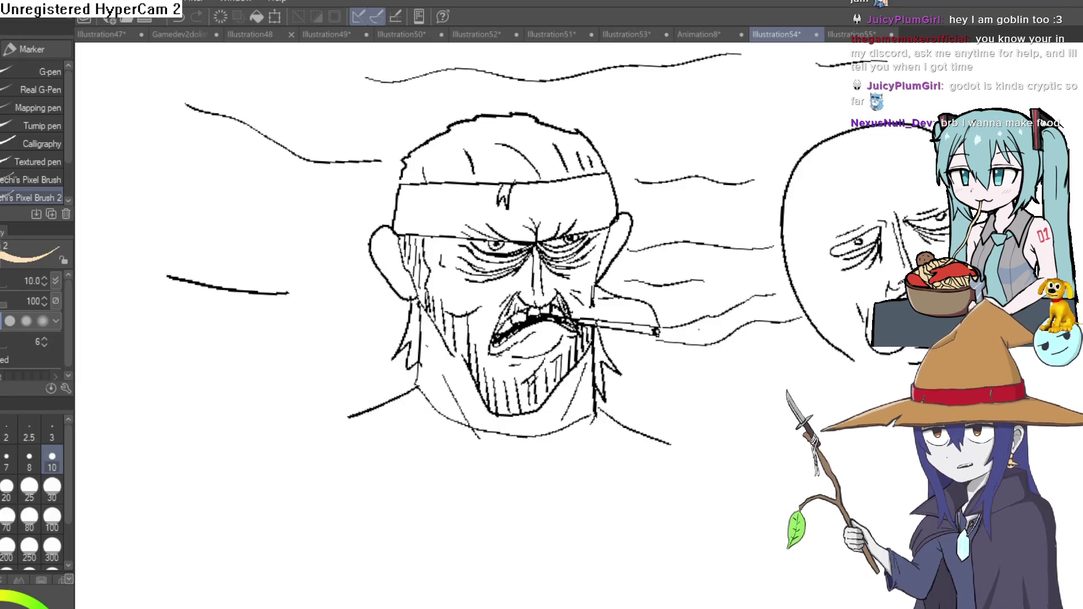
- Fill the man's face, jaw and chin regions with skin tone, undoing one wrong fill
{"action": "key", "text": "g"}
{"action": "left_click", "coordinate": [500, 292]}
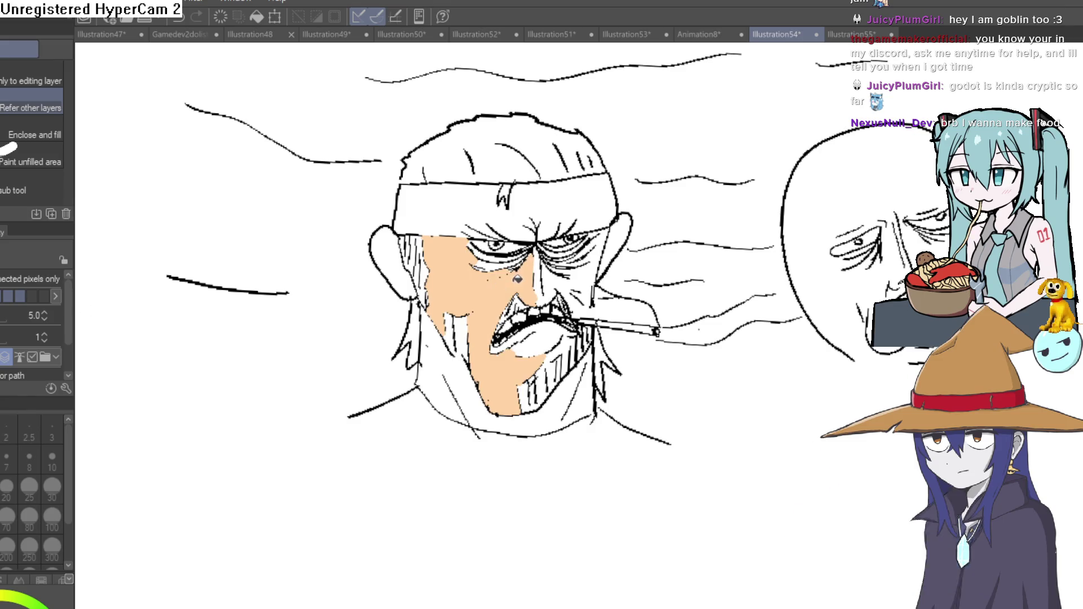
{"action": "key", "text": "ctrl+z"}
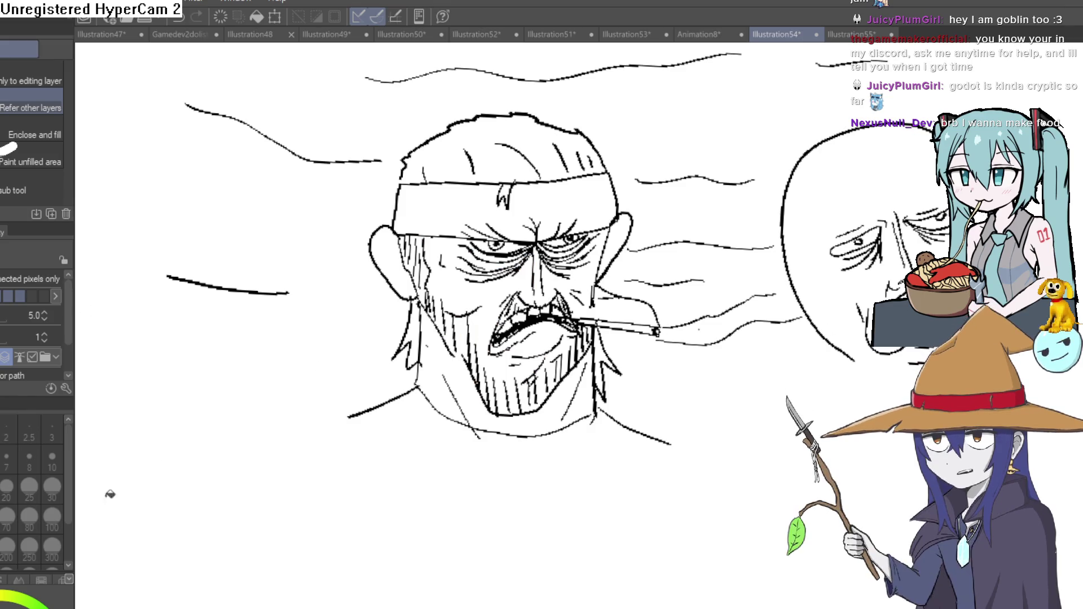
{"action": "left_click", "coordinate": [519, 278]}
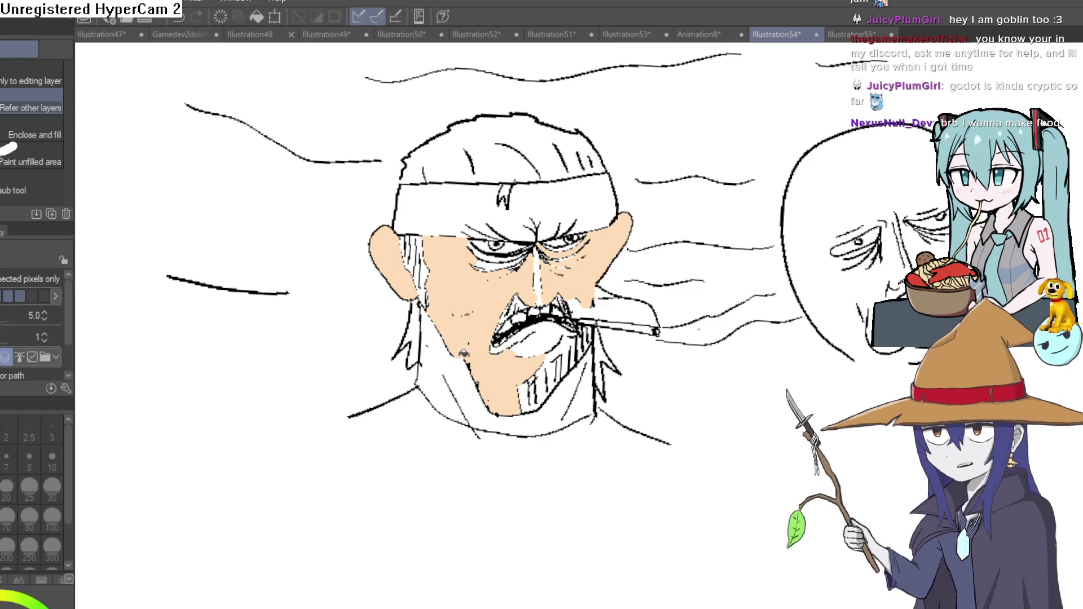
{"action": "left_click", "coordinate": [471, 361]}
{"action": "left_click", "coordinate": [576, 391]}
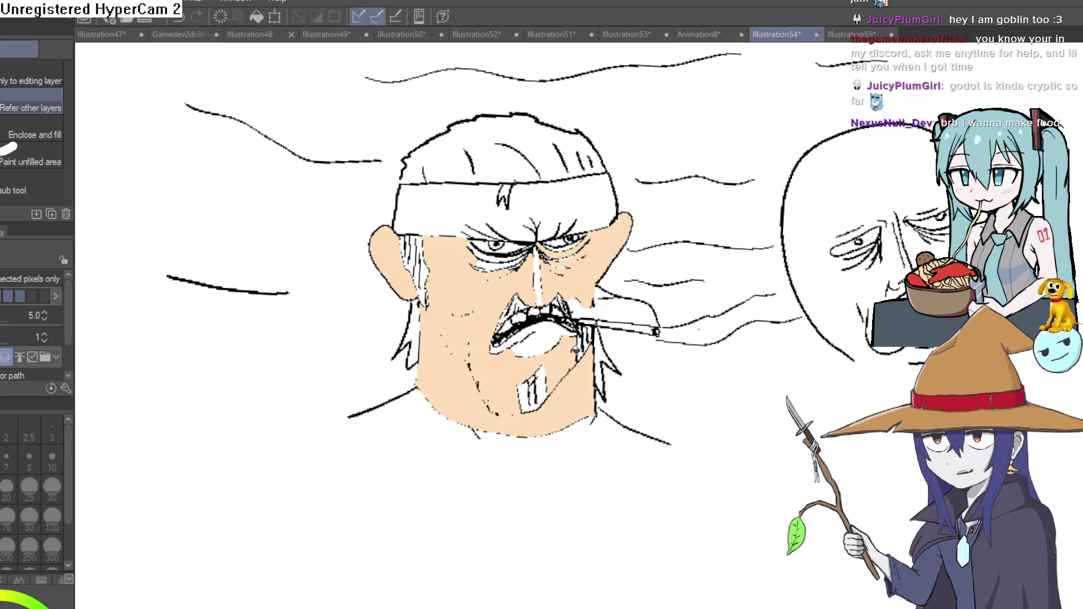
{"action": "left_click", "coordinate": [539, 338]}
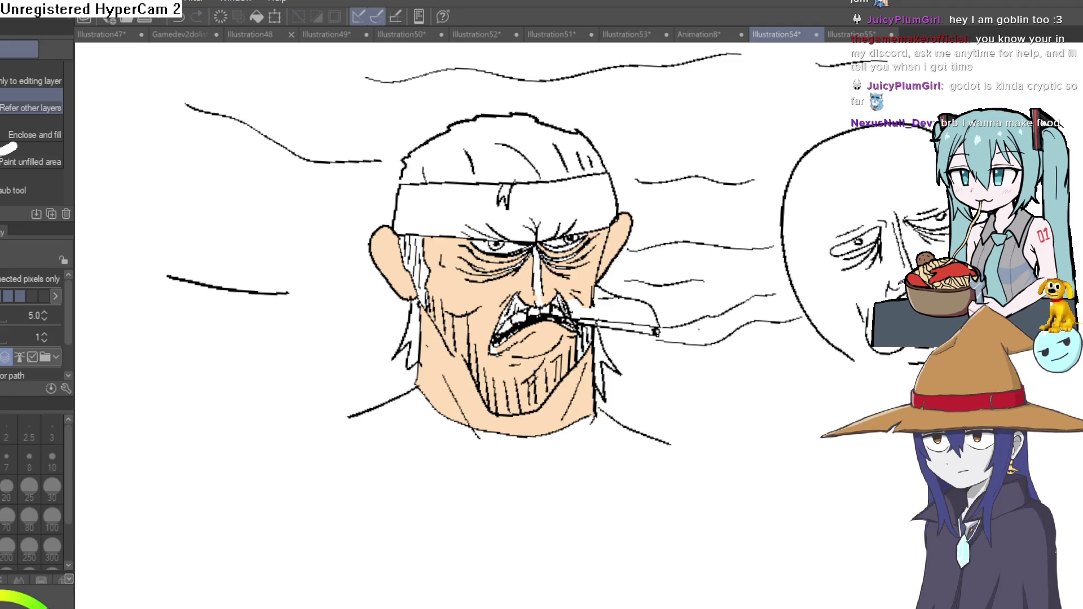
- Fill the headband green and the hair brown, then switch to the next illustration
{"action": "left_click", "coordinate": [528, 201]}
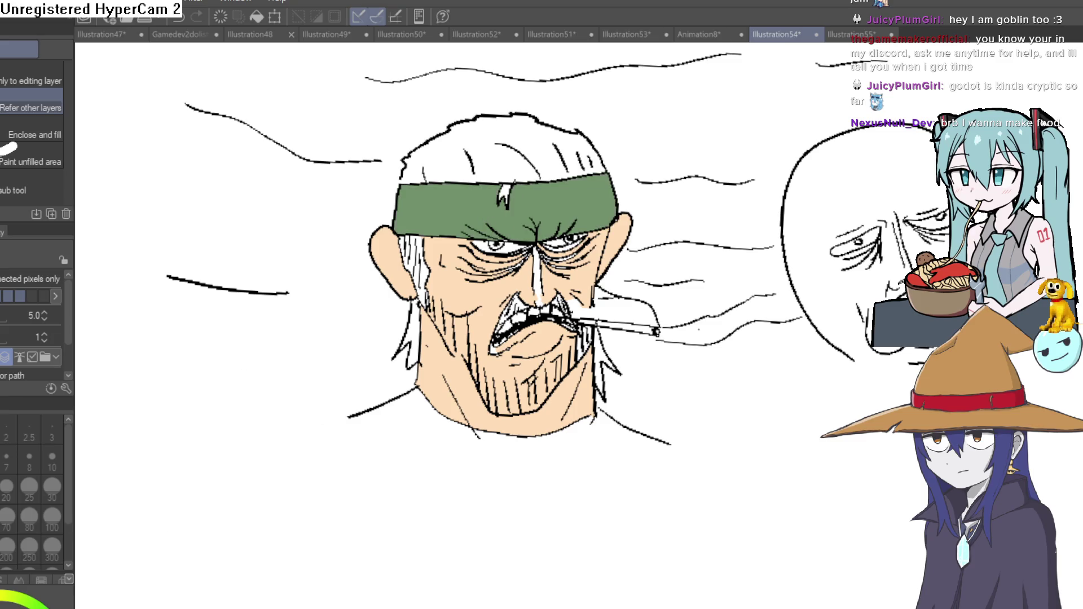
{"action": "left_click", "coordinate": [508, 149]}
{"action": "key", "text": "ctrl+z"}
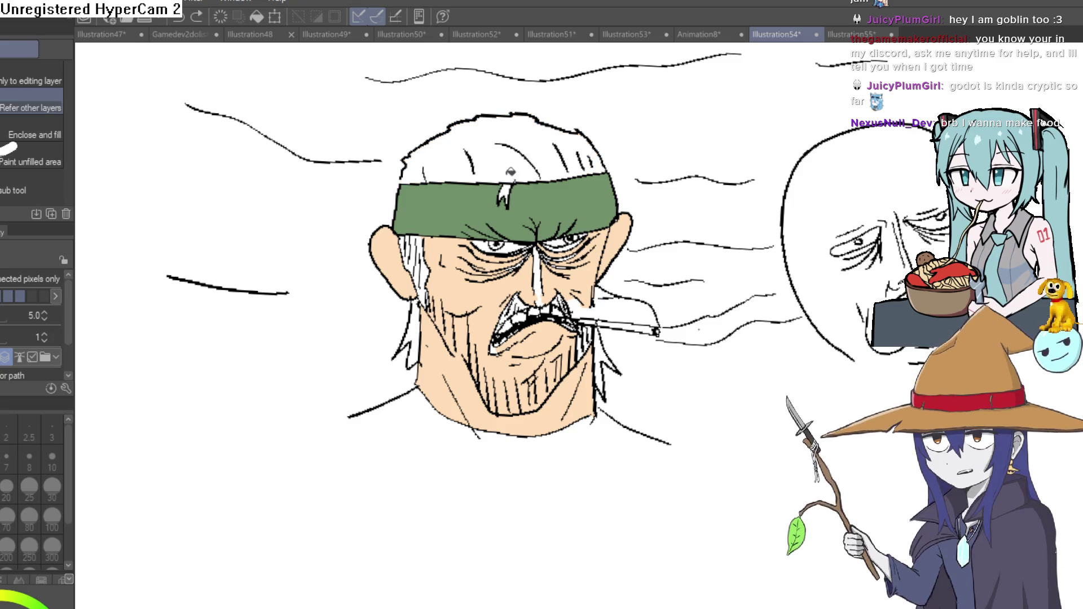
{"action": "left_click", "coordinate": [510, 172]}
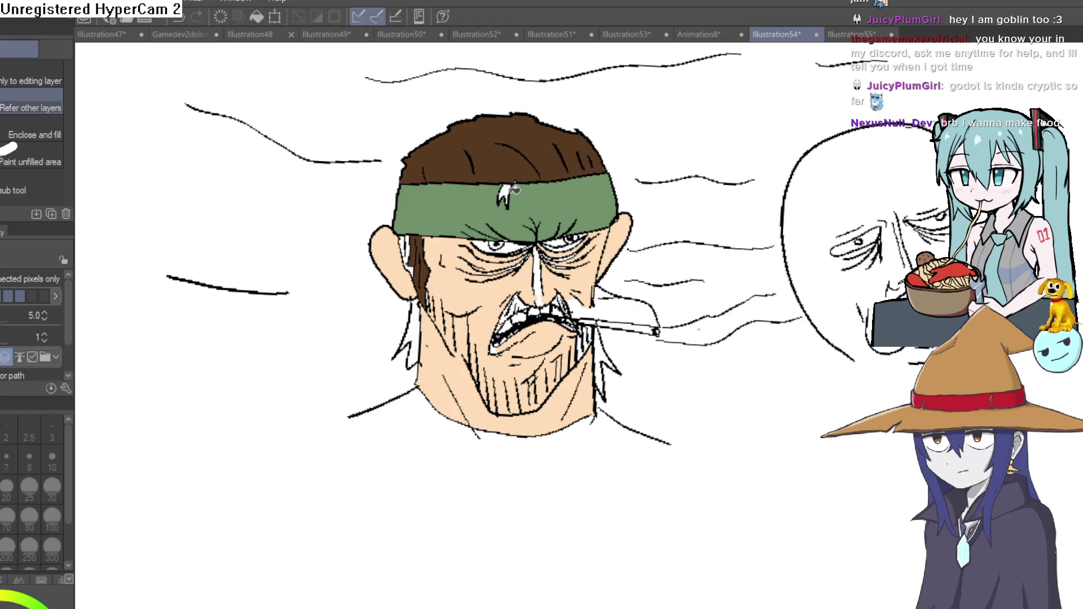
{"action": "scroll", "coordinate": [400, 257], "scroll_direction": "up", "scroll_amount": 3}
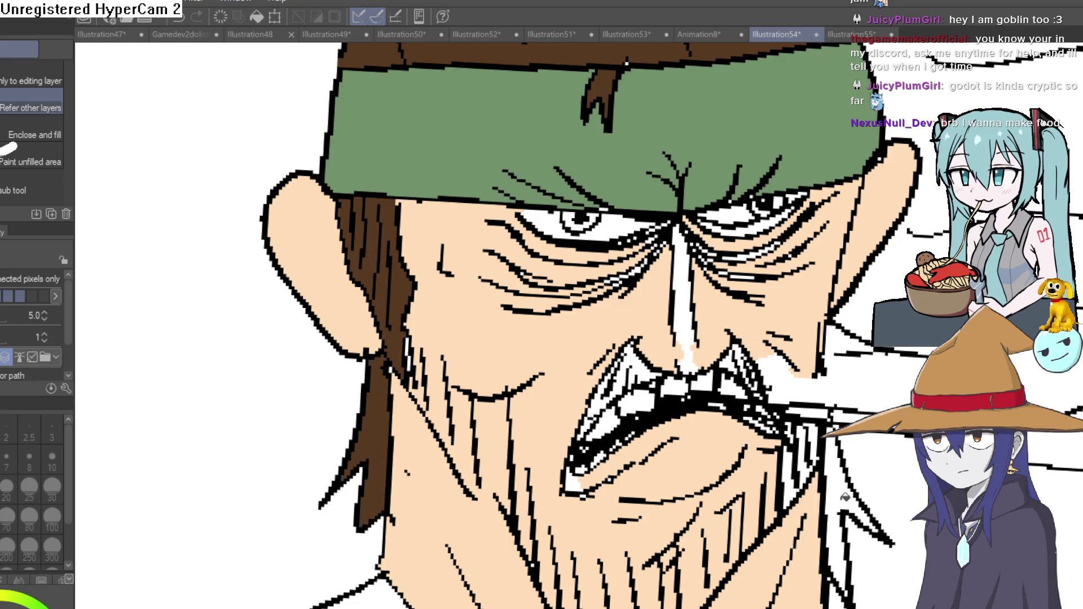
{"action": "scroll", "coordinate": [839, 453], "scroll_direction": "down", "scroll_amount": 2}
{"action": "scroll", "coordinate": [838, 453], "scroll_direction": "down", "scroll_amount": 3}
{"action": "scroll", "coordinate": [764, 362], "scroll_direction": "up", "scroll_amount": 1}
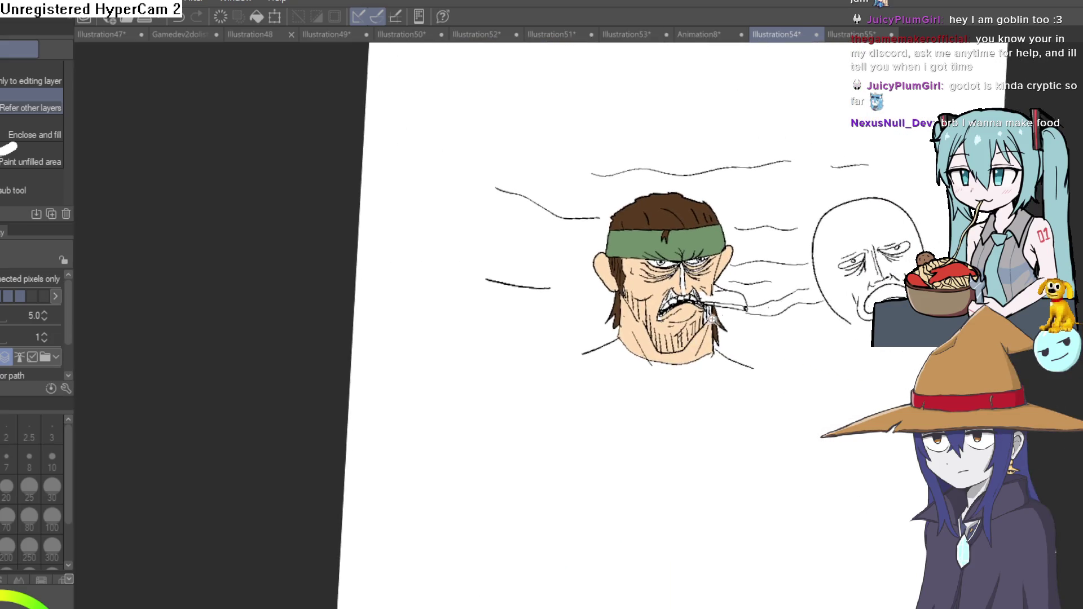
{"action": "scroll", "coordinate": [763, 363], "scroll_direction": "up", "scroll_amount": 4}
{"action": "scroll", "coordinate": [764, 362], "scroll_direction": "up", "scroll_amount": 2}
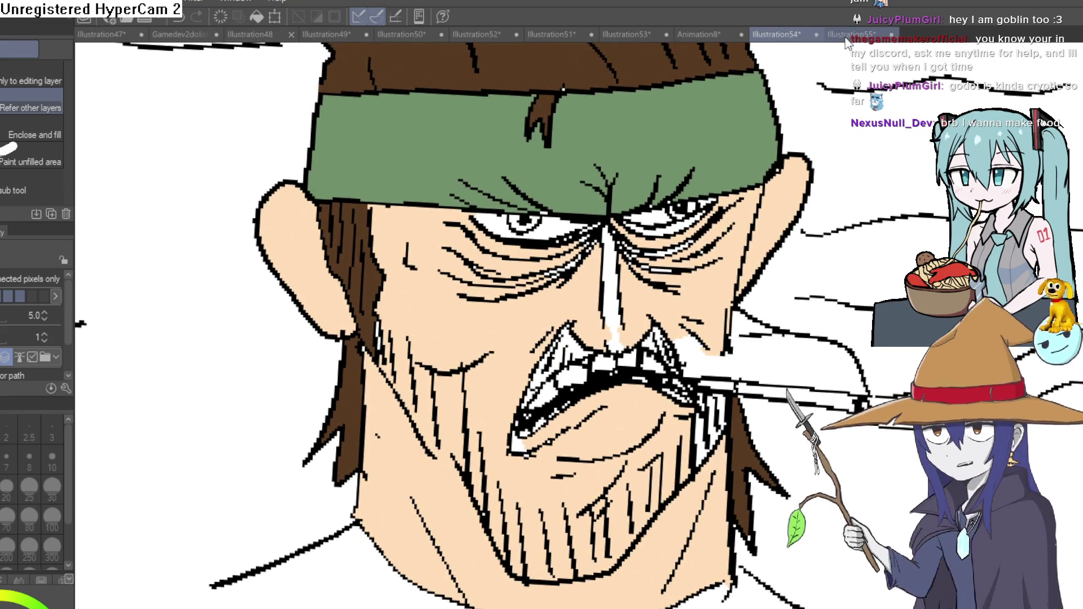
{"action": "key", "text": "ctrl+Tab"}
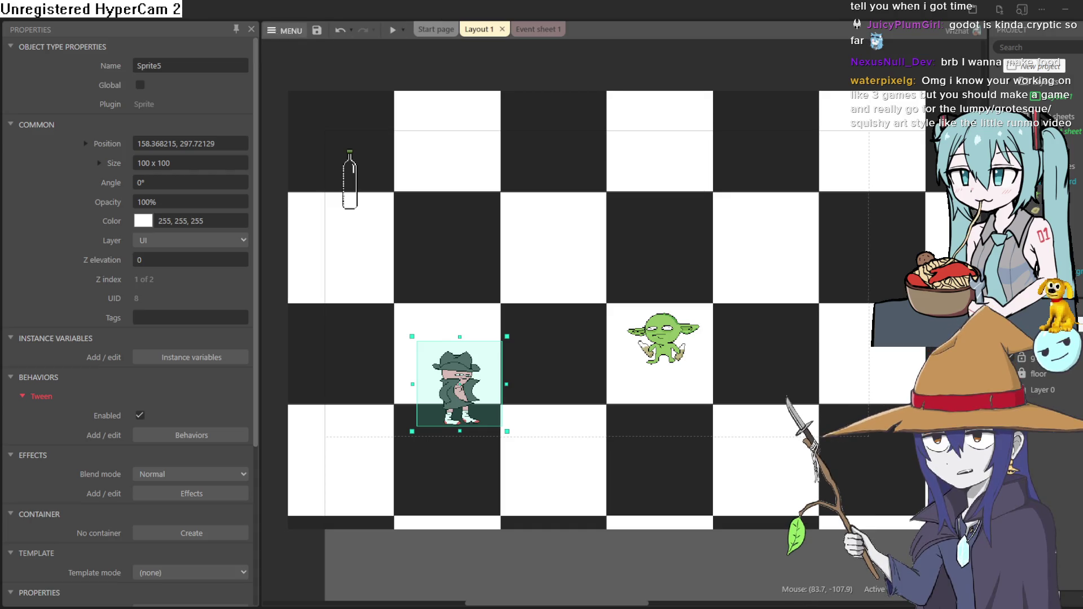
- Save the prototype and open goblinoffice0.23.c3p, closing the previous project
{"action": "left_click", "coordinate": [317, 30]}
{"action": "left_click", "coordinate": [289, 34]}
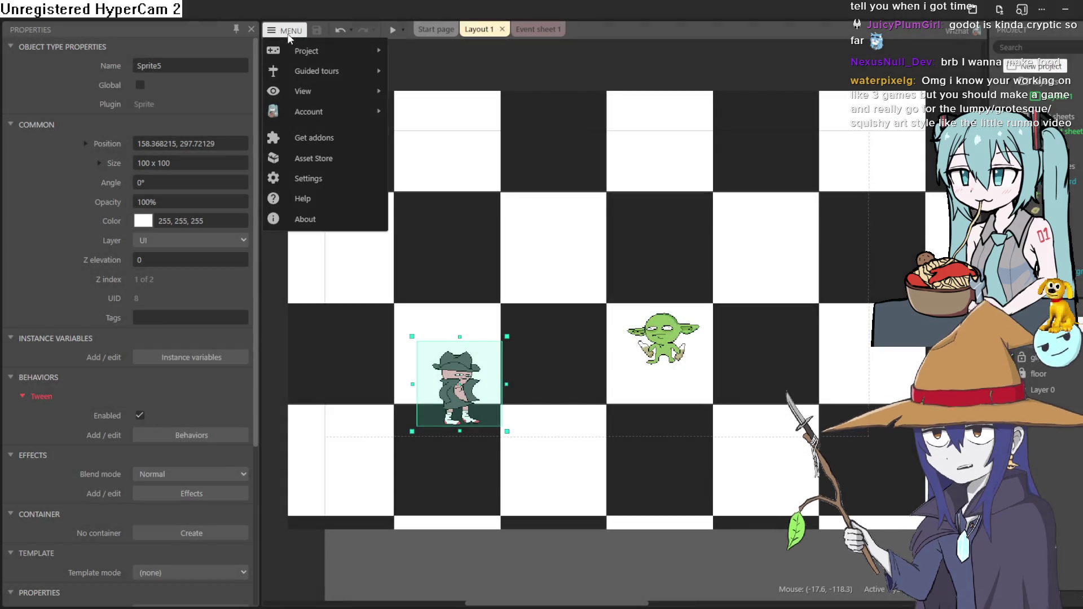
{"action": "mouse_move", "coordinate": [307, 51]}
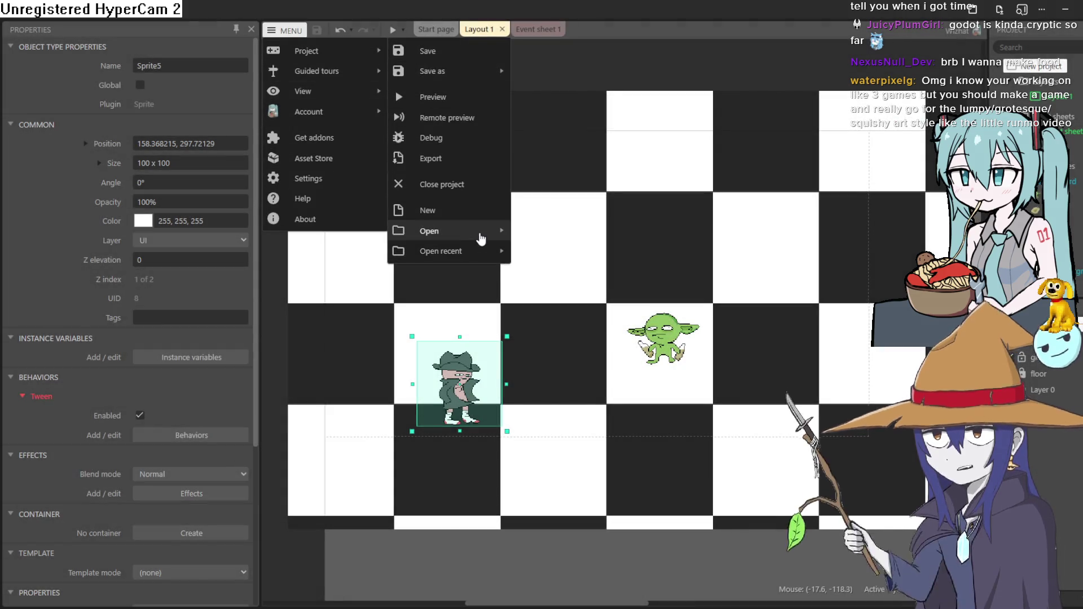
{"action": "mouse_move", "coordinate": [442, 251]}
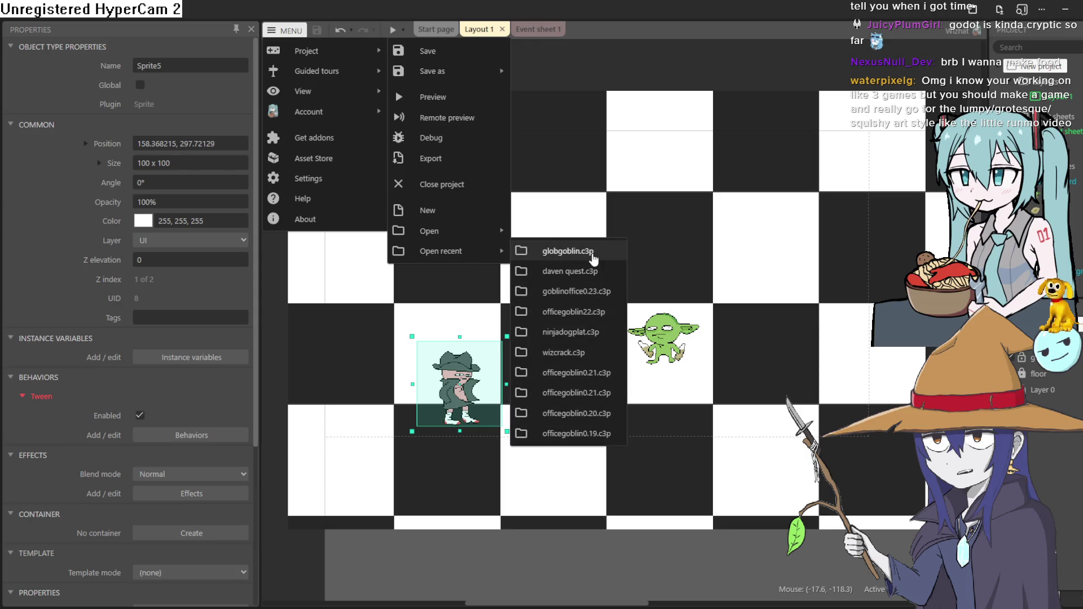
{"action": "left_click", "coordinate": [597, 292]}
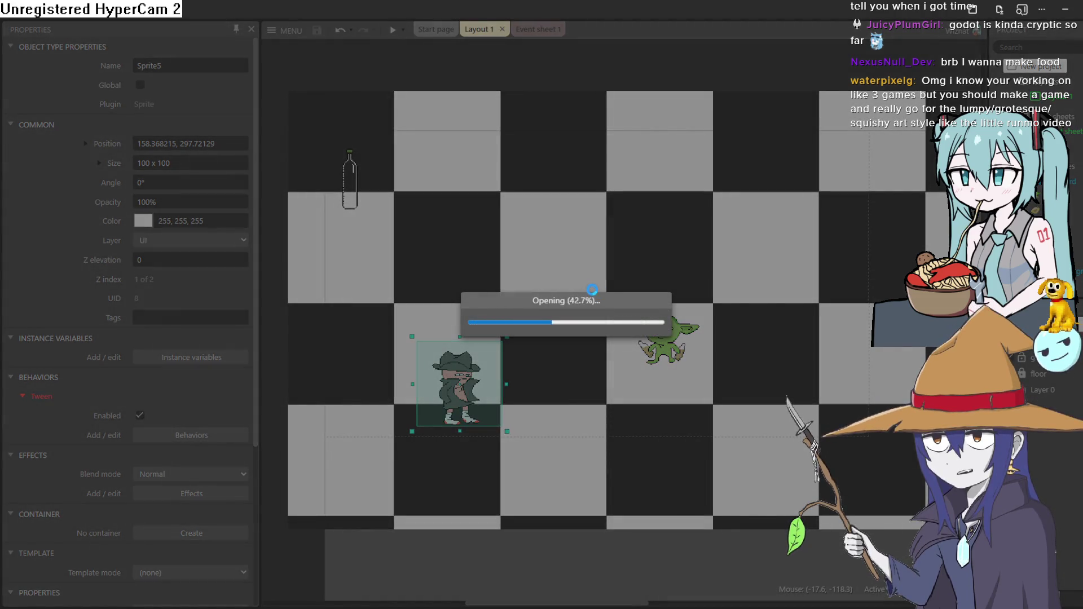
{"action": "left_click", "coordinate": [610, 341]}
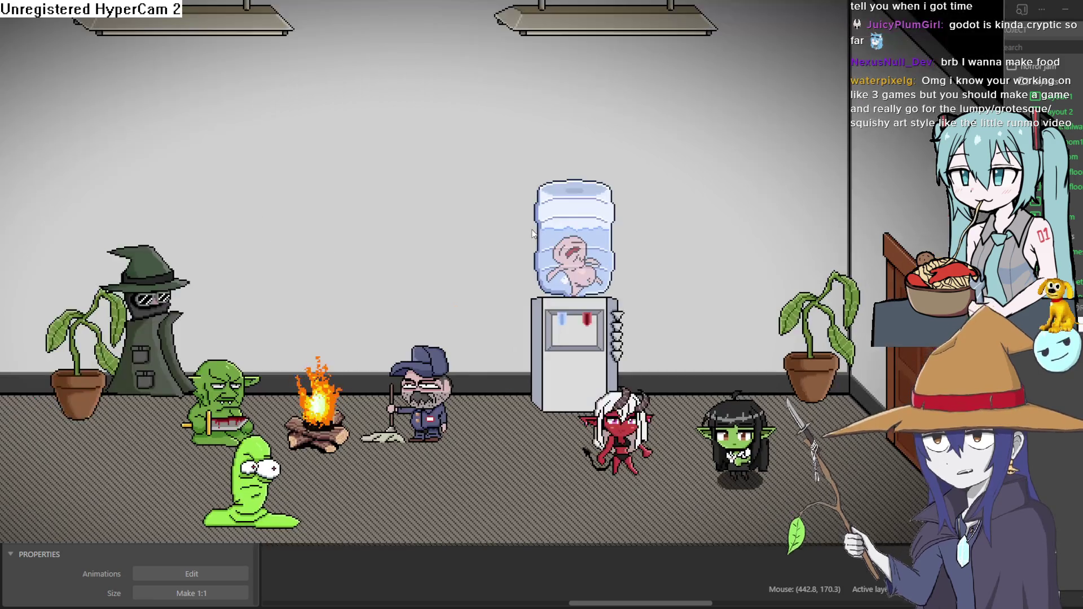
- Walk the goblin girl around the demon girl and campfire, past the right plant into the next room
{"action": "key", "text": "Left"}
{"action": "key", "text": "Down"}
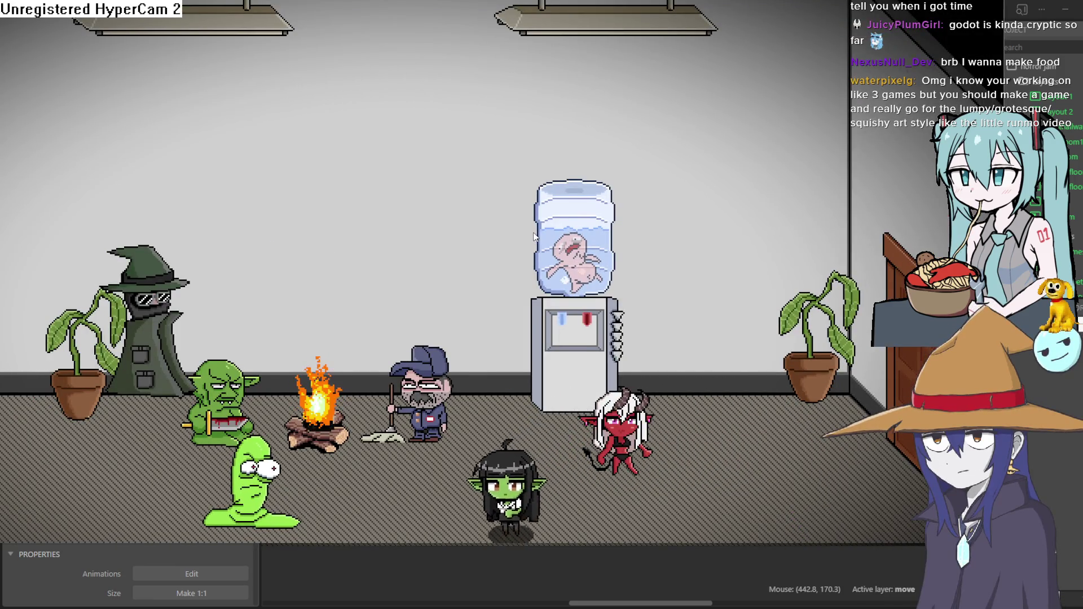
{"action": "key", "text": "Right"}
{"action": "key", "text": "Left"}
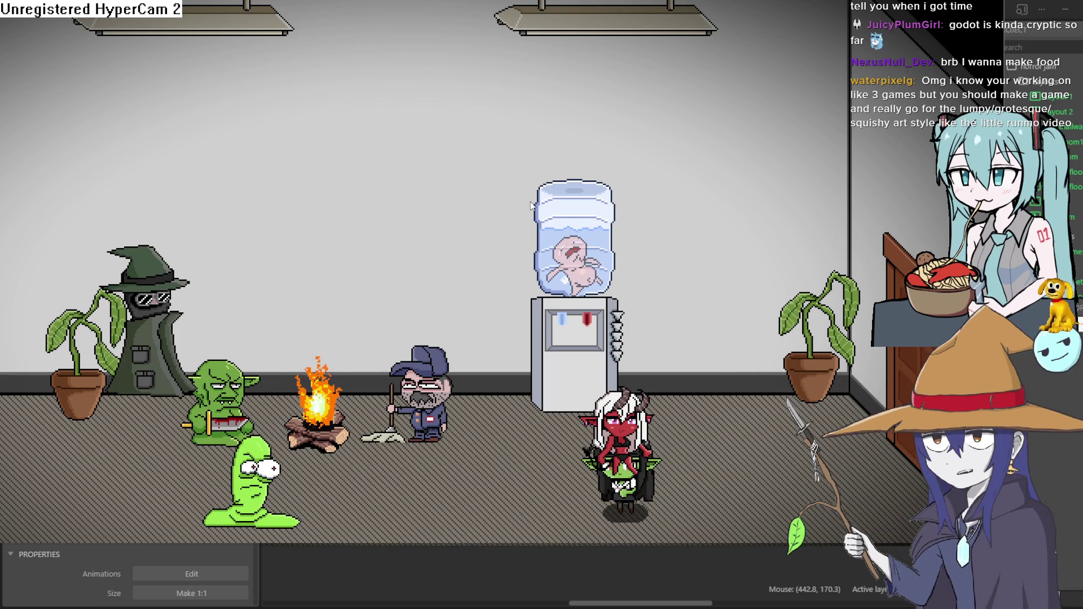
{"action": "key", "text": "Left"}
{"action": "key", "text": "Down"}
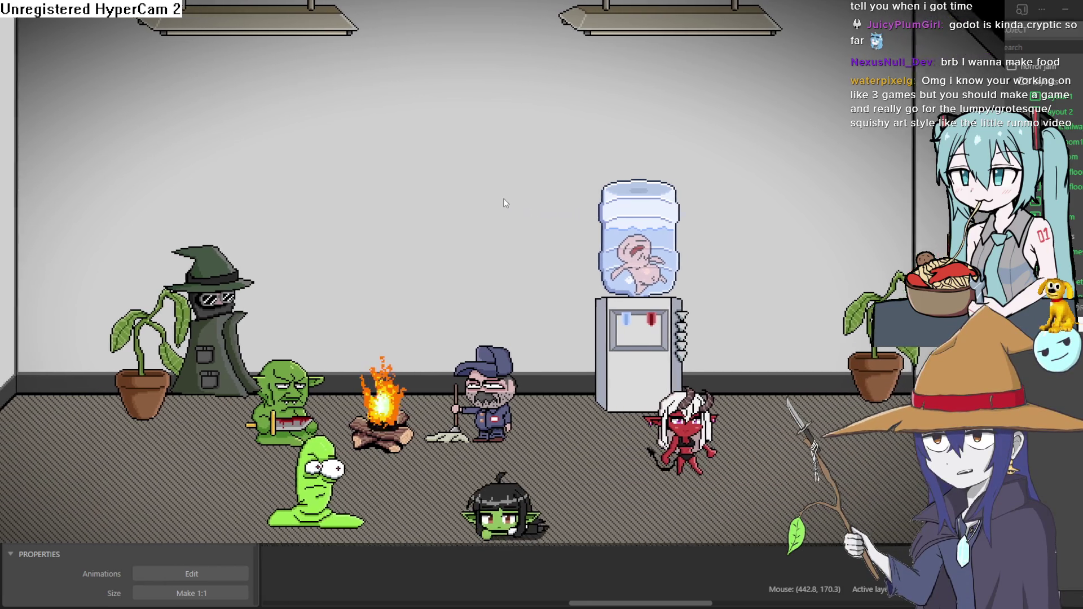
{"action": "key", "text": "Left"}
{"action": "key", "text": "Up"}
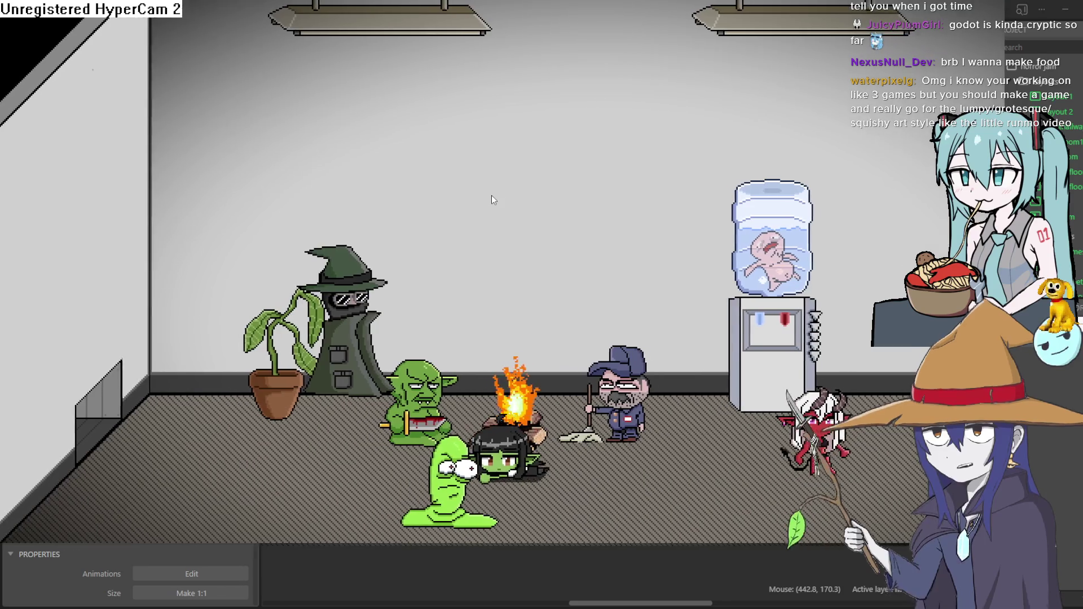
{"action": "key", "text": "Right"}
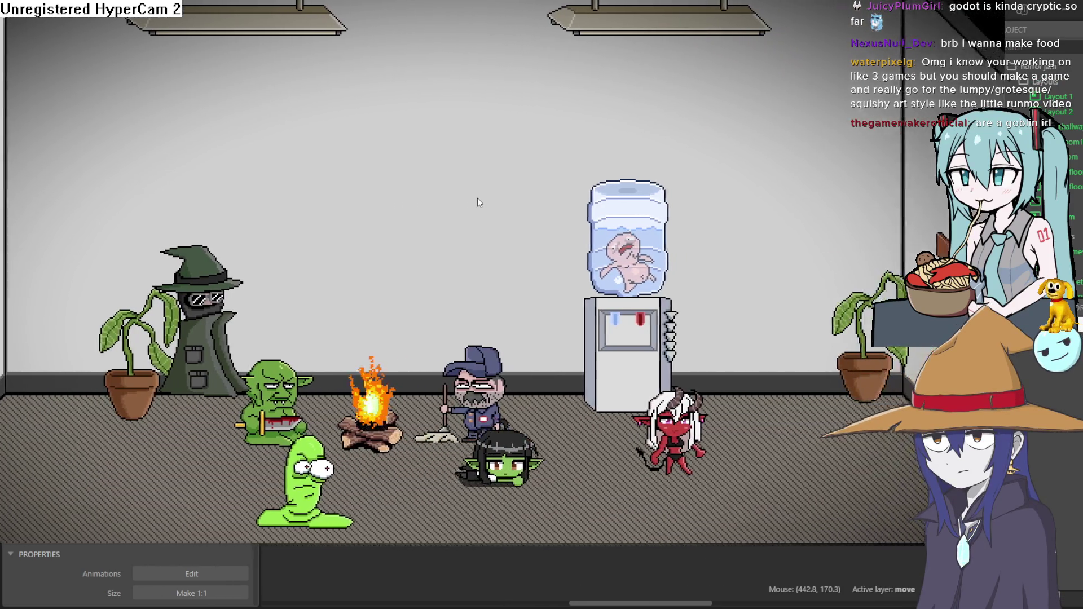
{"action": "key", "text": "Down"}
{"action": "key", "text": "Right"}
{"action": "key", "text": "Up"}
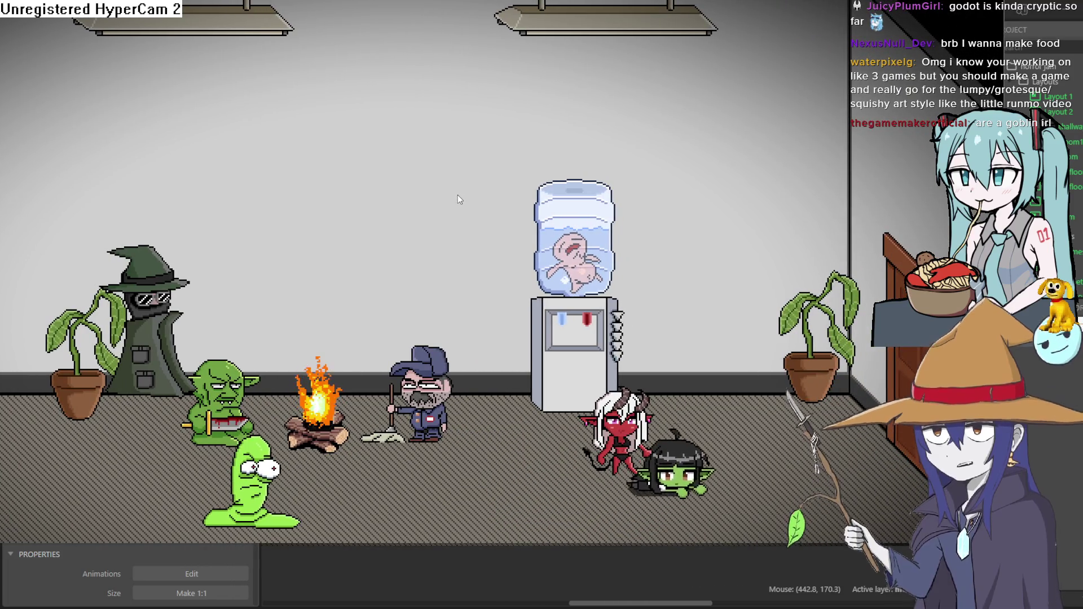
{"action": "key", "text": "Right"}
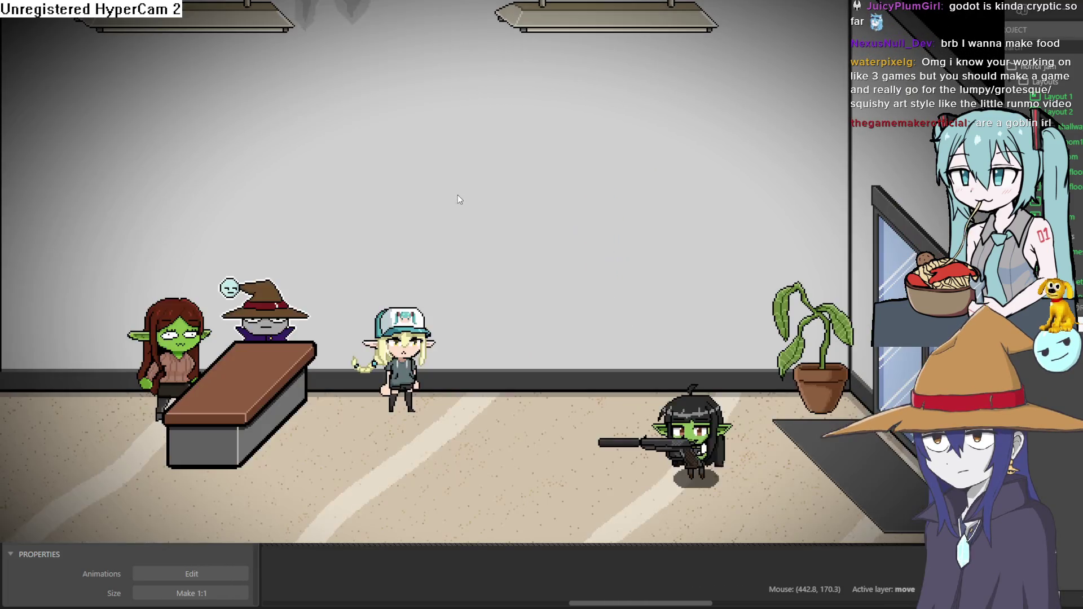
- Crouch near the counter, crawl into the elevator room and shoot the pink man with Z
{"action": "key", "text": "Left"}
{"action": "key", "text": "Down"}
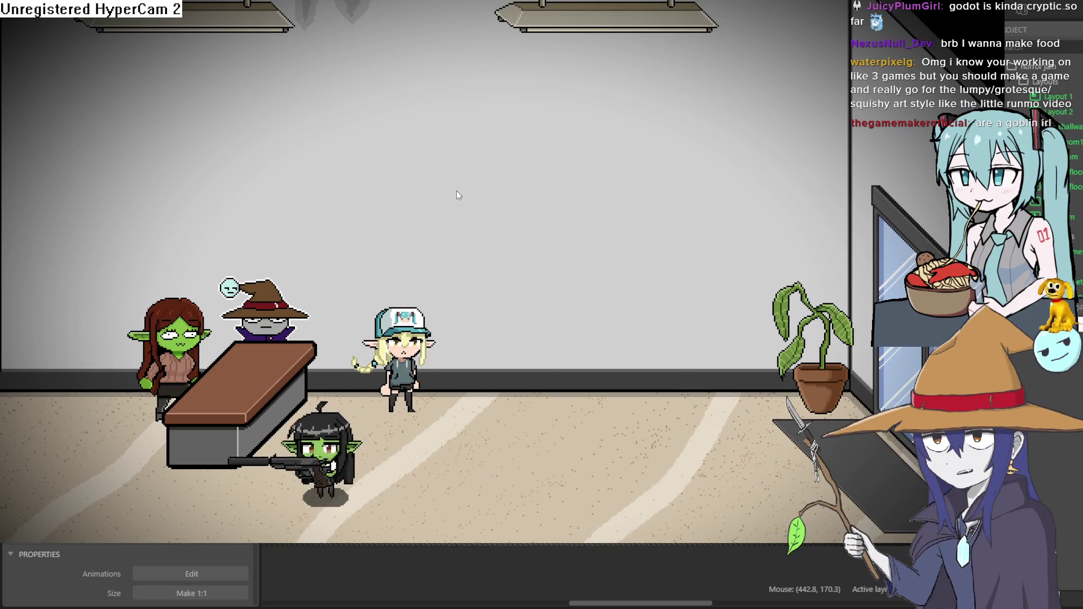
{"action": "key", "text": "Right"}
{"action": "key", "text": "Left"}
{"action": "key", "text": "Down"}
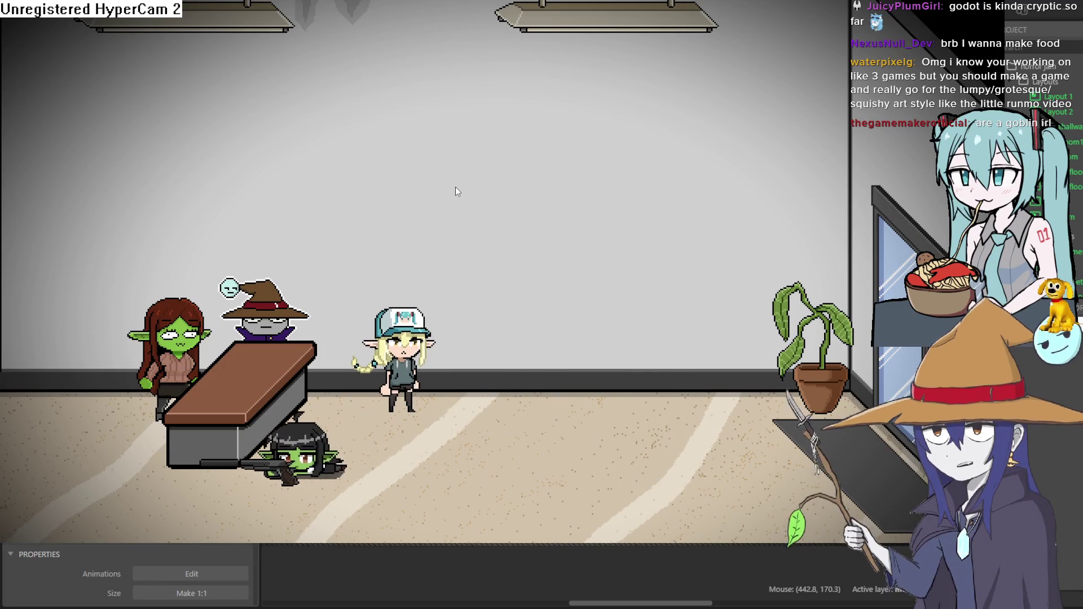
{"action": "key", "text": "Left"}
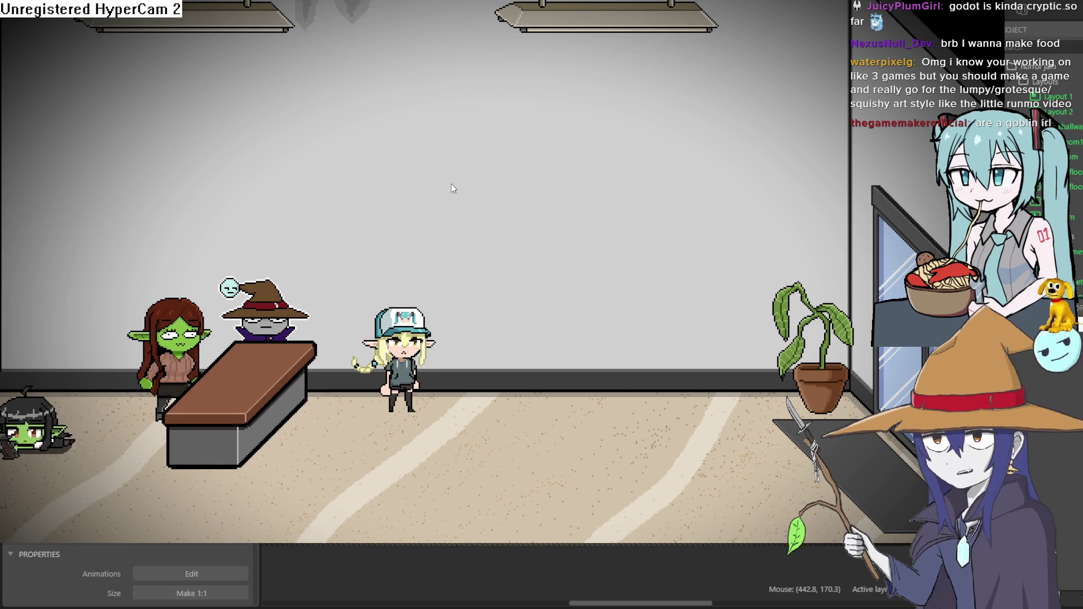
{"action": "key", "text": "Down"}
{"action": "key", "text": "Left"}
{"action": "key", "text": "z"}
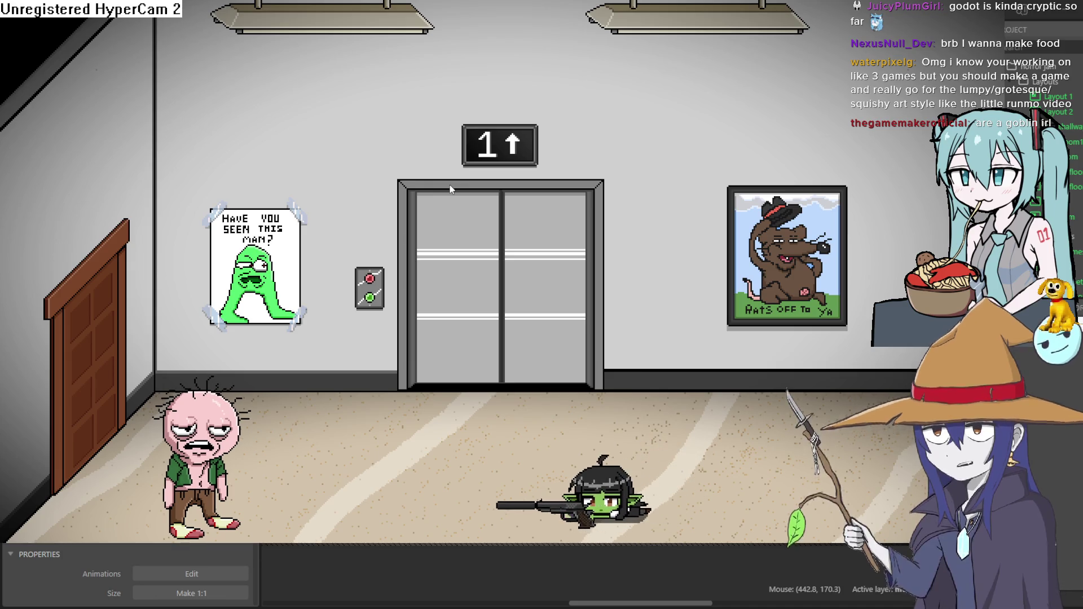
- Take the goblin girl back through the campfire room to its far left wall
{"action": "key", "text": "Up"}
{"action": "key", "text": "Left"}
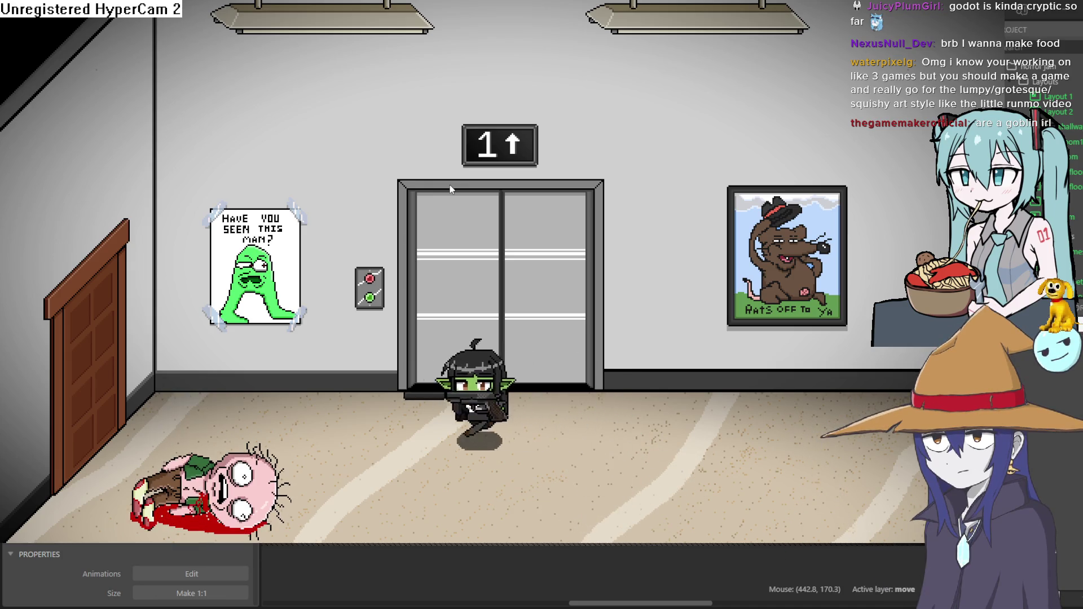
{"action": "key", "text": "Left"}
{"action": "key", "text": "Down"}
{"action": "key", "text": "Up"}
{"action": "key", "text": "Left"}
{"action": "key", "text": "Down"}
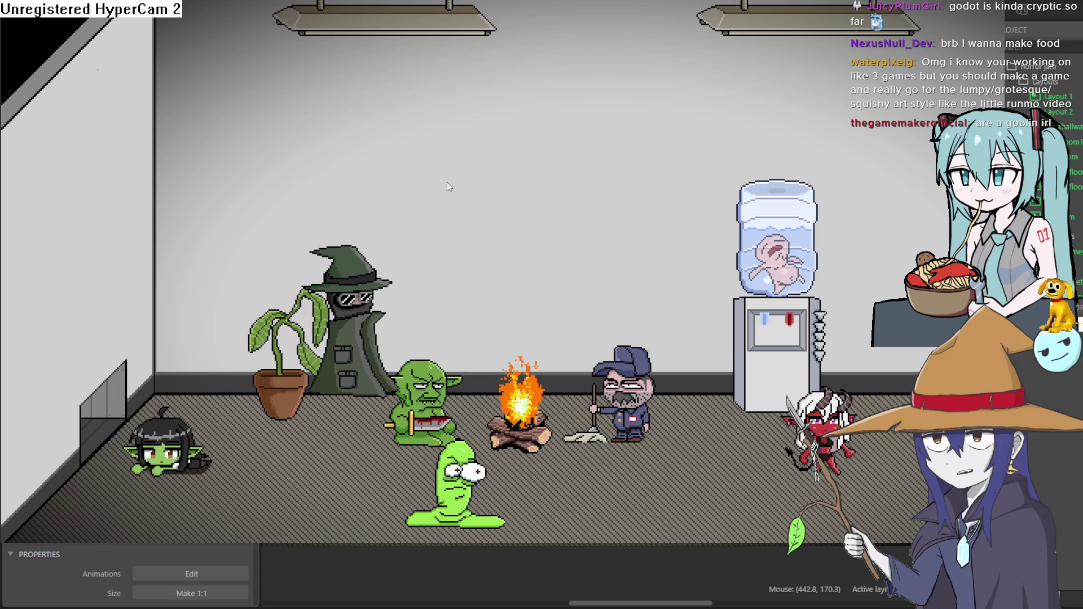
- Crawl along the dark hallway into the white creature, pass the wizard to the crate, and leave fullscreen
{"action": "key", "text": "Left"}
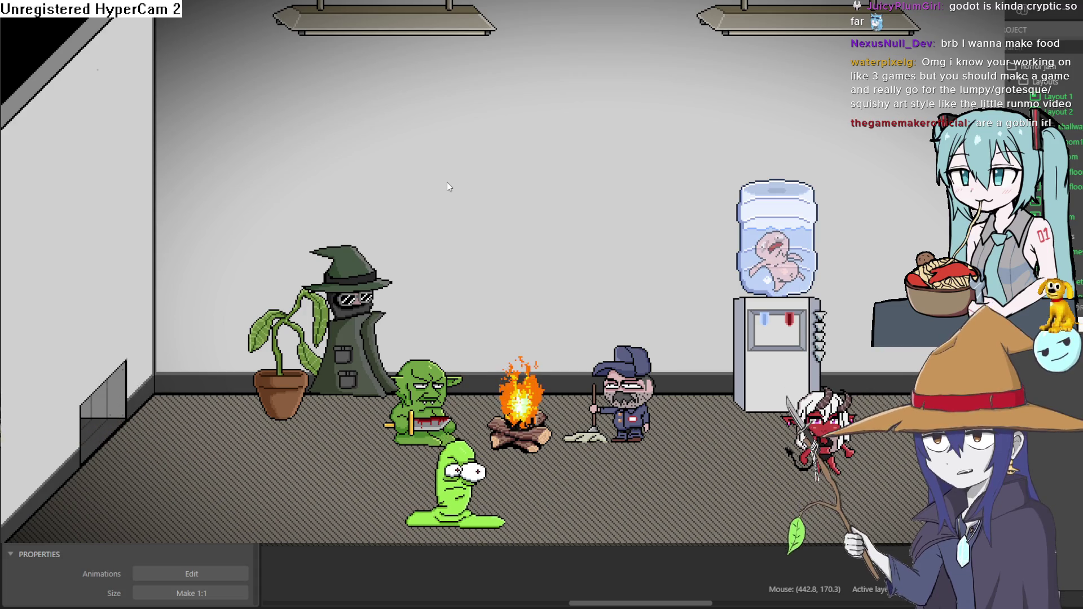
{"action": "key", "text": "Left"}
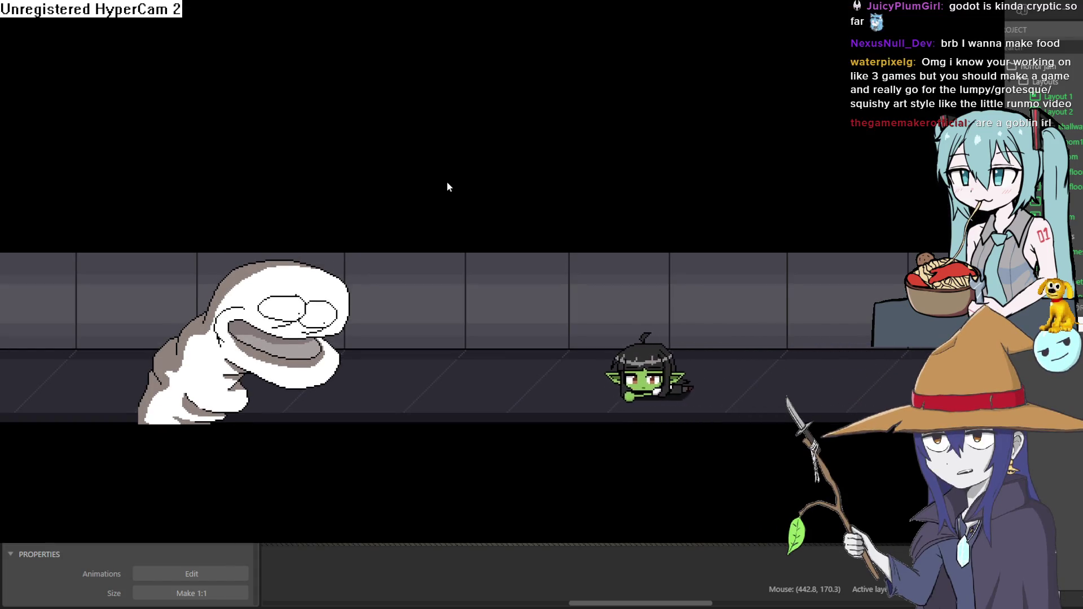
{"action": "key", "text": "Left"}
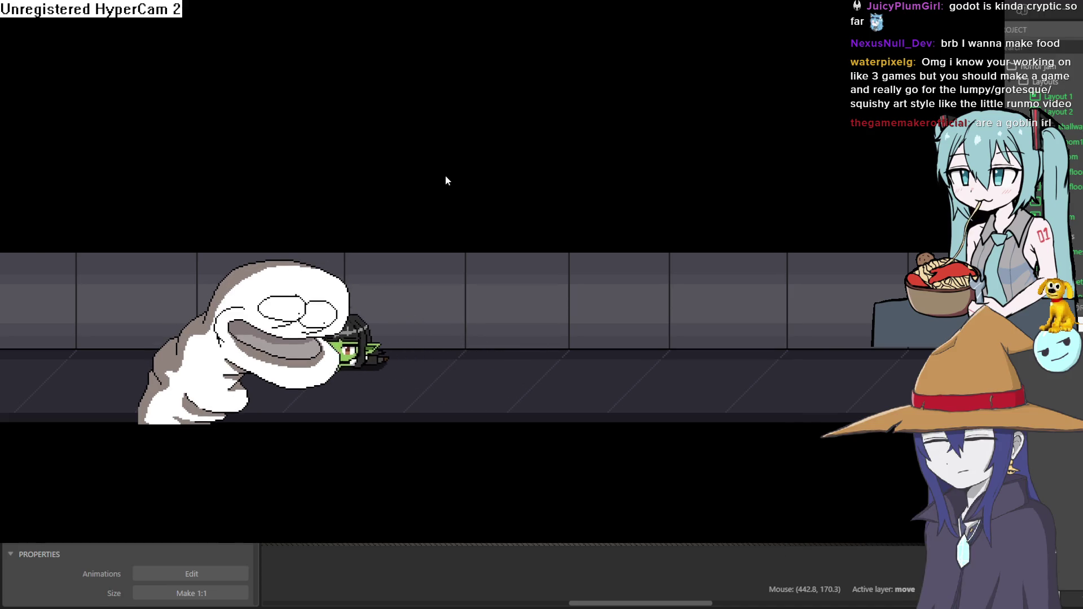
{"action": "key", "text": "Left"}
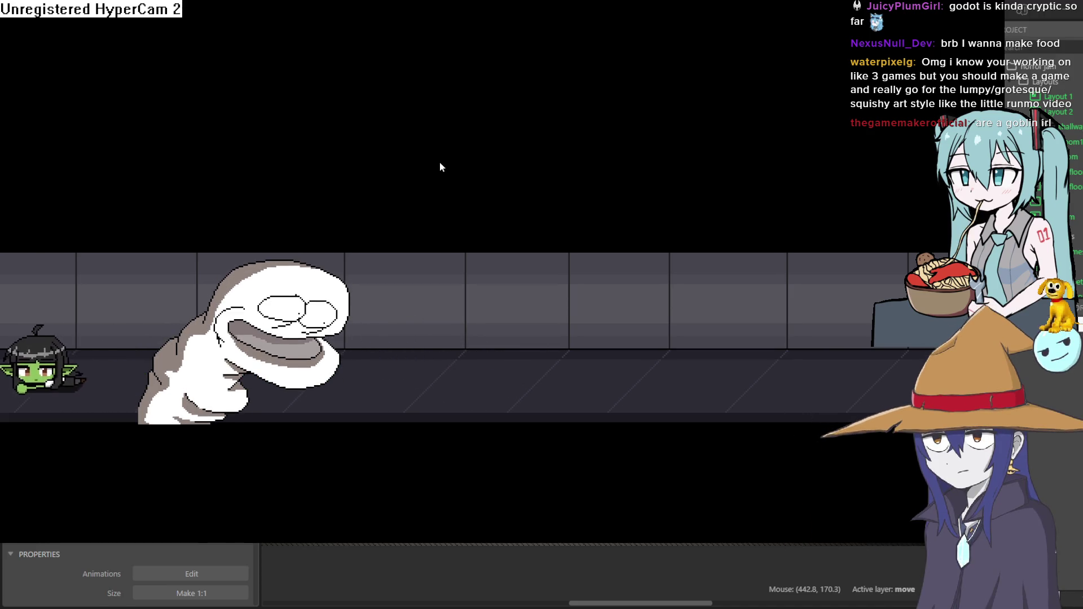
{"action": "key", "text": "Right"}
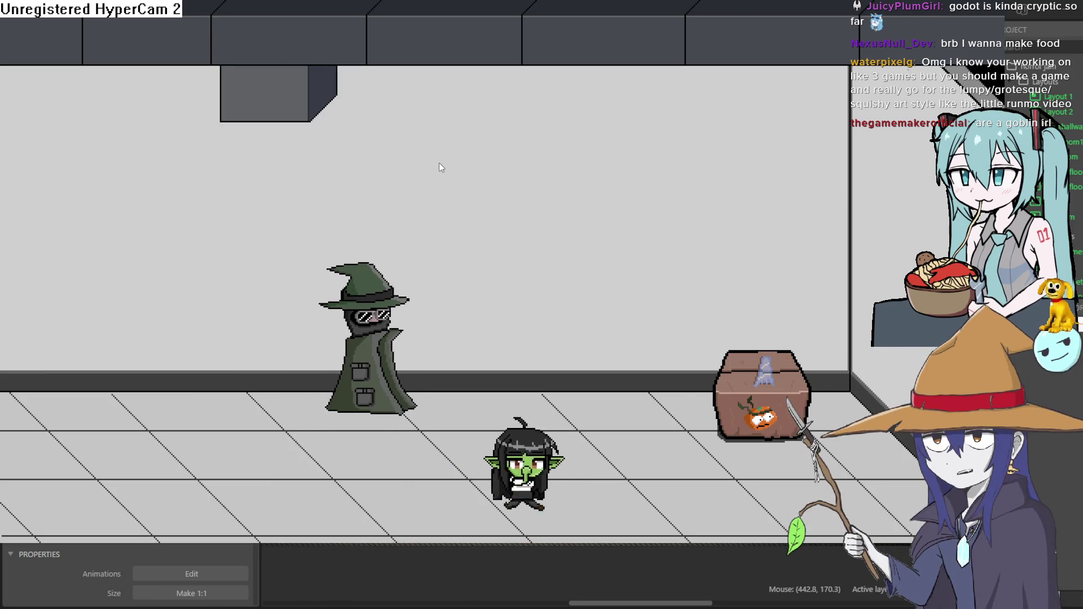
{"action": "key", "text": "Up"}
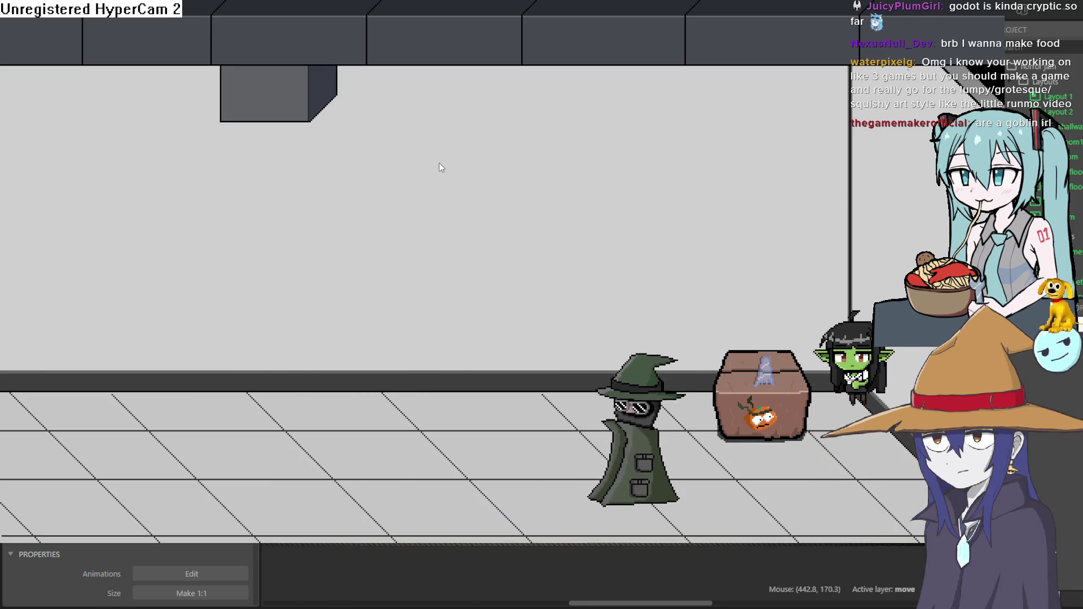
{"action": "key", "text": "F11"}
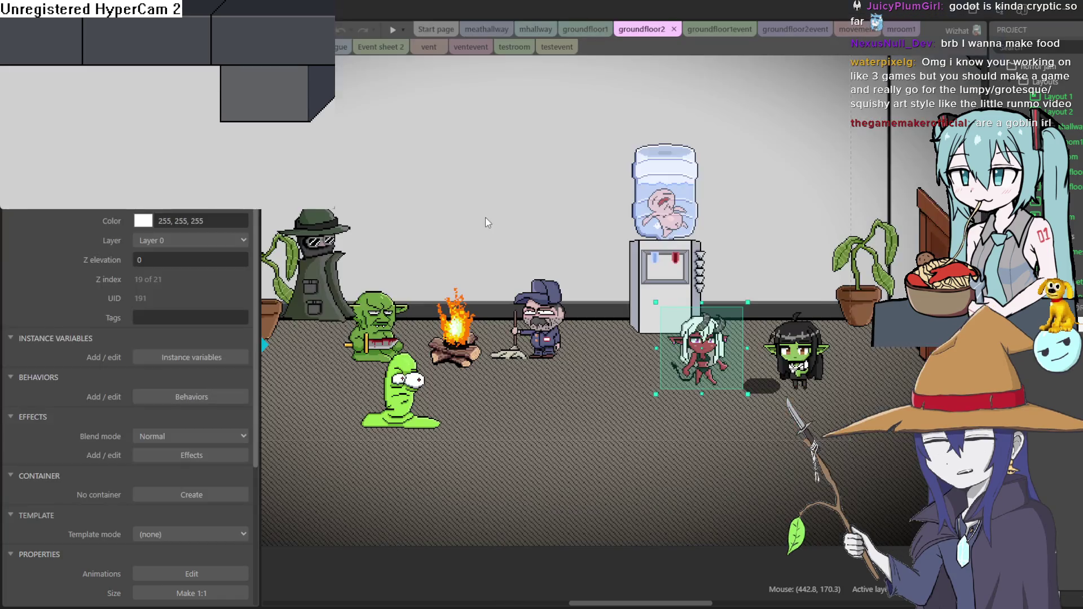
- Close the game preview and switch to the pixel-art editor with the pink man sprite
{"action": "key", "text": "alt+F4"}
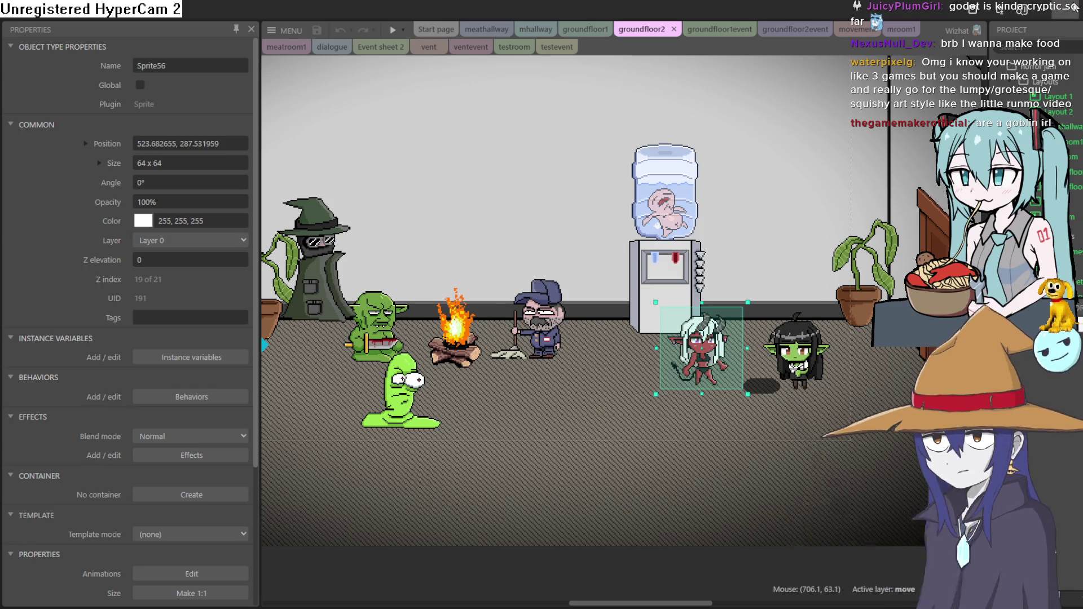
{"action": "key", "text": "alt+Tab"}
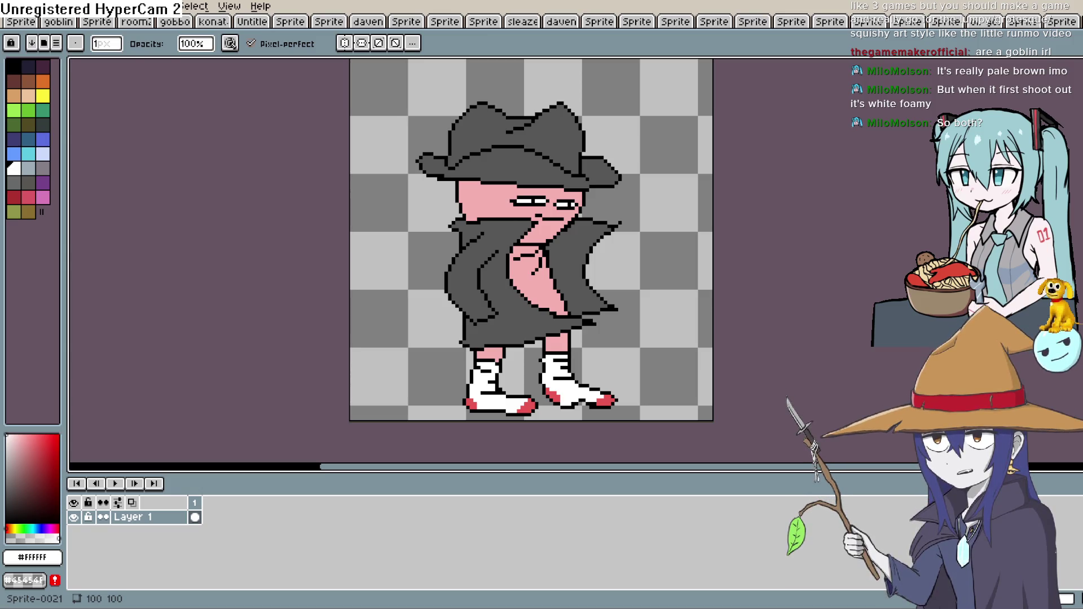
- Back in Construct, open the recent globgoblin.c3p project and close the office project
{"action": "key", "text": "alt+Tab"}
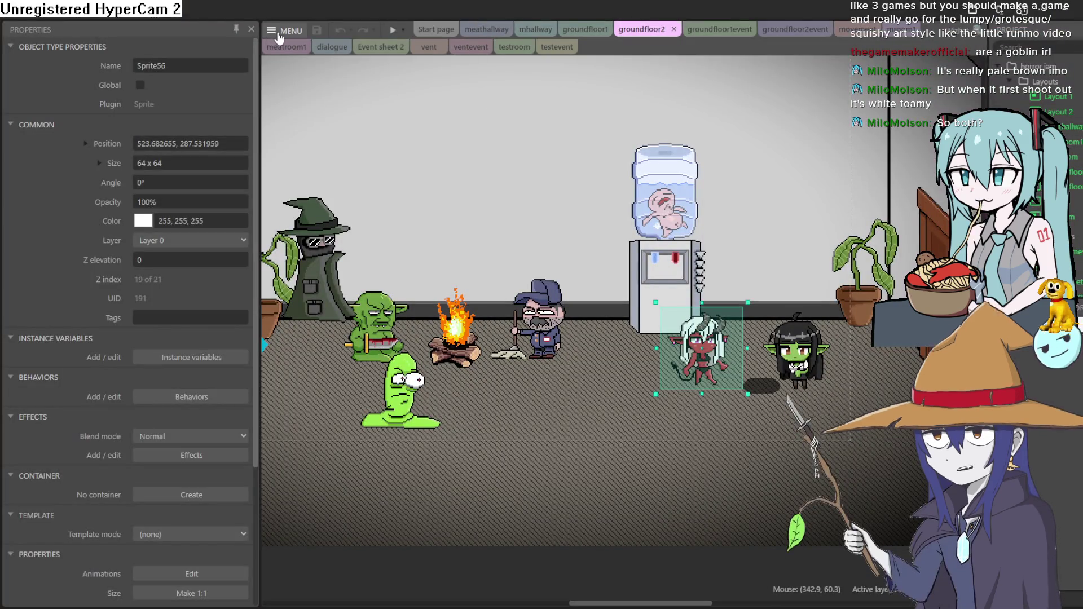
{"action": "left_click", "coordinate": [286, 30]}
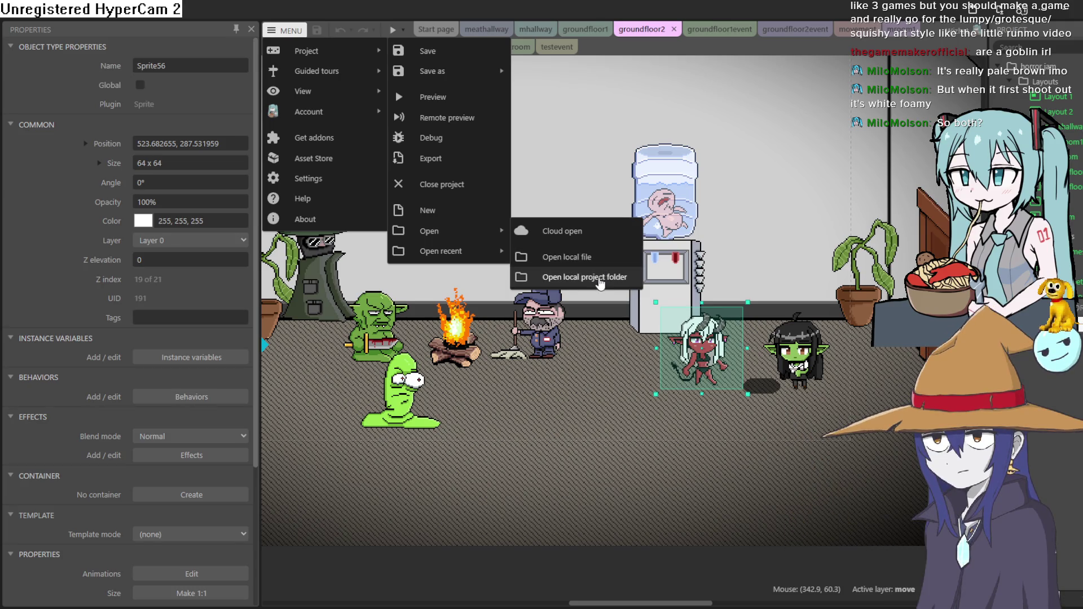
{"action": "mouse_move", "coordinate": [440, 251]}
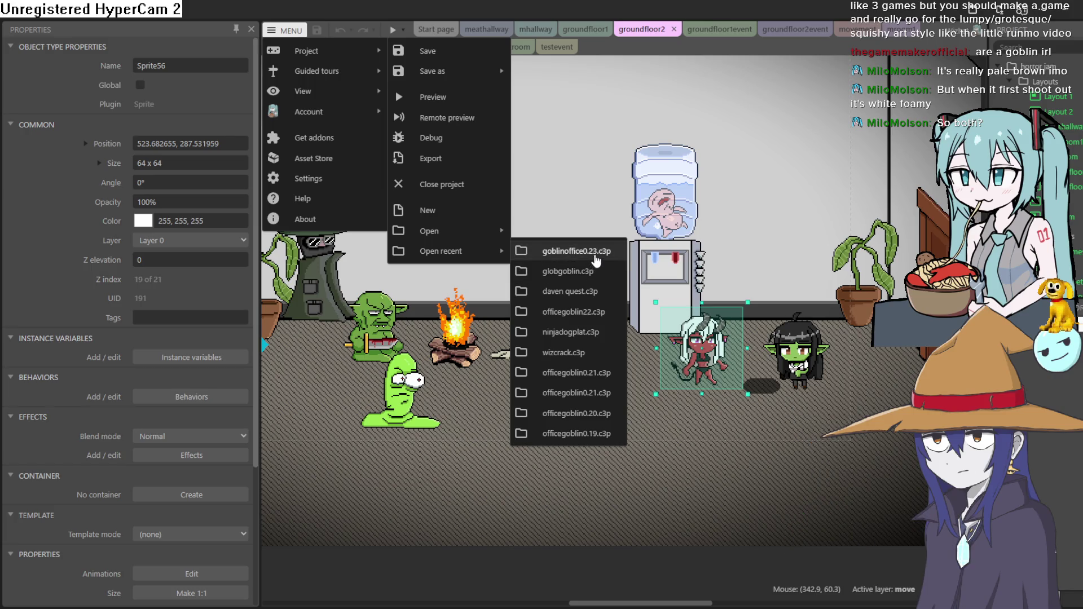
{"action": "left_click", "coordinate": [591, 276]}
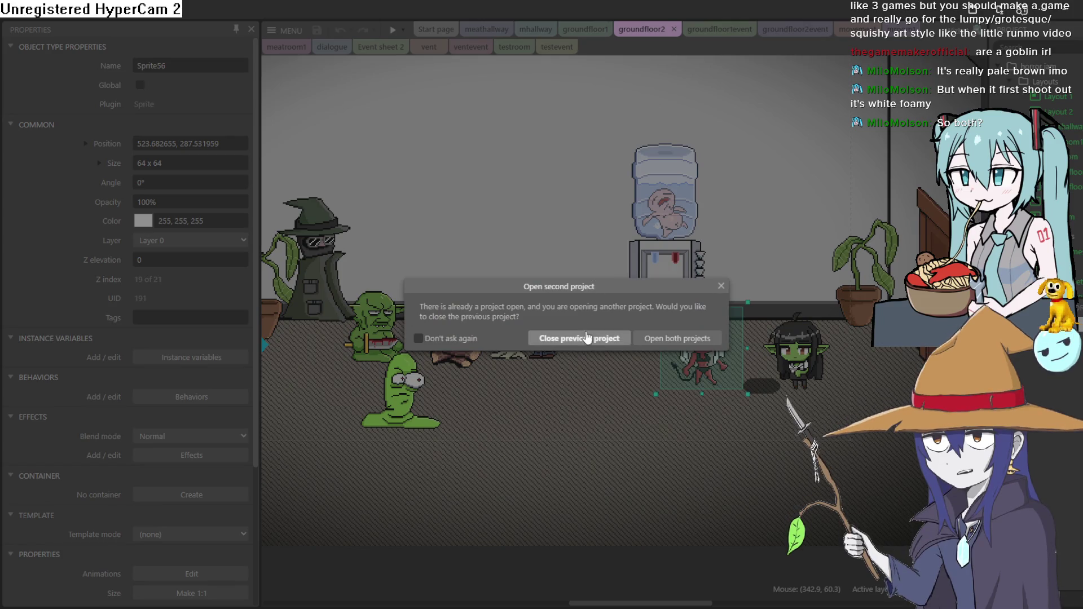
{"action": "left_click", "coordinate": [584, 338]}
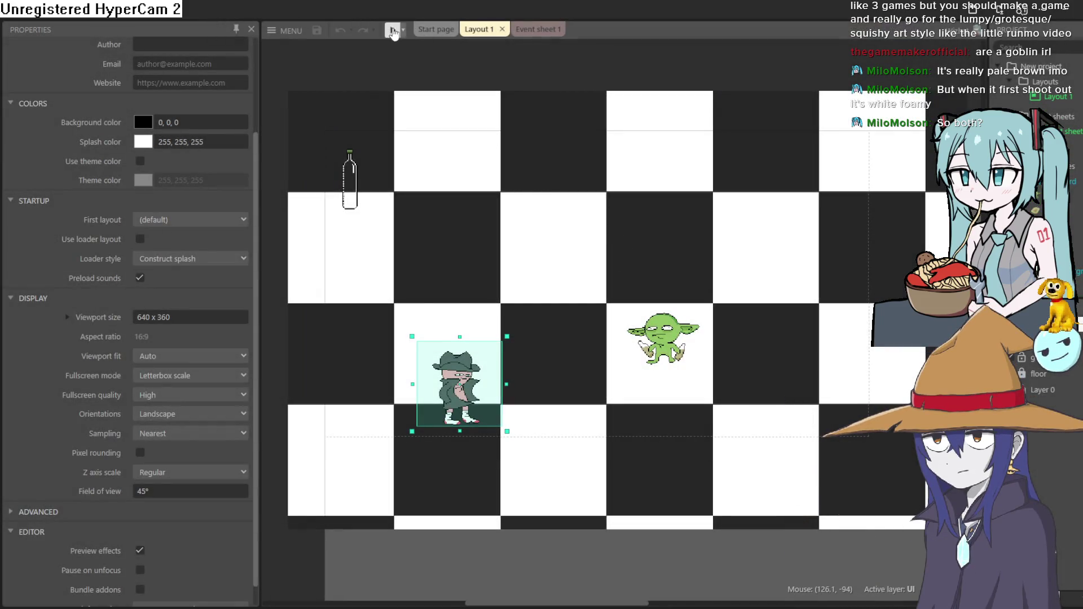
- Preview the globgoblin prototype enlarged, close it, open the hat character's sprite, then switch to Clip Studio
{"action": "left_click", "coordinate": [393, 31]}
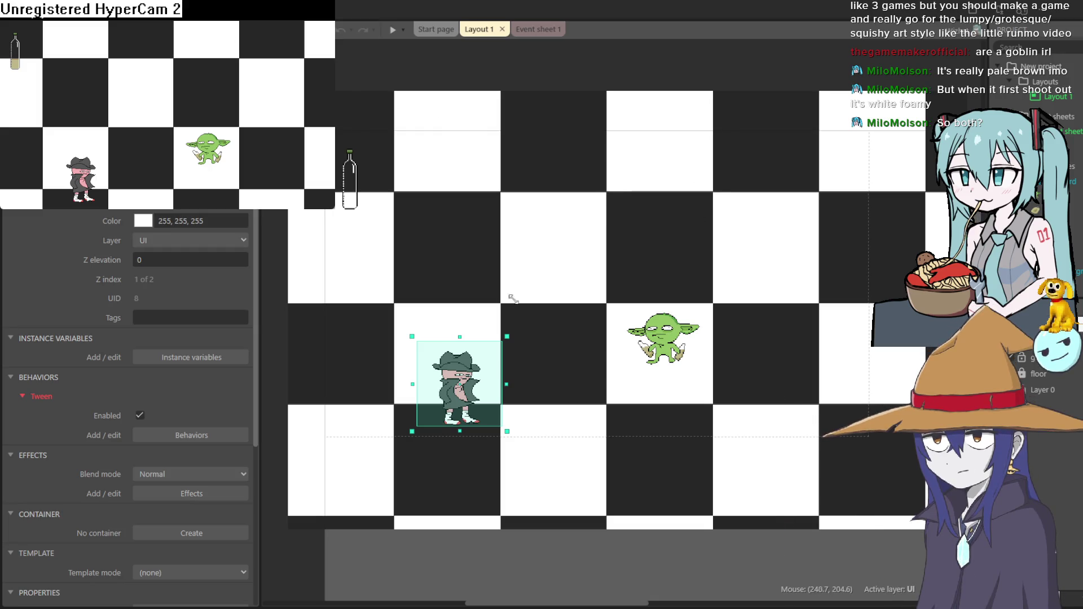
{"action": "mouse_move", "coordinate": [334, 208]}
{"action": "left_mouse_down"}
{"action": "mouse_move", "coordinate": [699, 371]}
{"action": "mouse_move", "coordinate": [837, 463]}
{"action": "mouse_move", "coordinate": [849, 457]}
{"action": "left_mouse_up"}
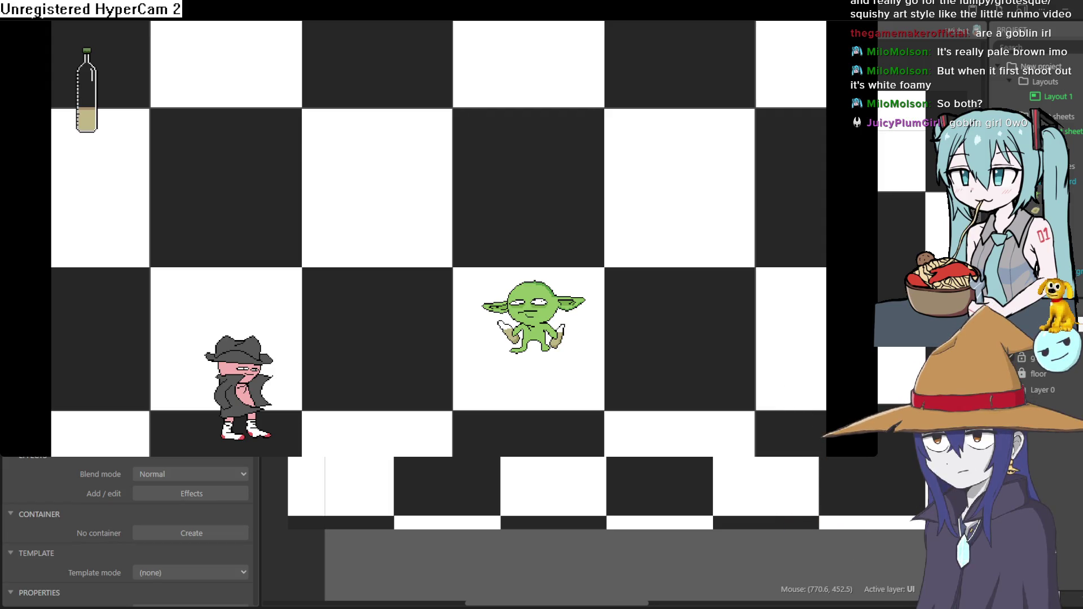
{"action": "left_click", "coordinate": [923, 60]}
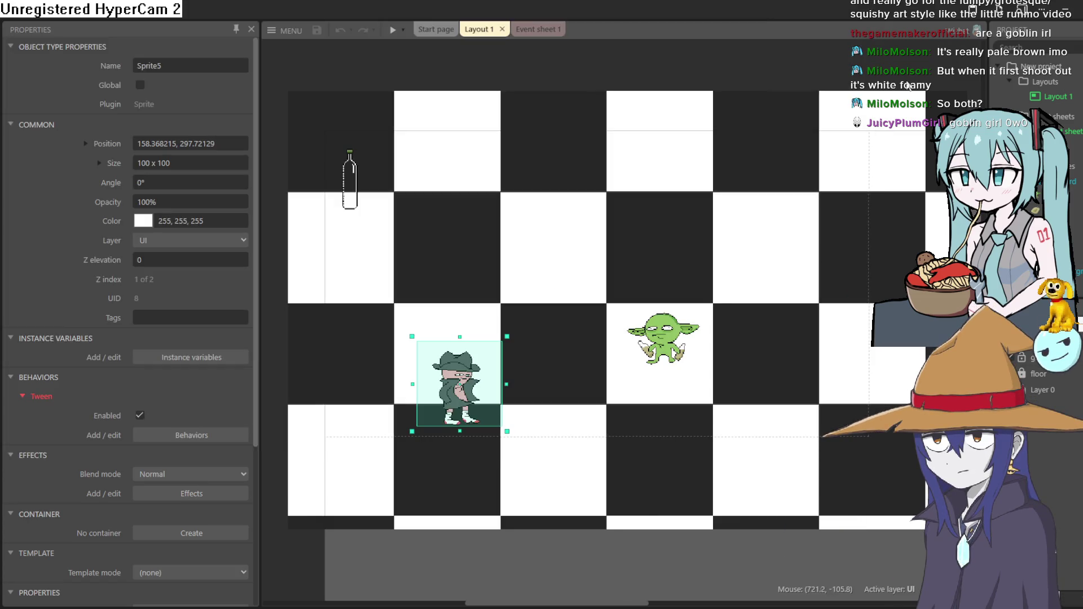
{"action": "left_click", "coordinate": [1056, 8]}
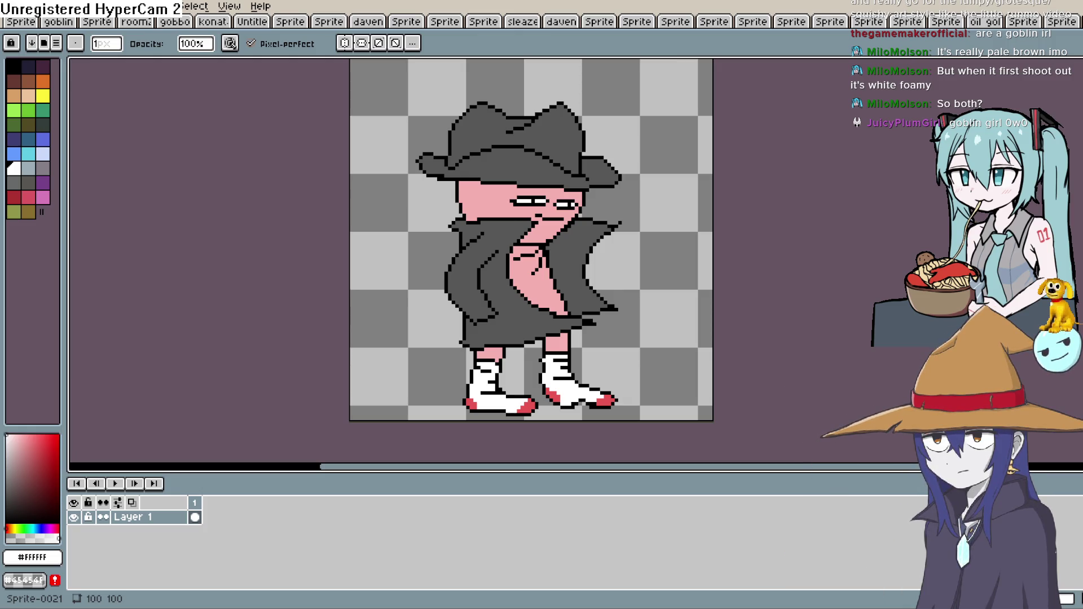
{"action": "key", "text": "alt+Tab"}
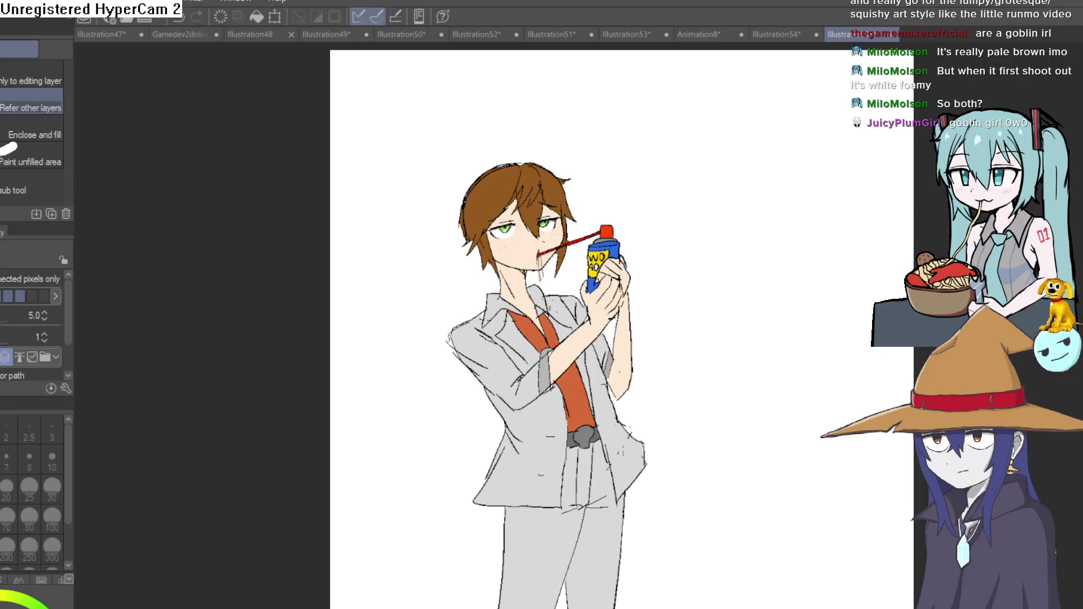
{"action": "scroll", "coordinate": [517, 255], "scroll_direction": "up", "scroll_amount": 3}
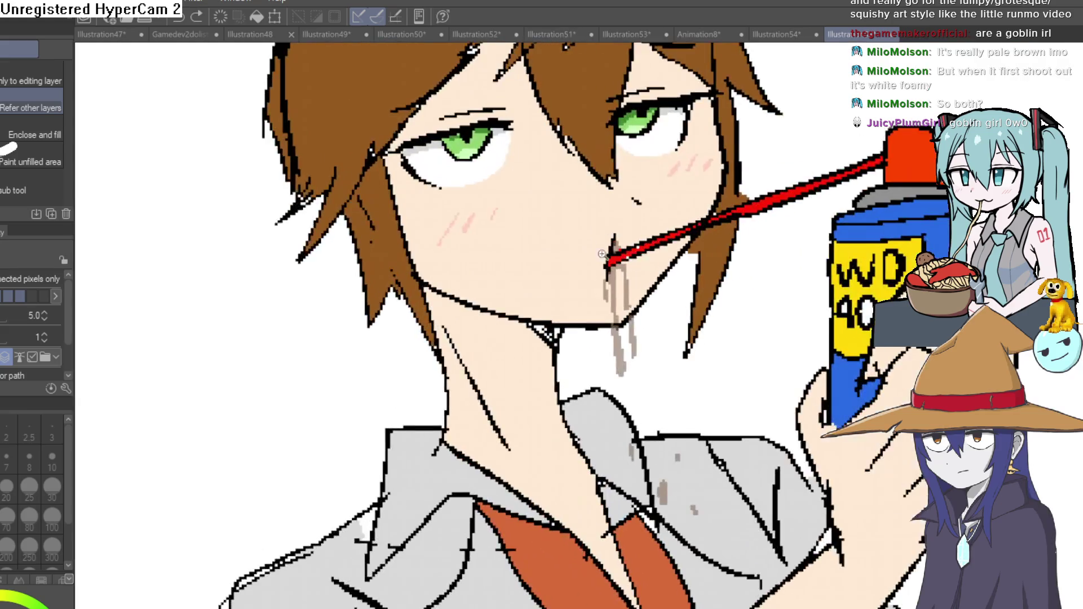
{"action": "scroll", "coordinate": [549, 240], "scroll_direction": "up", "scroll_amount": 1}
{"action": "key", "text": "p"}
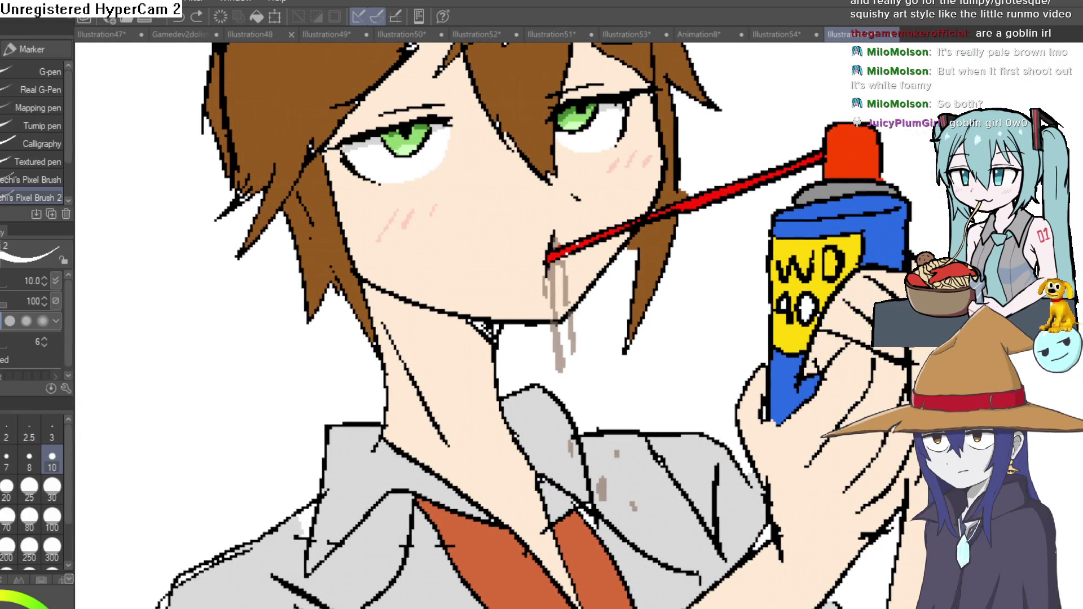
{"action": "mouse_move", "coordinate": [553, 236]}
{"action": "left_mouse_down"}
{"action": "mouse_move", "coordinate": [512, 261]}
{"action": "mouse_move", "coordinate": [546, 230]}
{"action": "left_mouse_up"}
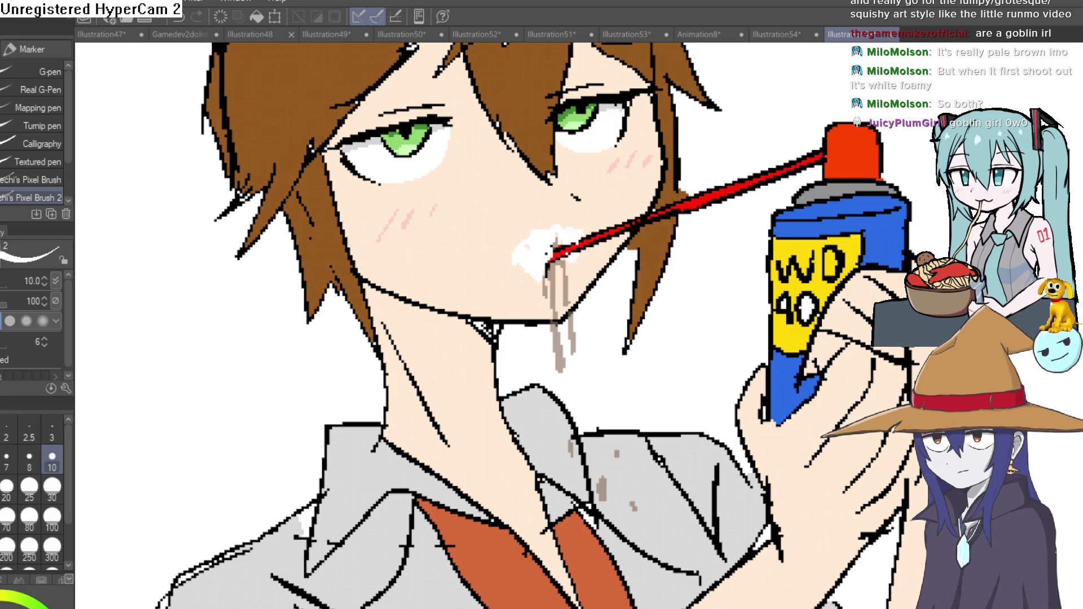
{"action": "left_click_drag", "start_coordinate": [518, 255], "coordinate": [551, 234]}
{"action": "scroll", "coordinate": [640, 311], "scroll_direction": "up", "scroll_amount": 2}
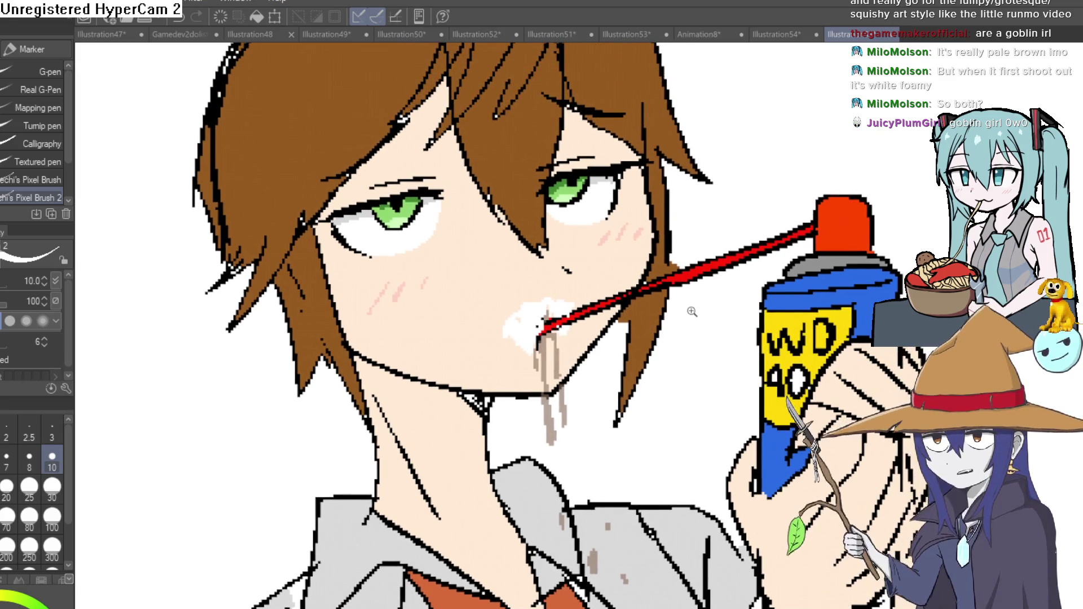
{"action": "scroll", "coordinate": [640, 311], "scroll_direction": "down", "scroll_amount": 1}
{"action": "scroll", "coordinate": [644, 311], "scroll_direction": "up", "scroll_amount": 1}
{"action": "scroll", "coordinate": [648, 313], "scroll_direction": "down", "scroll_amount": 1}
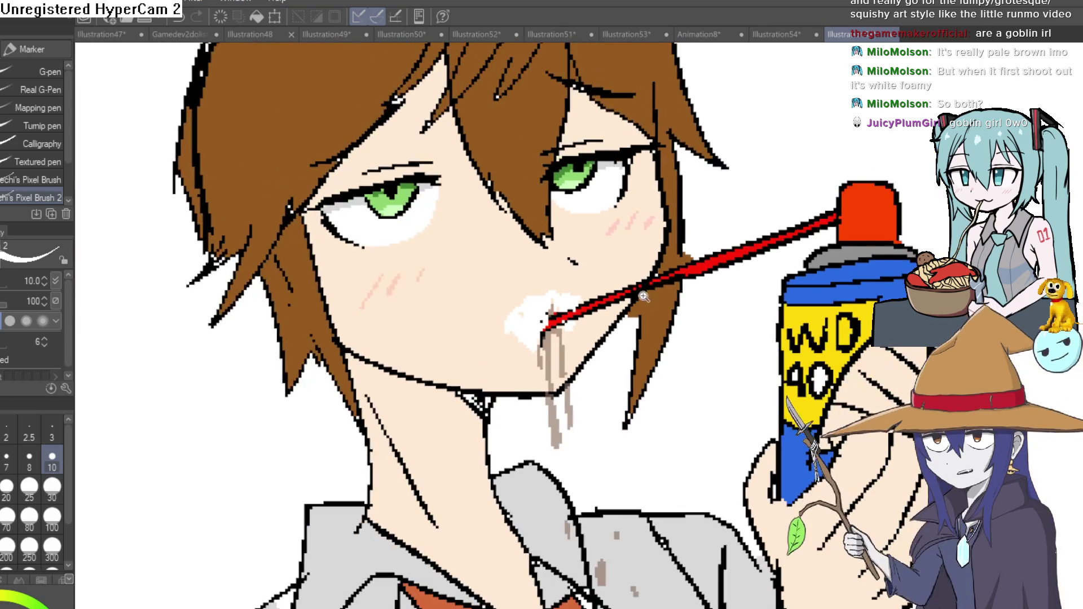
{"action": "scroll", "coordinate": [652, 316], "scroll_direction": "up", "scroll_amount": 2}
{"action": "left_click_drag", "start_coordinate": [653, 315], "coordinate": [657, 254]}
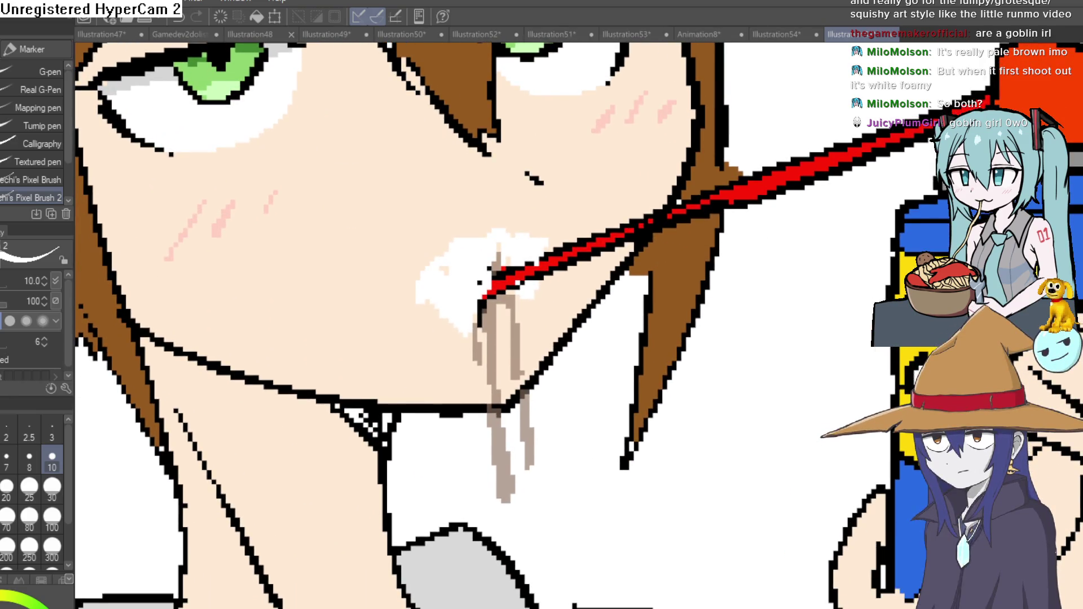
{"action": "left_click", "coordinate": [479, 288]}
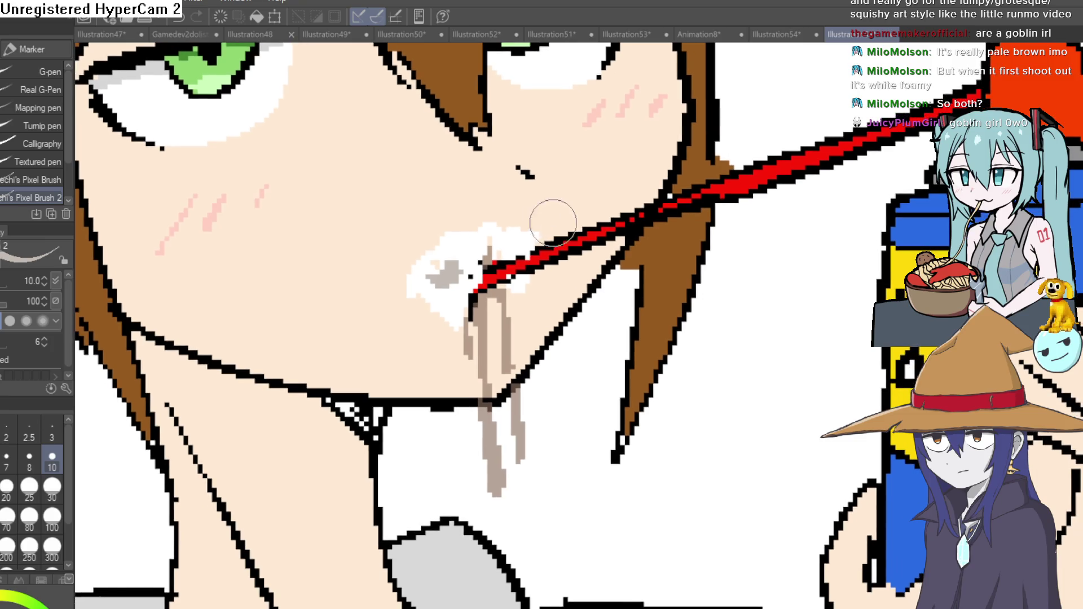
{"action": "left_click_drag", "start_coordinate": [518, 243], "coordinate": [506, 246]}
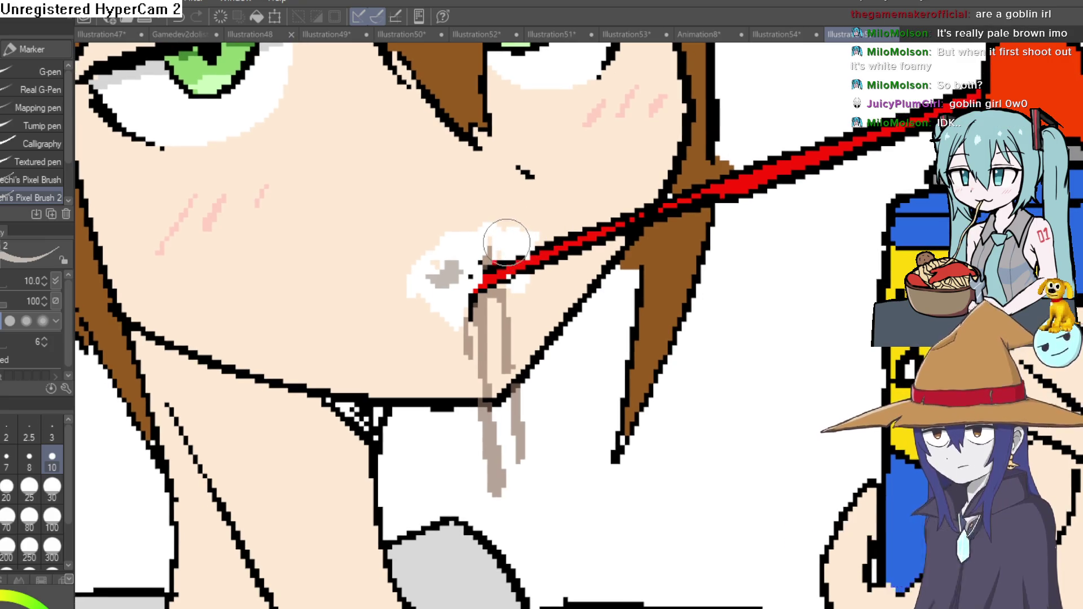
{"action": "left_click_drag", "start_coordinate": [445, 275], "coordinate": [457, 280]}
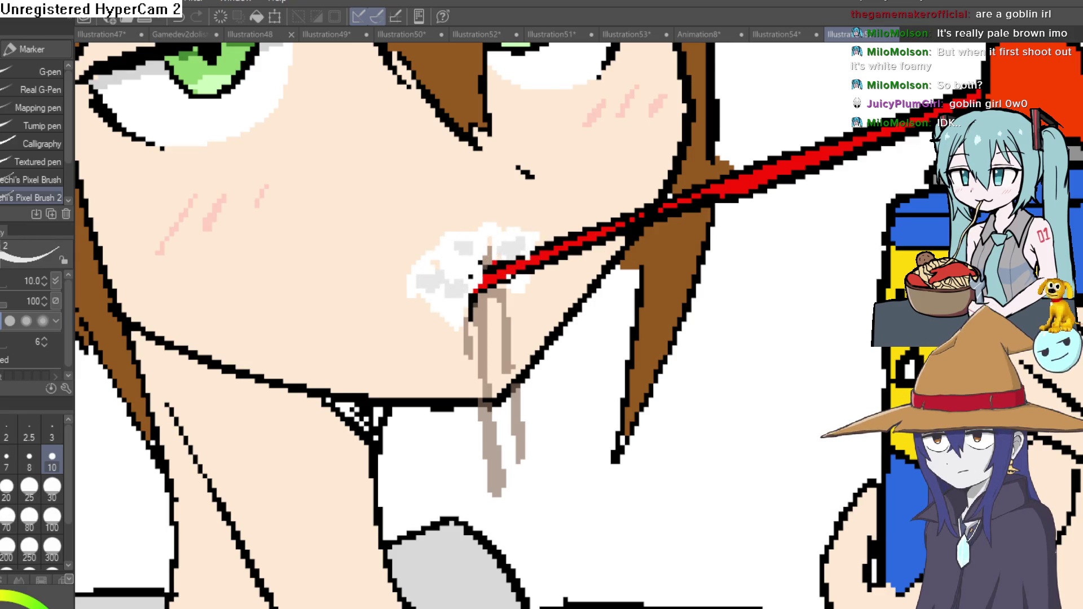
{"action": "left_click_drag", "start_coordinate": [482, 254], "coordinate": [528, 251]}
{"action": "scroll", "coordinate": [861, 334], "scroll_direction": "down", "scroll_amount": 1}
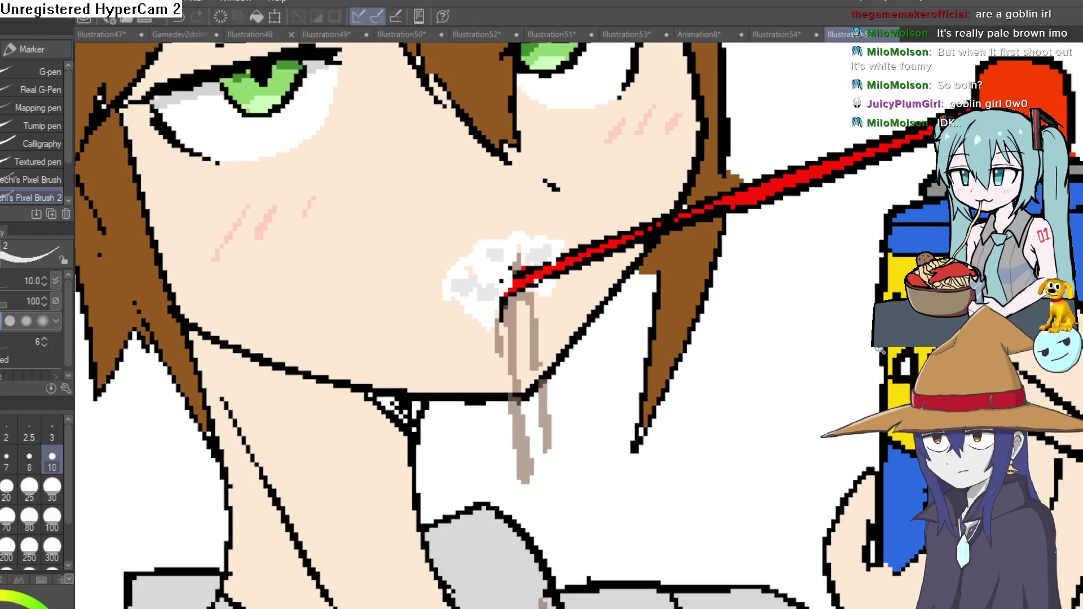
{"action": "key", "text": "ctrl+z"}
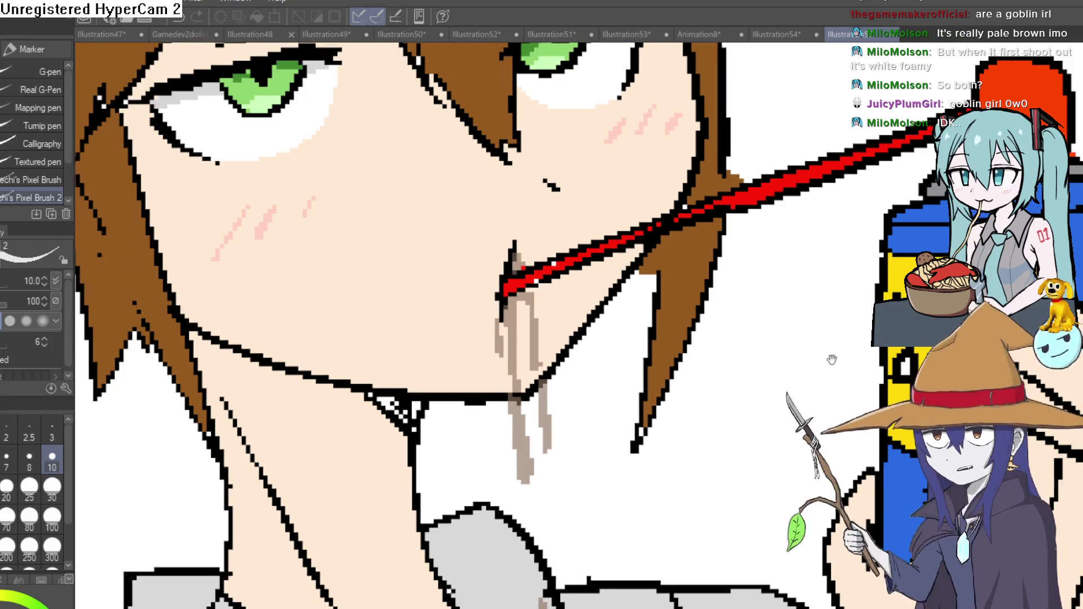
{"action": "scroll", "coordinate": [829, 358], "scroll_direction": "down", "scroll_amount": 1}
{"action": "scroll", "coordinate": [786, 314], "scroll_direction": "down", "scroll_amount": 1}
{"action": "left_click_drag", "start_coordinate": [788, 322], "coordinate": [783, 397]}
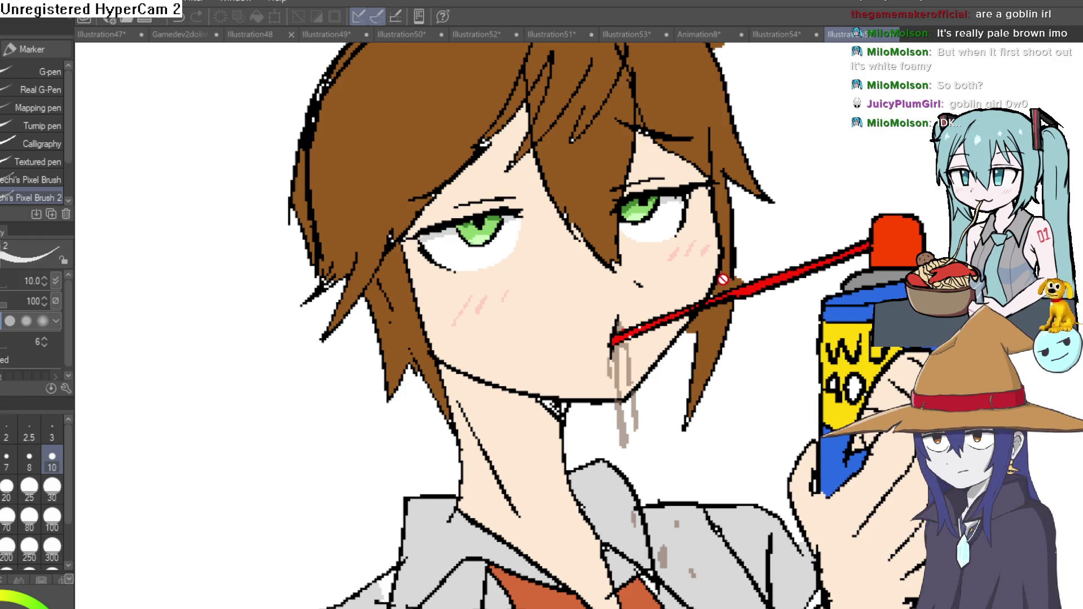
{"action": "scroll", "coordinate": [723, 278], "scroll_direction": "down", "scroll_amount": 1}
{"action": "scroll", "coordinate": [677, 254], "scroll_direction": "down", "scroll_amount": 1}
{"action": "scroll", "coordinate": [669, 249], "scroll_direction": "down", "scroll_amount": 1}
{"action": "scroll", "coordinate": [633, 235], "scroll_direction": "up", "scroll_amount": 1}
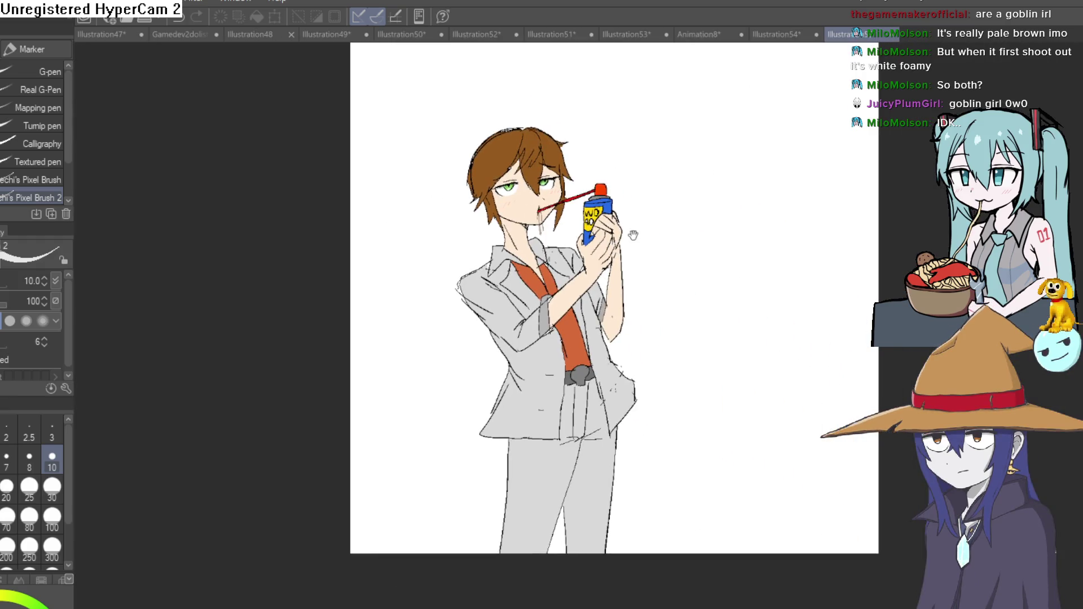
{"action": "scroll", "coordinate": [644, 220], "scroll_direction": "up", "scroll_amount": 1}
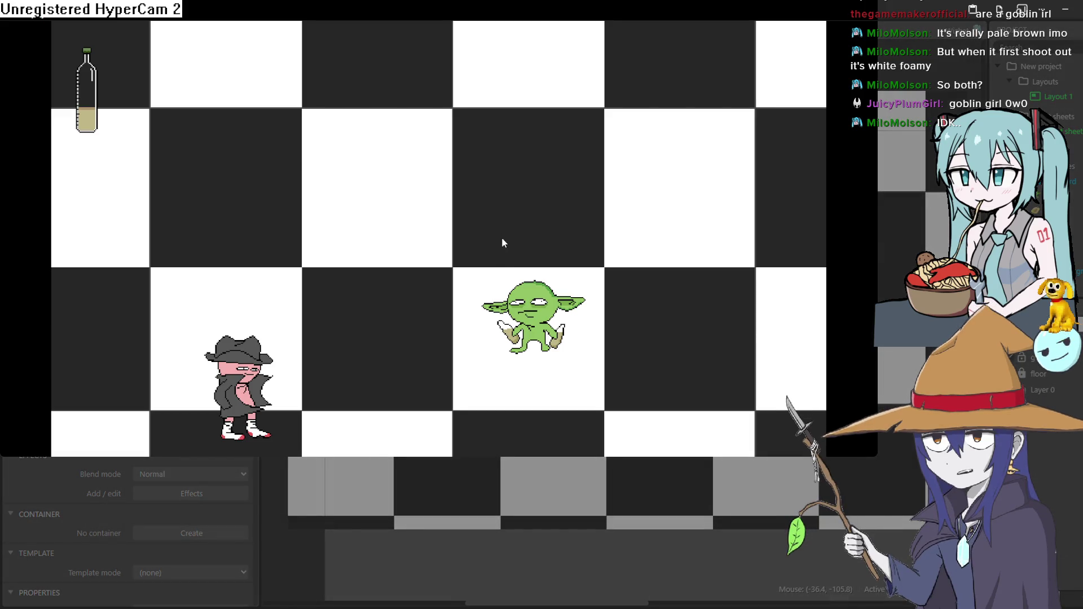
- Close the running prototype preview with Alt+F4 to return to the groundfloor2 layout
{"action": "key", "text": "alt+F4"}
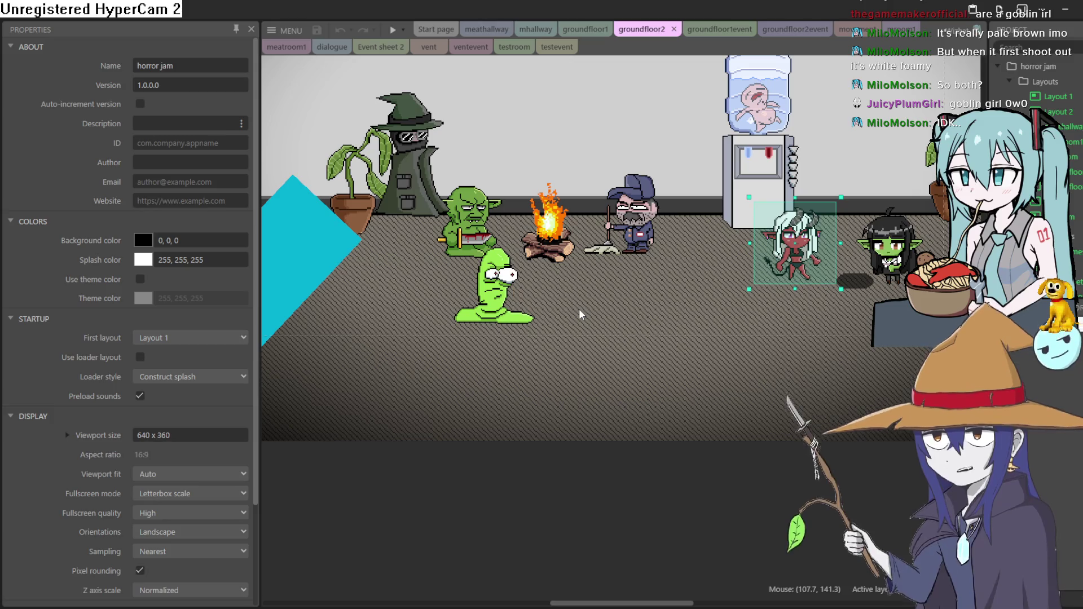
- Start the horror game preview and walk the goblin left past the desk into the next room
{"action": "left_click", "coordinate": [505, 300]}
{"action": "left_click", "coordinate": [393, 30]}
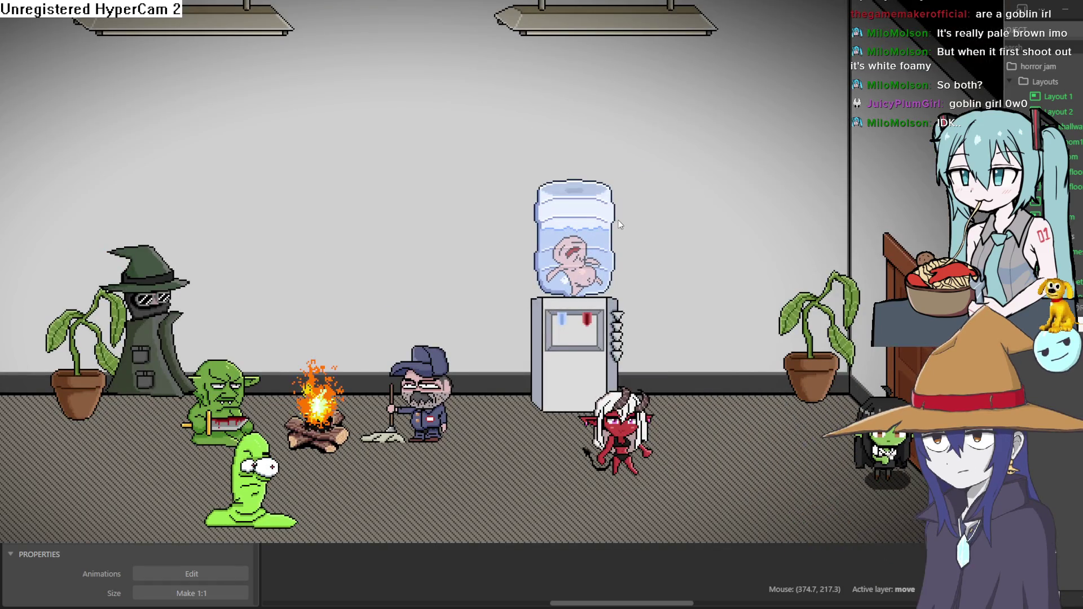
{"action": "key", "text": "Left"}
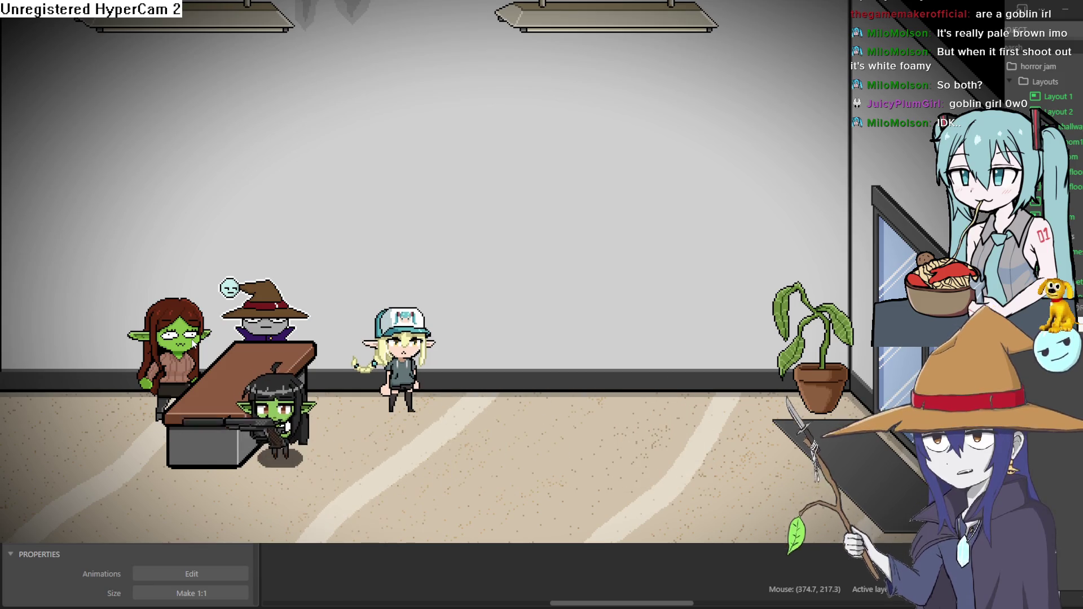
{"action": "key", "text": "Left"}
{"action": "key", "text": "Right"}
{"action": "key", "text": "Left"}
{"action": "key", "text": "Right"}
- Read through the unwatered plant's dialogue with Z, then walk the goblin left to the door
{"action": "key", "text": "z"}
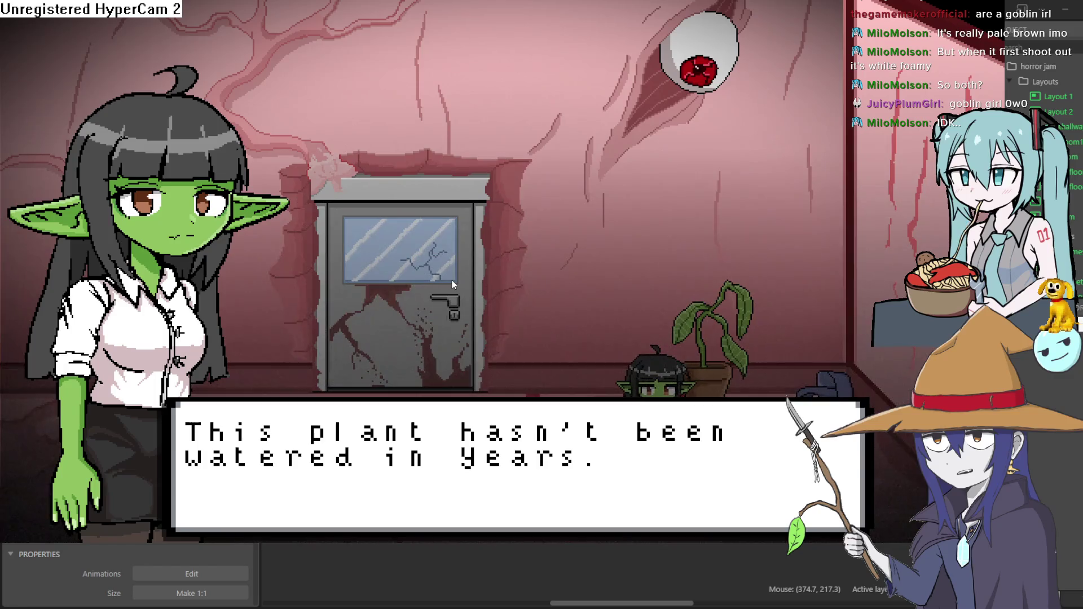
{"action": "key", "text": "z"}
{"action": "key", "text": "z"}
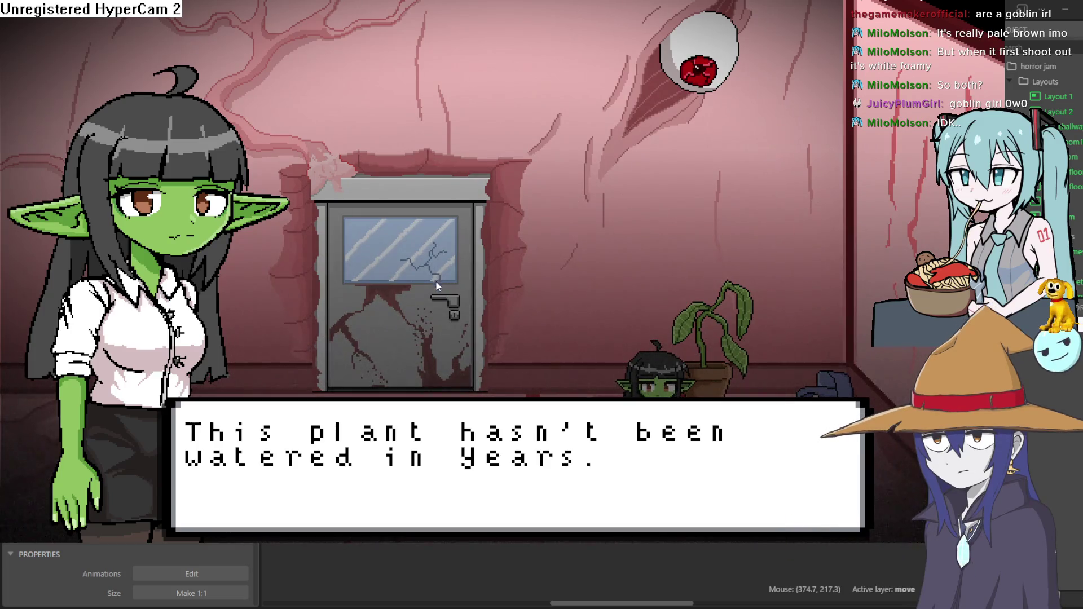
{"action": "key", "text": "z"}
{"action": "key", "text": "Left"}
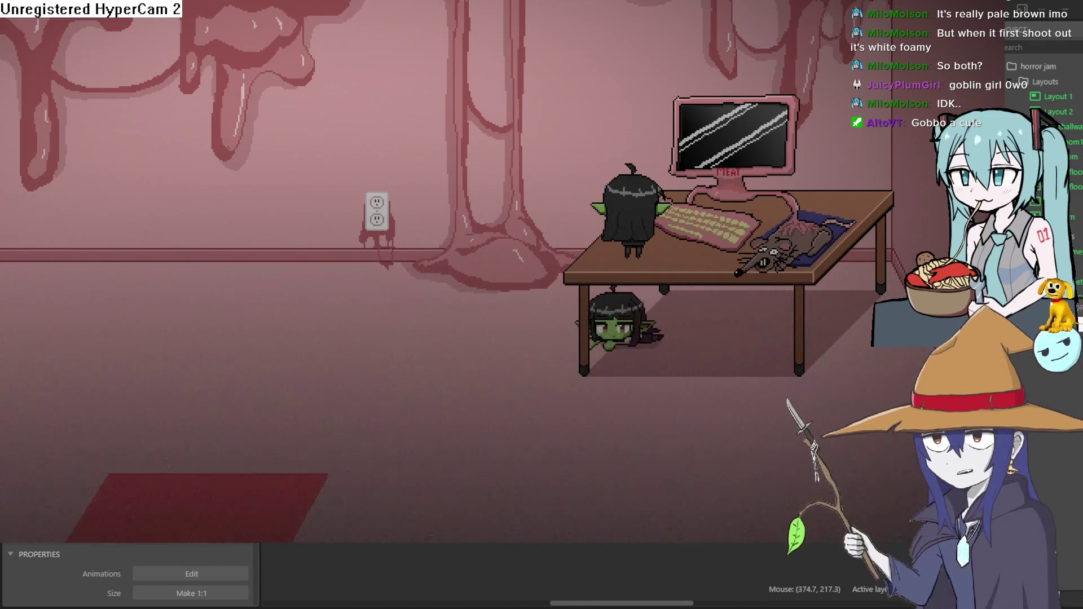
- Crawl the goblin across the room to the plant and read its message
{"action": "key", "text": "Left"}
{"action": "key", "text": "Down"}
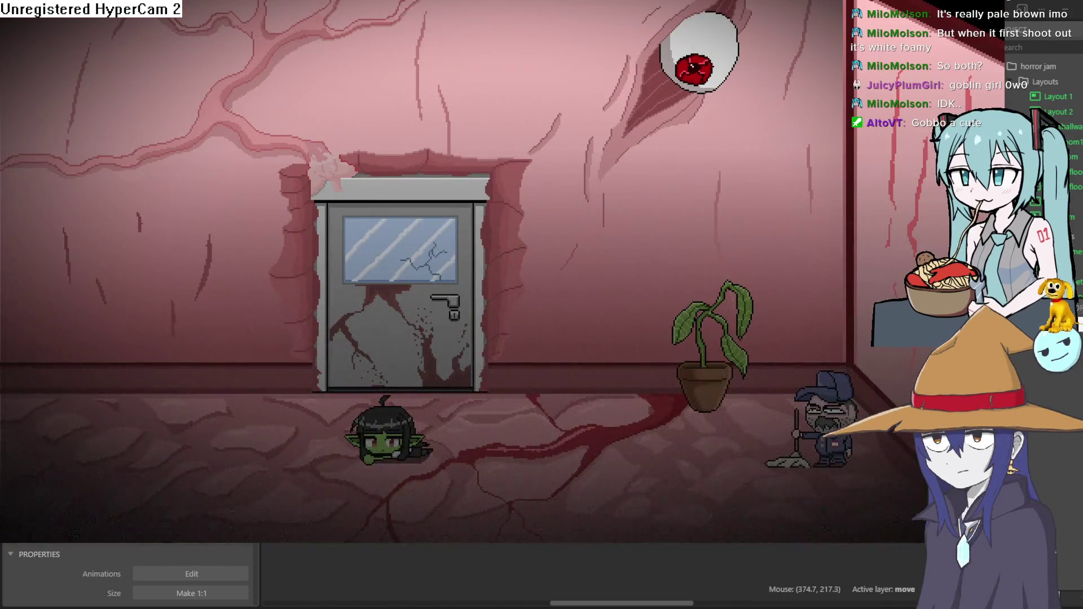
{"action": "key", "text": "Up"}
{"action": "key", "text": "Right"}
{"action": "key", "text": "Right"}
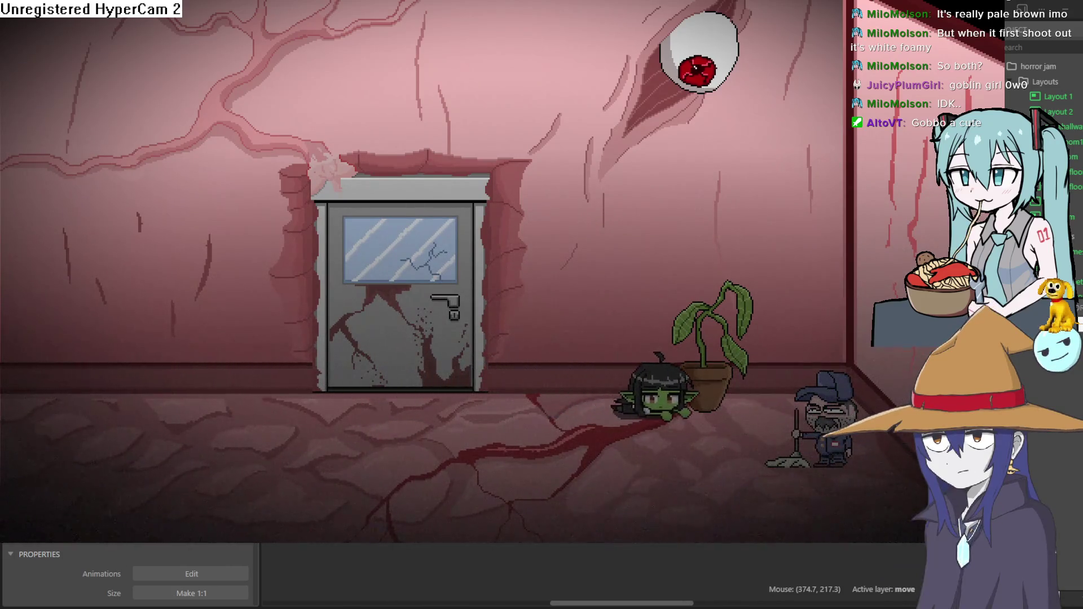
{"action": "key", "text": "Right"}
{"action": "key", "text": "z"}
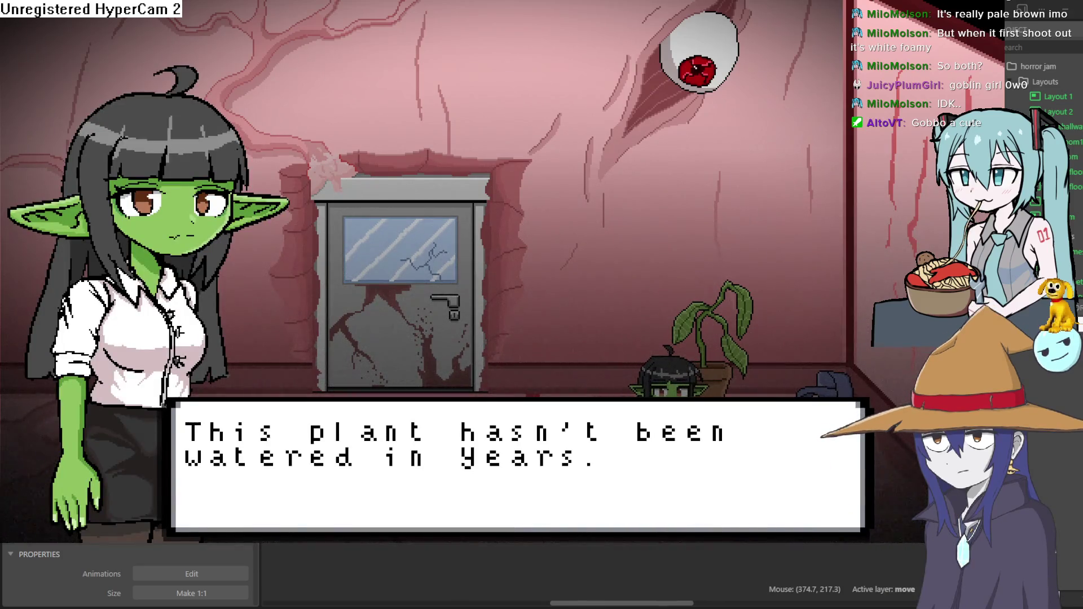
{"action": "key", "text": "z"}
- Crawl back left through the next room and take the goblin through the door
{"action": "key", "text": "Left"}
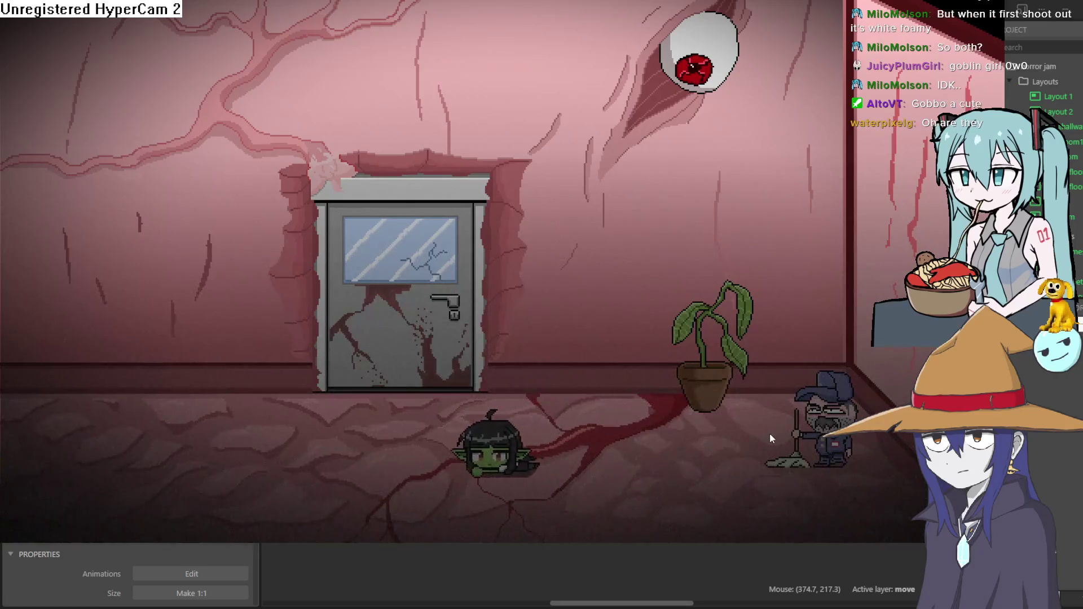
{"action": "key", "text": "Left"}
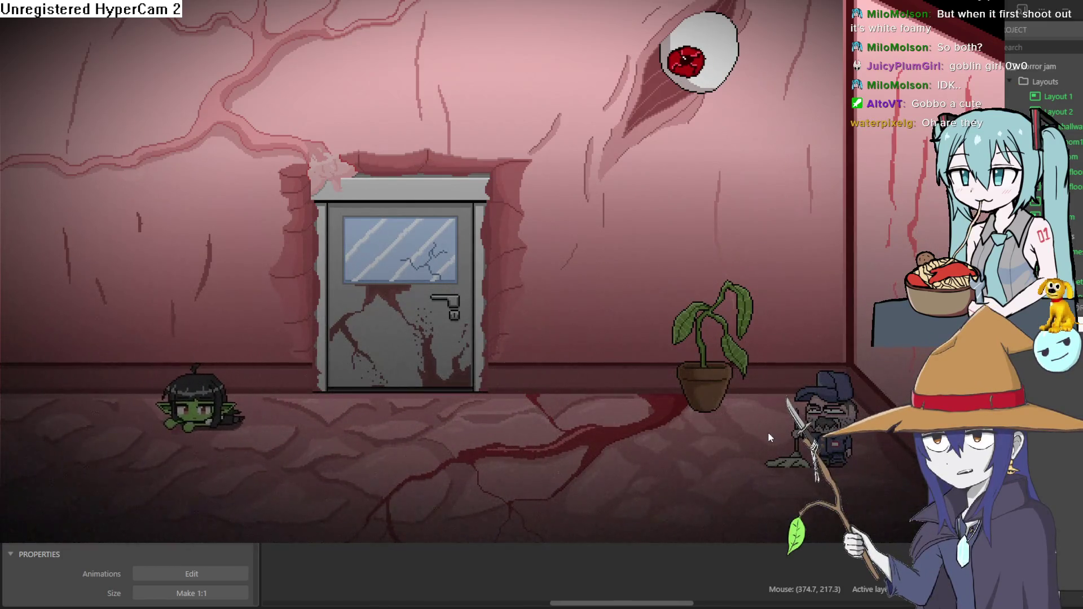
{"action": "key", "text": "Left"}
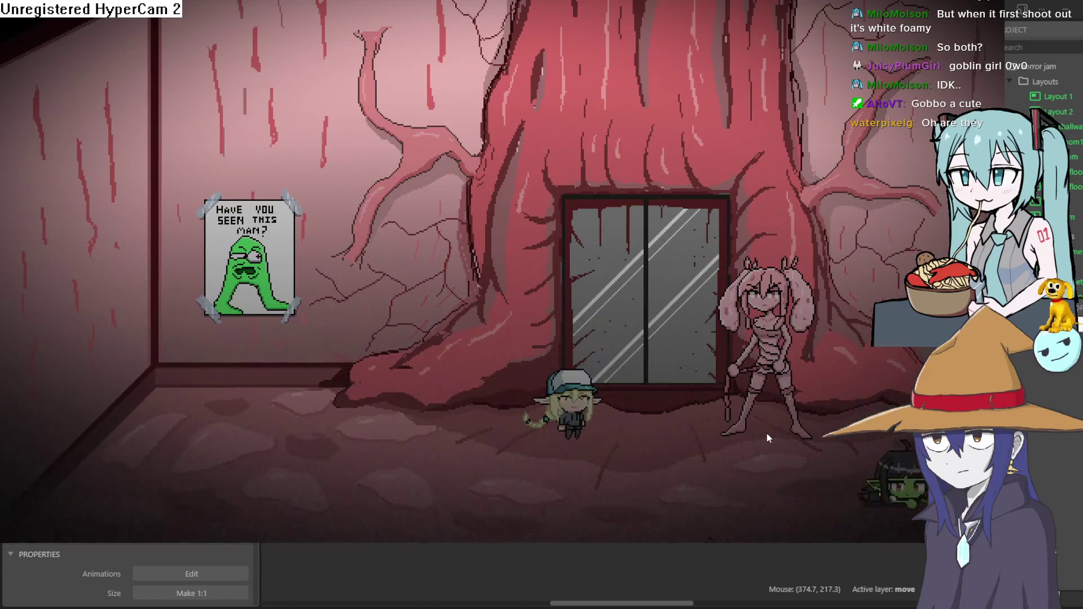
{"action": "key", "text": "Right"}
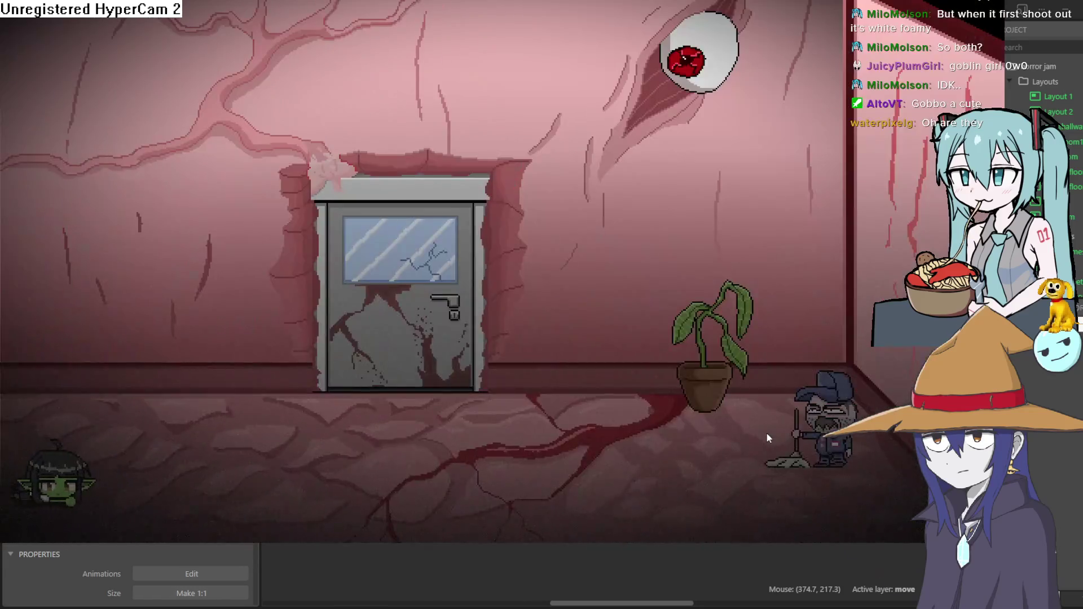
{"action": "key", "text": "Right"}
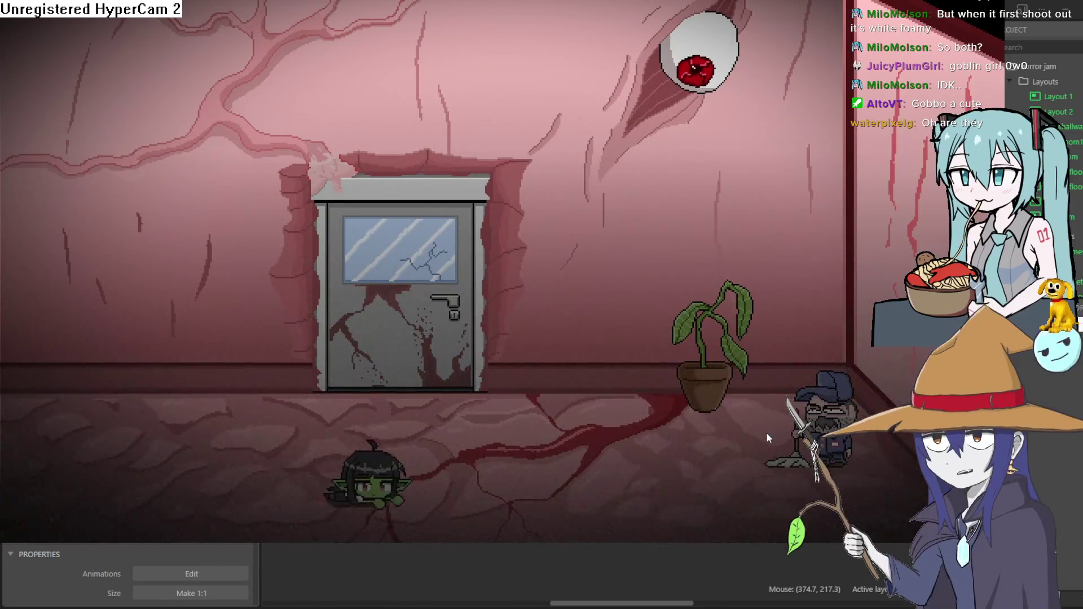
{"action": "key", "text": "Left"}
{"action": "key", "text": "Up"}
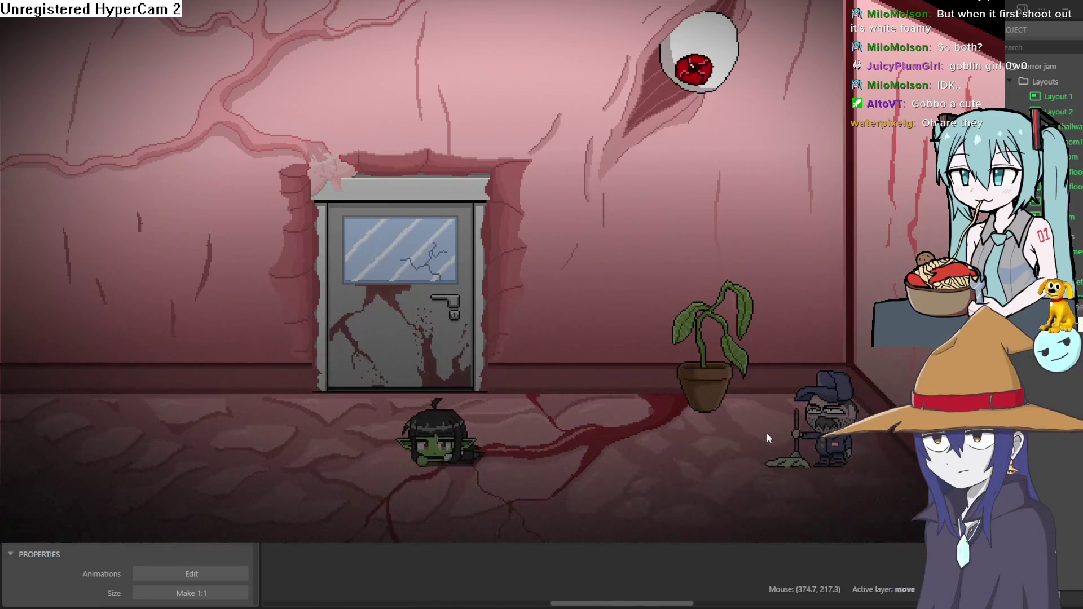
{"action": "key", "text": "Up"}
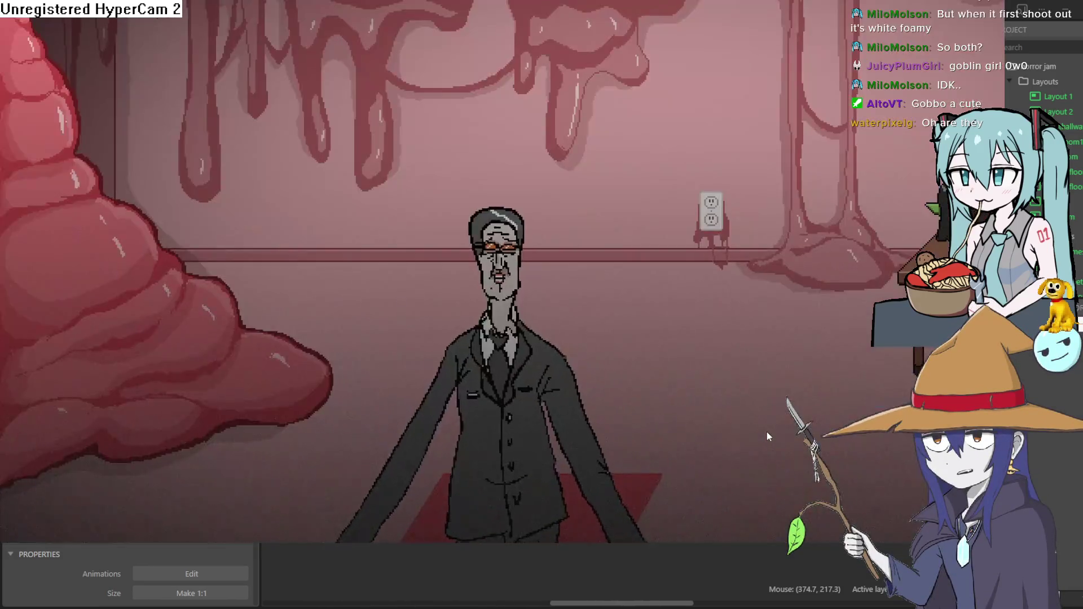
{"action": "key", "text": "Right"}
- Crawl the goblin under the computer desk and back out
{"action": "key", "text": "Up"}
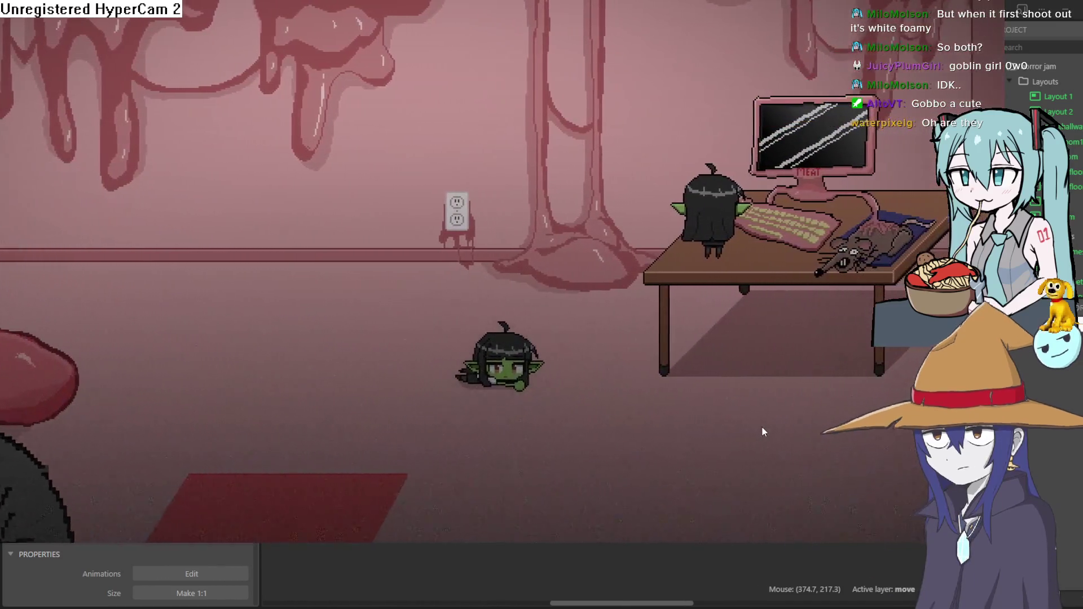
{"action": "key", "text": "Right"}
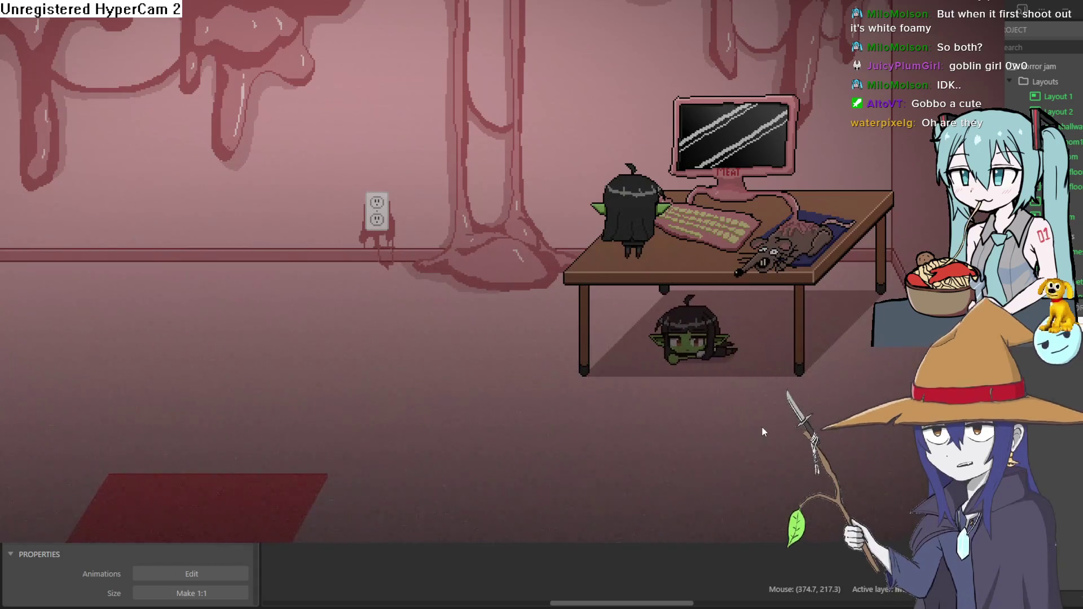
{"action": "key", "text": "Up"}
{"action": "key", "text": "Right"}
{"action": "key", "text": "Left"}
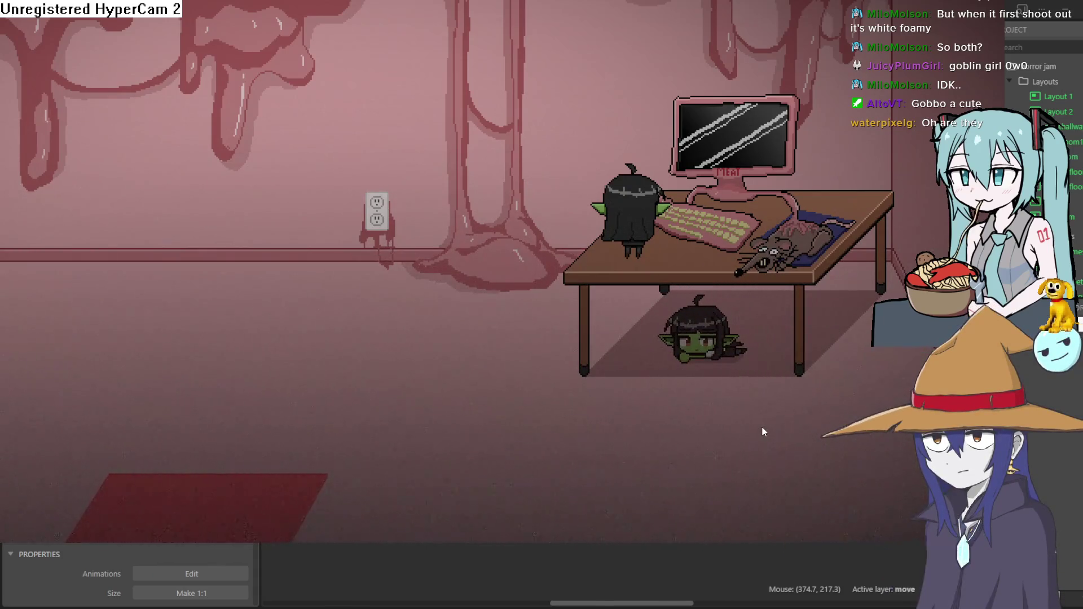
{"action": "key", "text": "Down"}
{"action": "key", "text": "Right"}
- Shuffle the goblin around under the desk, crawl away, and leave the preview with Escape
{"action": "key", "text": "Up"}
{"action": "key", "text": "Down"}
{"action": "key", "text": "Up"}
{"action": "key", "text": "Right"}
{"action": "key", "text": "Left"}
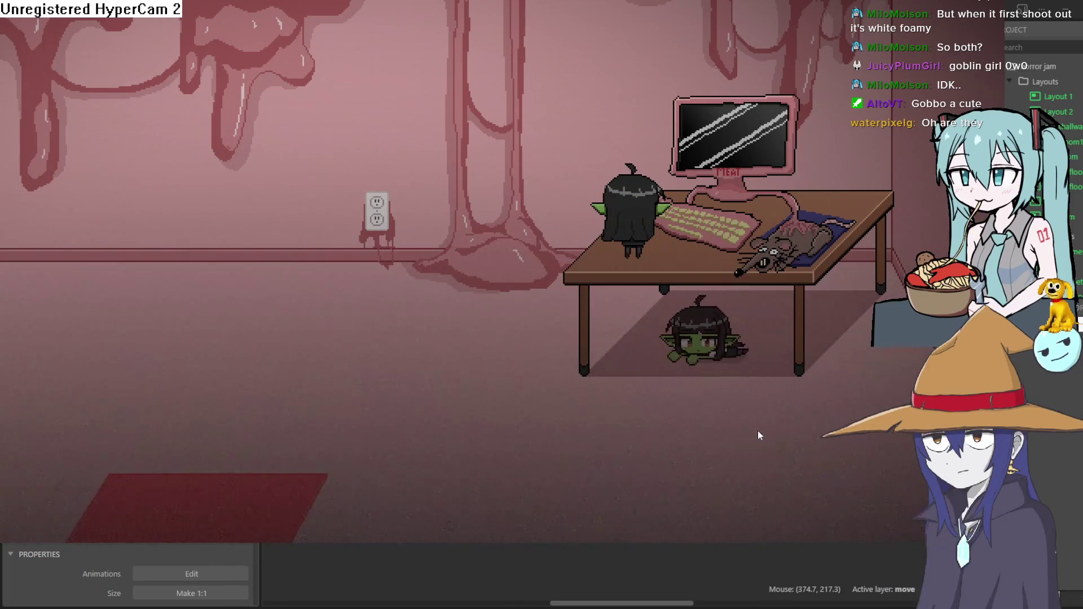
{"action": "key", "text": "Up"}
{"action": "key", "text": "Right"}
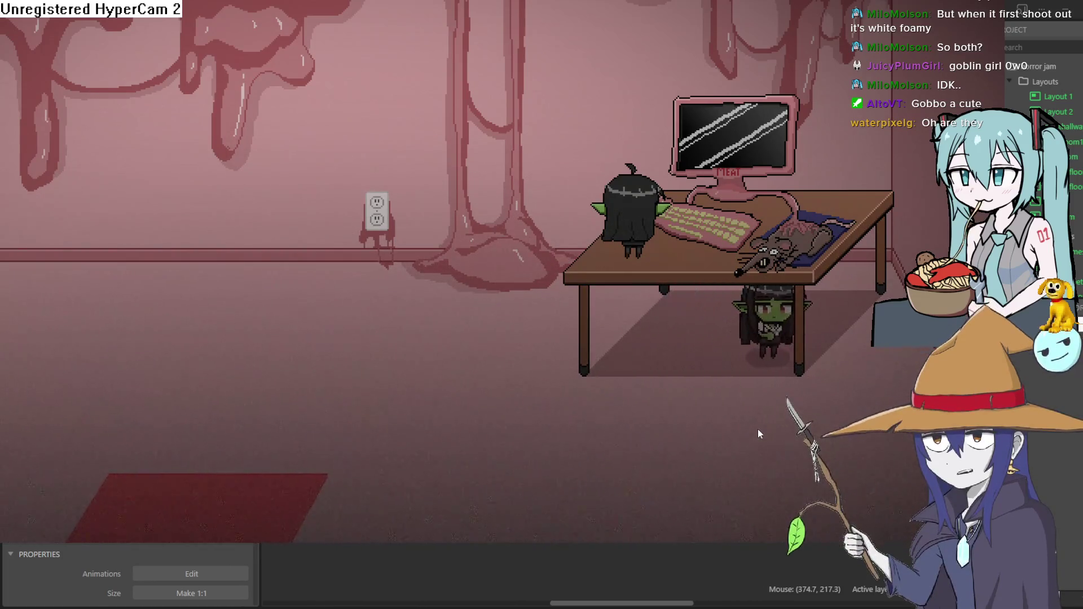
{"action": "key", "text": "Down"}
{"action": "key", "text": "Left"}
{"action": "key", "text": "Left"}
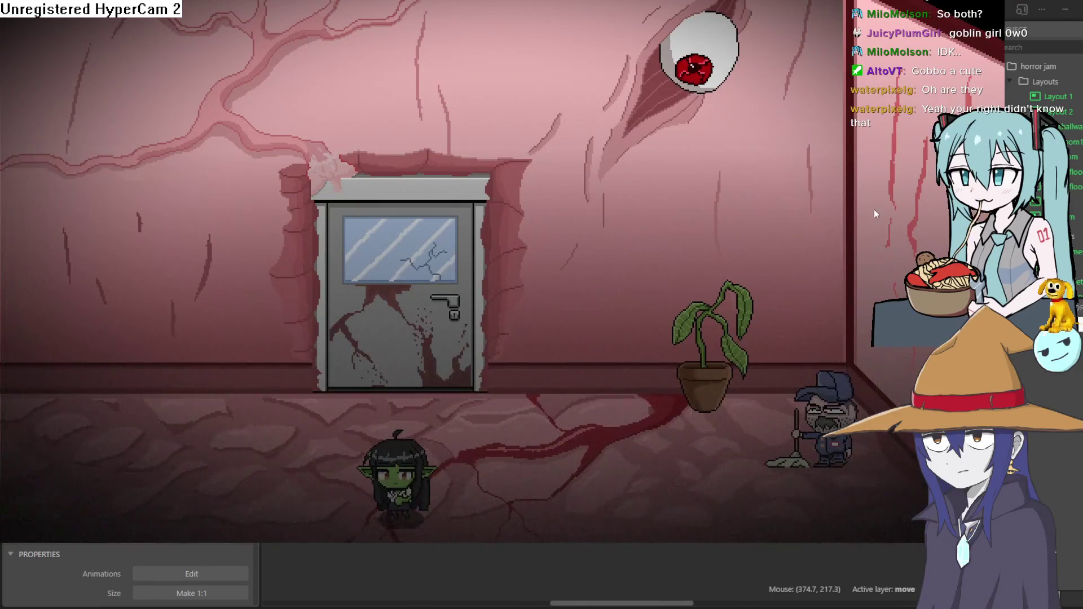
{"action": "key", "text": "Escape"}
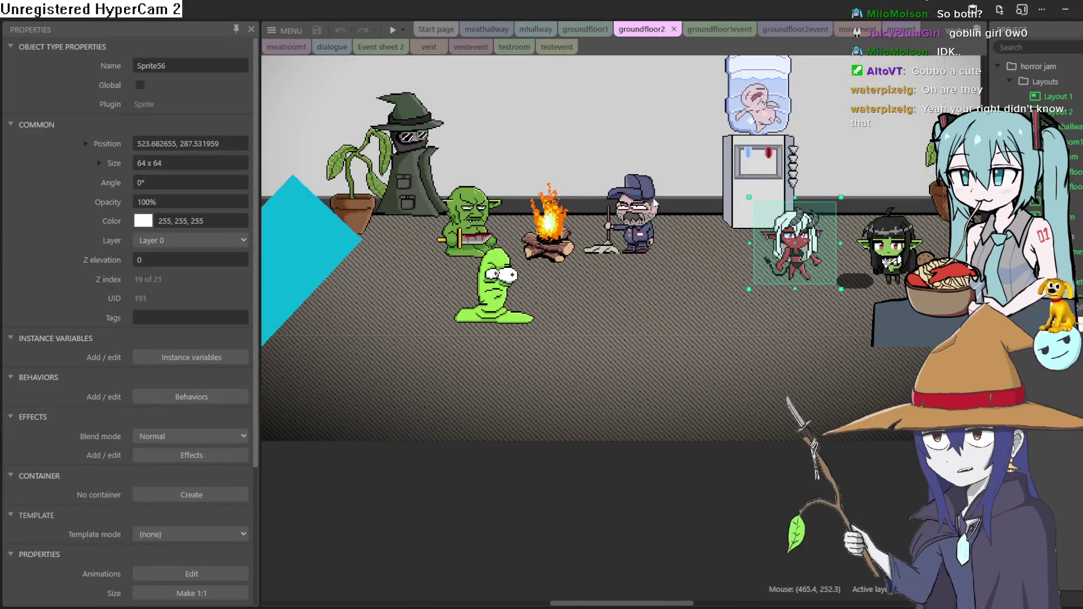
{"action": "scroll", "coordinate": [664, 194], "scroll_direction": "up", "scroll_amount": 3}
- Open the recent globgoblin.c3p project, confirming it replaces the horror game
{"action": "left_click", "coordinate": [289, 30]}
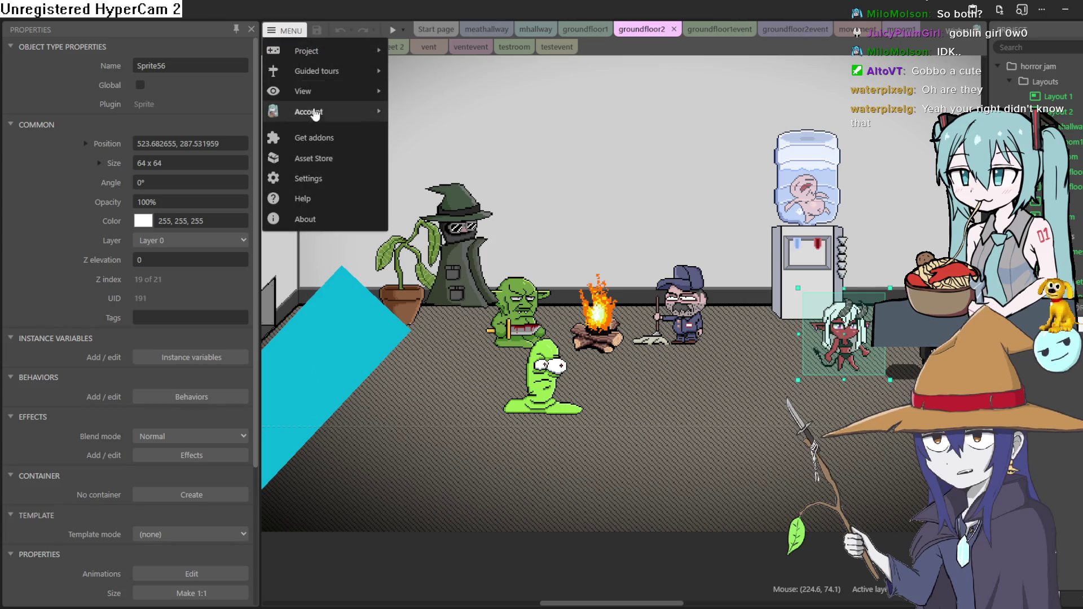
{"action": "mouse_move", "coordinate": [306, 51]}
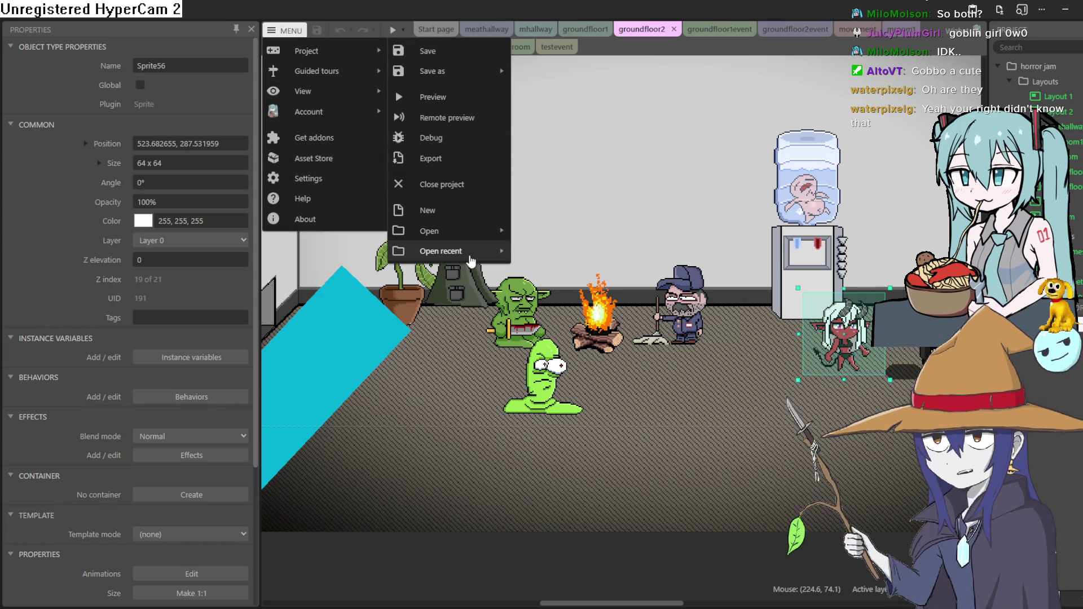
{"action": "mouse_move", "coordinate": [441, 251]}
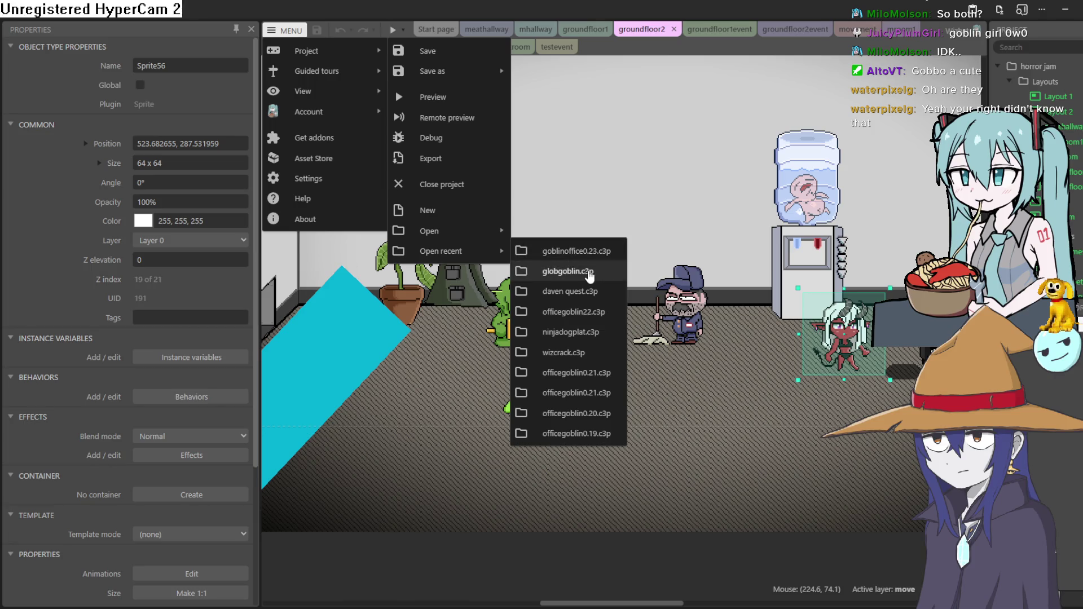
{"action": "left_click", "coordinate": [589, 276]}
{"action": "left_click", "coordinate": [588, 341]}
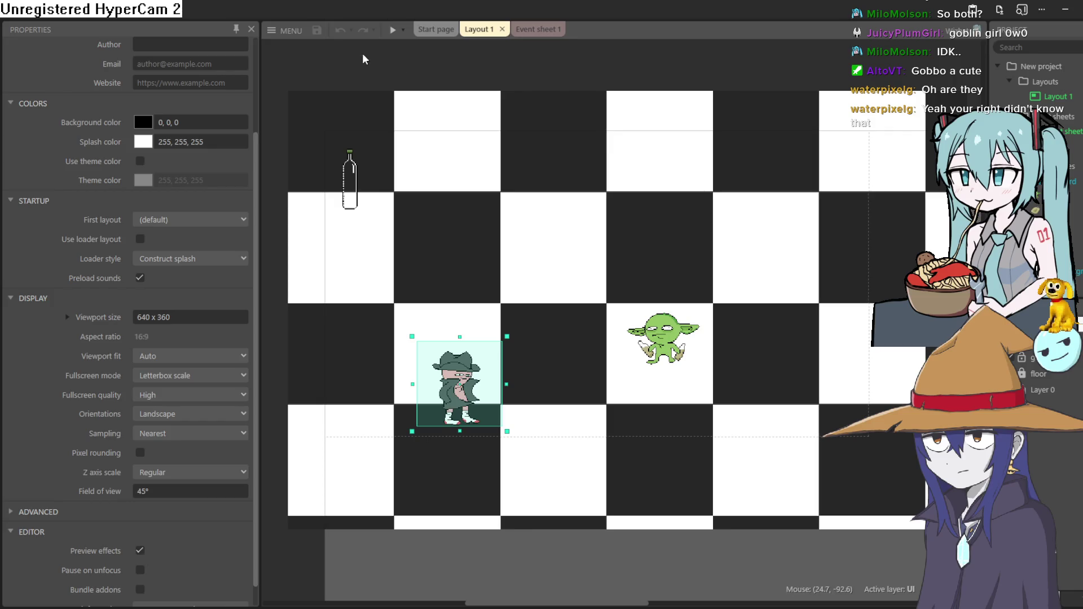
{"action": "left_click_drag", "start_coordinate": [740, 204], "coordinate": [694, 223]}
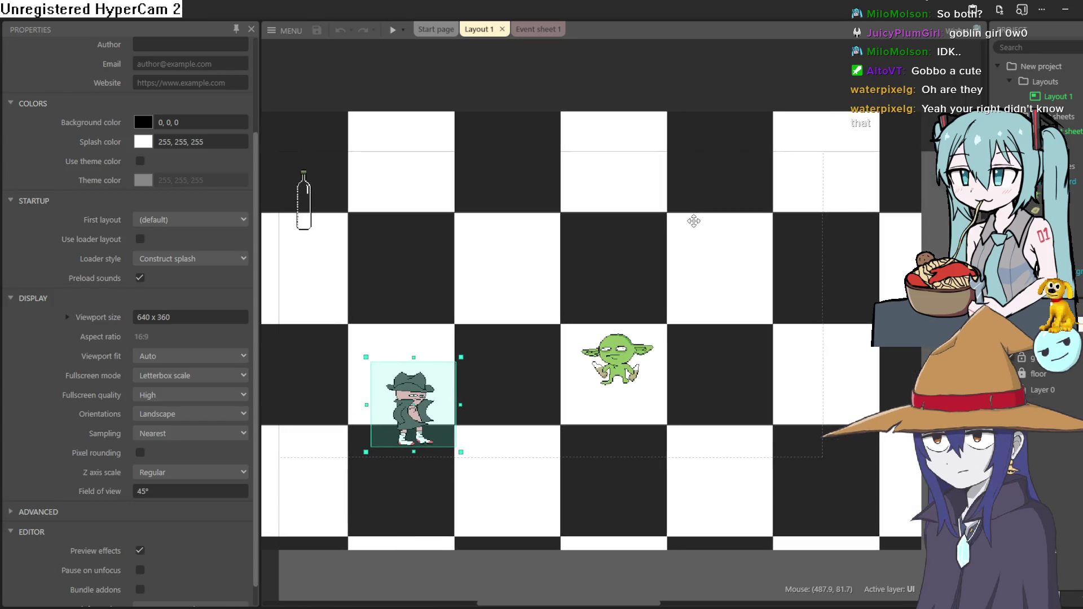
{"action": "scroll", "coordinate": [696, 222], "scroll_direction": "down", "scroll_amount": 3}
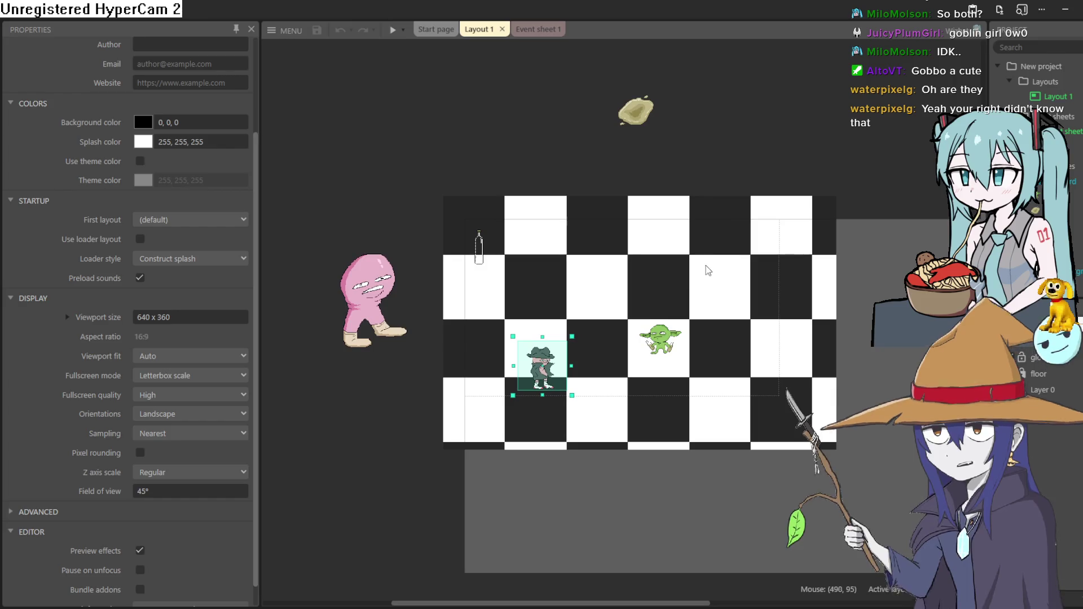
{"action": "scroll", "coordinate": [685, 271], "scroll_direction": "up", "scroll_amount": 2}
{"action": "scroll", "coordinate": [685, 276], "scroll_direction": "up", "scroll_amount": 2}
{"action": "left_click_drag", "start_coordinate": [686, 276], "coordinate": [716, 211]}
{"action": "scroll", "coordinate": [716, 211], "scroll_direction": "down", "scroll_amount": 1}
{"action": "scroll", "coordinate": [717, 211], "scroll_direction": "up", "scroll_amount": 2}
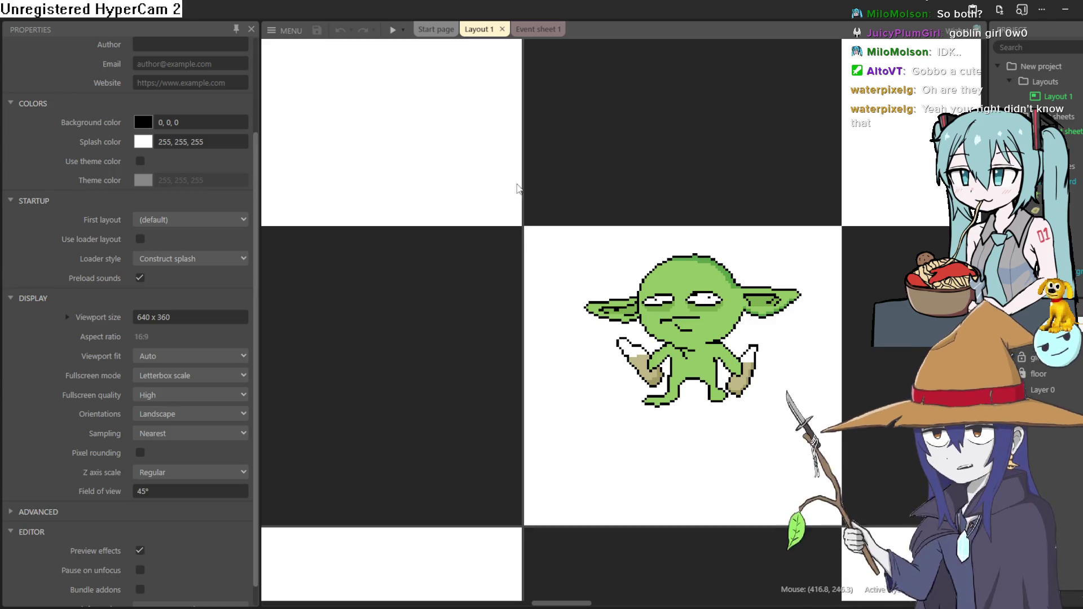
{"action": "scroll", "coordinate": [597, 235], "scroll_direction": "down", "scroll_amount": 2}
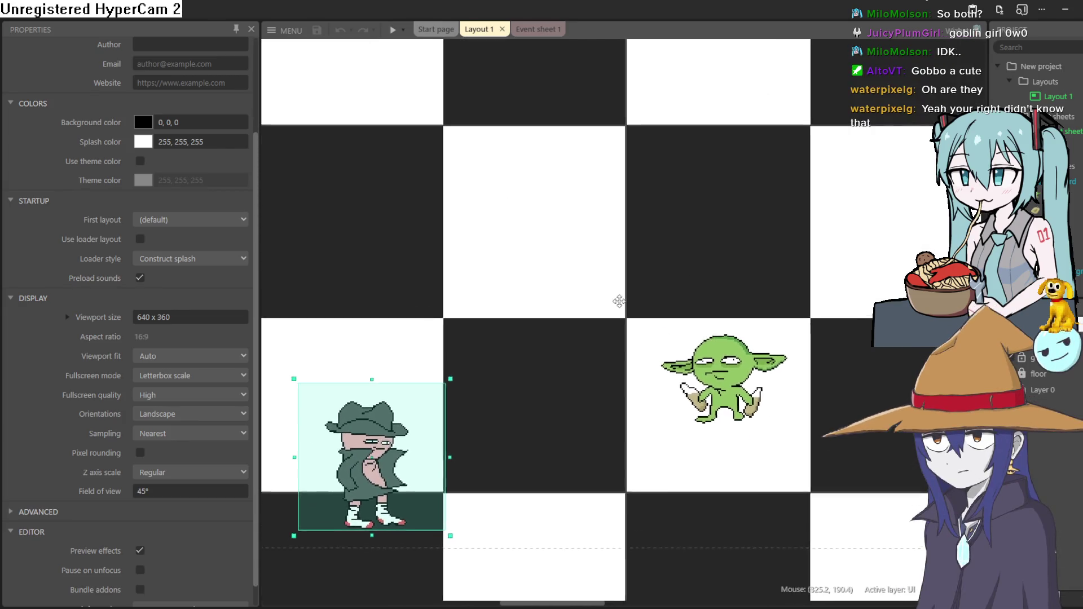
{"action": "left_click_drag", "start_coordinate": [598, 235], "coordinate": [814, 303]}
{"action": "scroll", "coordinate": [812, 301], "scroll_direction": "down", "scroll_amount": 2}
{"action": "left_click_drag", "start_coordinate": [669, 282], "coordinate": [604, 278]}
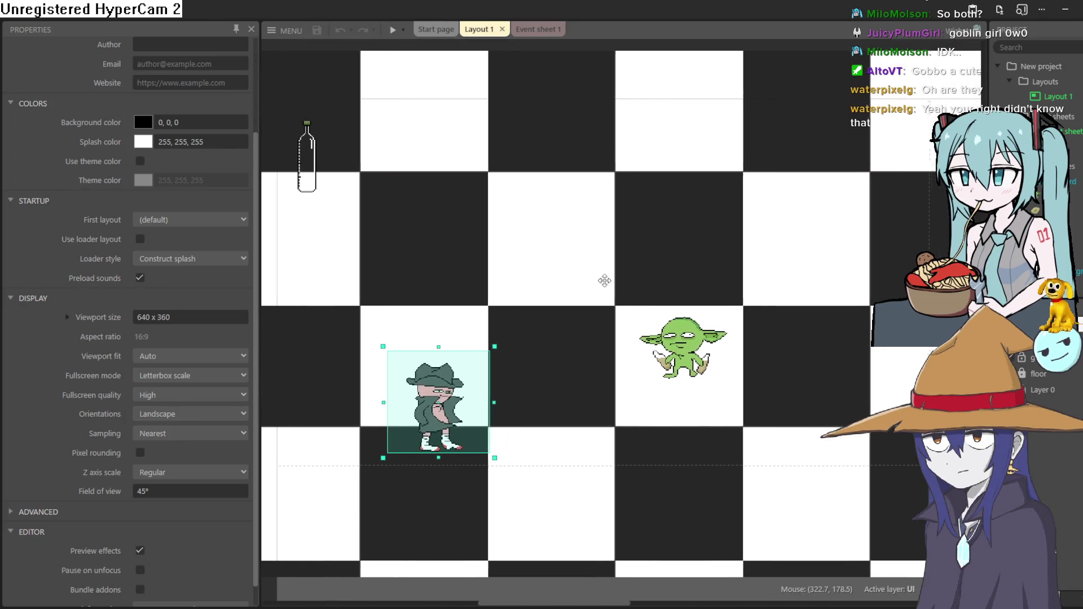
{"action": "scroll", "coordinate": [605, 279], "scroll_direction": "down", "scroll_amount": 1}
{"action": "scroll", "coordinate": [602, 281], "scroll_direction": "up", "scroll_amount": 1}
{"action": "scroll", "coordinate": [600, 282], "scroll_direction": "up", "scroll_amount": 1}
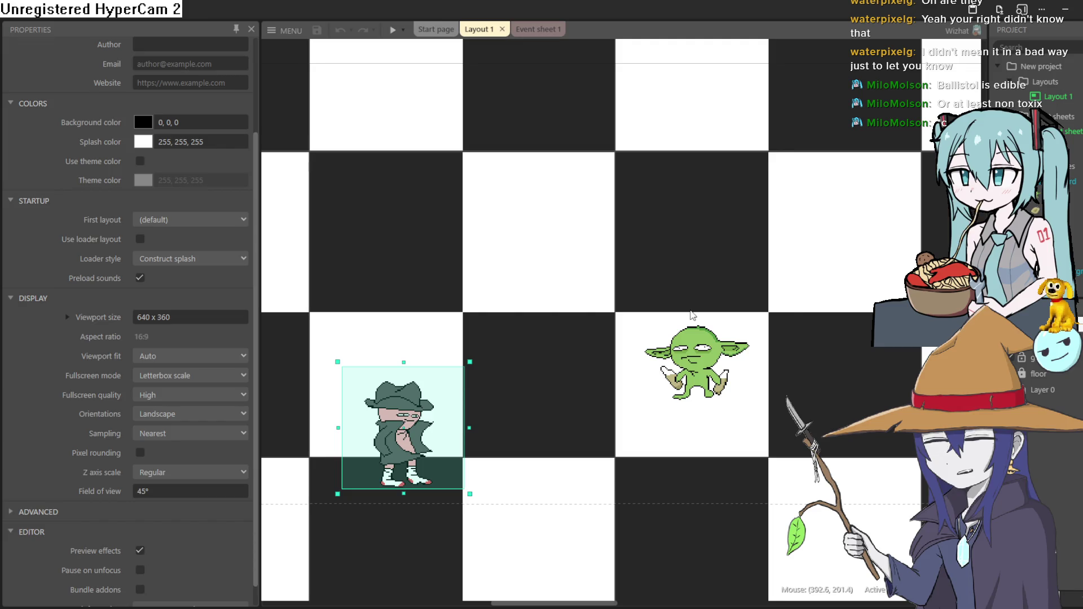
{"action": "scroll", "coordinate": [728, 223], "scroll_direction": "down", "scroll_amount": 3}
{"action": "scroll", "coordinate": [703, 229], "scroll_direction": "up", "scroll_amount": 3}
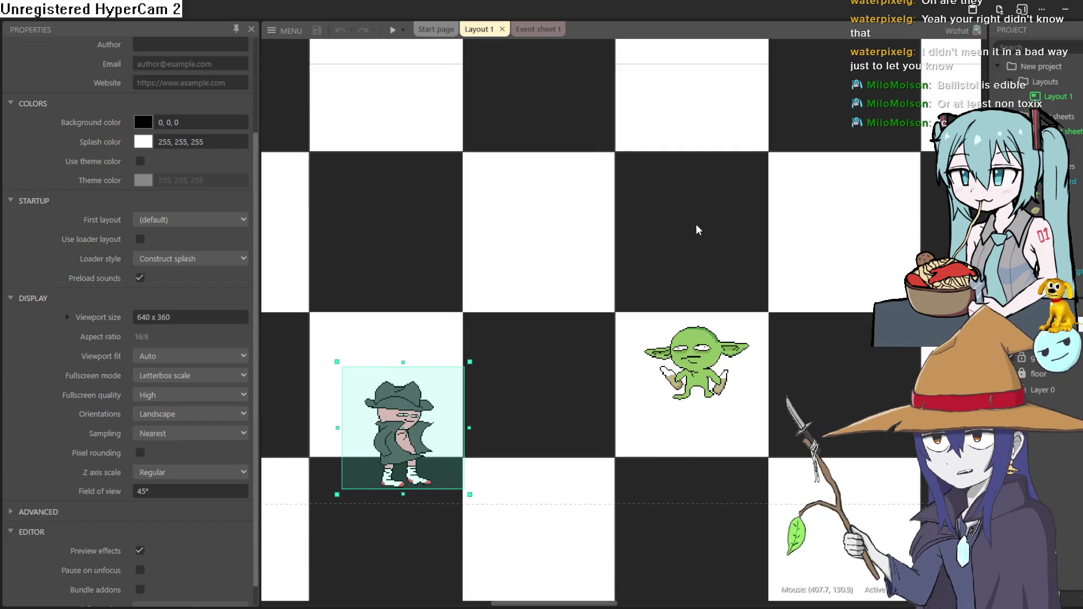
{"action": "scroll", "coordinate": [682, 224], "scroll_direction": "down", "scroll_amount": 1}
{"action": "scroll", "coordinate": [680, 232], "scroll_direction": "down", "scroll_amount": 2}
{"action": "scroll", "coordinate": [680, 232], "scroll_direction": "up", "scroll_amount": 1}
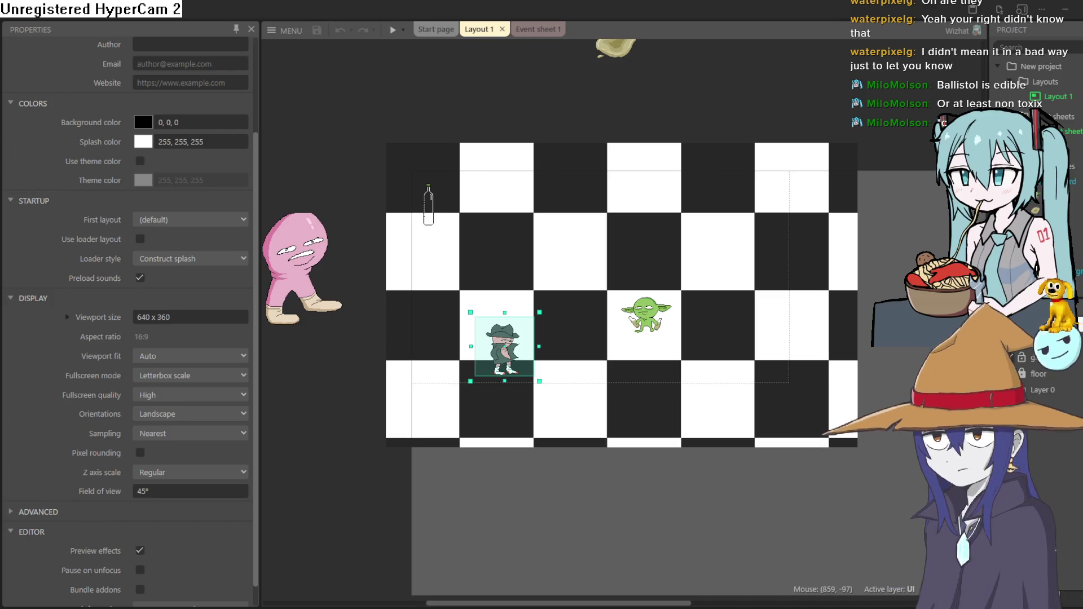
- Switch back to Construct and run a preview of the goblin puddle layout
{"action": "key", "text": "alt+Tab"}
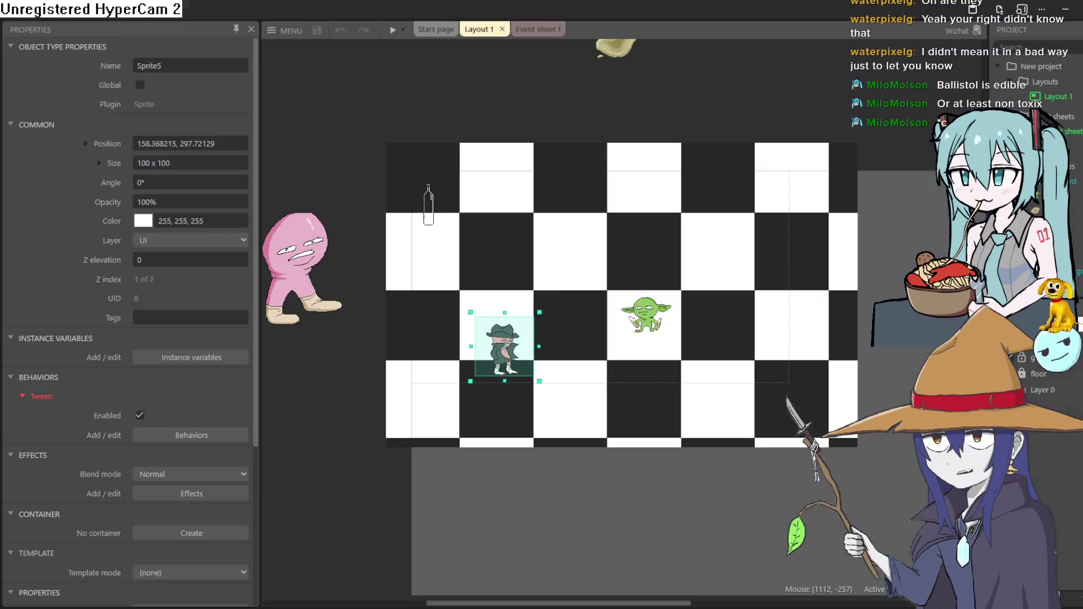
{"action": "left_click", "coordinate": [393, 29]}
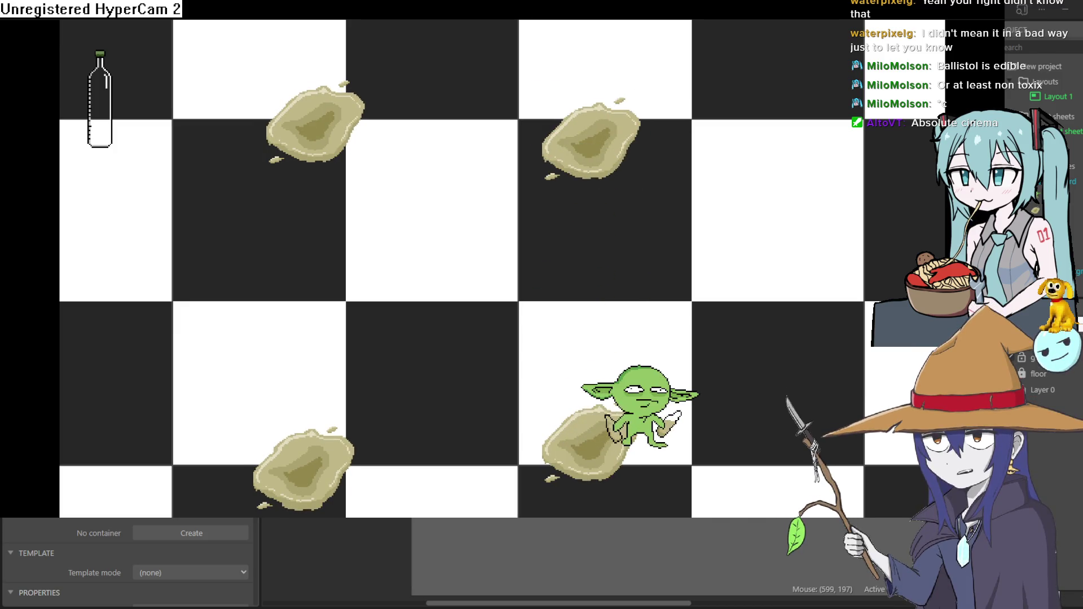
- Close the puddle prototype preview with Alt+F4 to return to the layout editor
{"action": "key", "text": "alt+F4"}
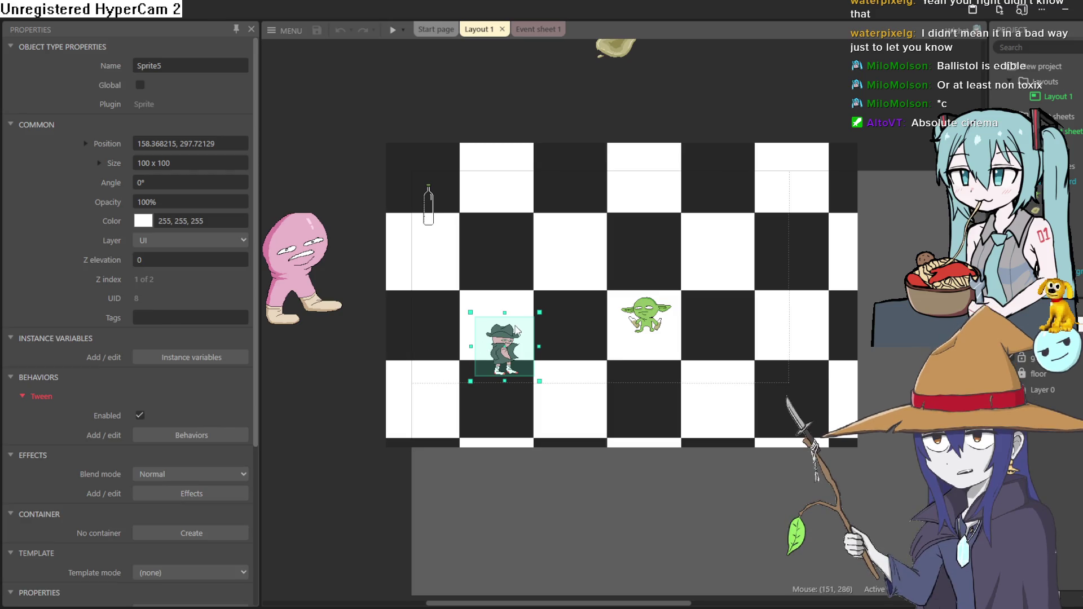
{"action": "scroll", "coordinate": [543, 340], "scroll_direction": "up", "scroll_amount": 1}
{"action": "scroll", "coordinate": [537, 352], "scroll_direction": "up", "scroll_amount": 2}
{"action": "scroll", "coordinate": [522, 364], "scroll_direction": "up", "scroll_amount": 1}
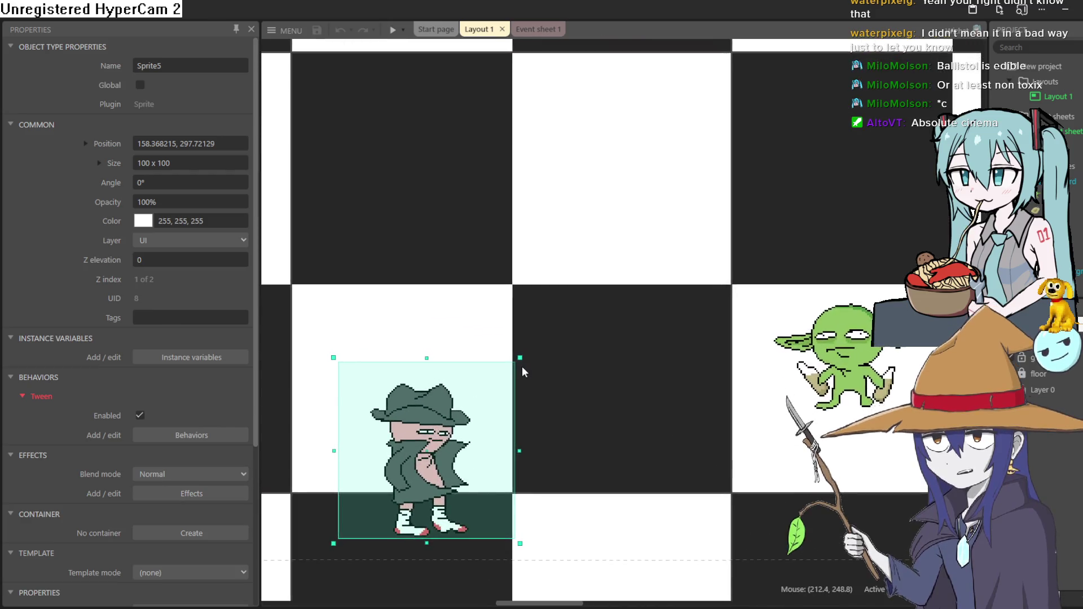
{"action": "scroll", "coordinate": [532, 386], "scroll_direction": "up", "scroll_amount": 1}
{"action": "scroll", "coordinate": [532, 386], "scroll_direction": "down", "scroll_amount": 1}
{"action": "scroll", "coordinate": [636, 308], "scroll_direction": "down", "scroll_amount": 1}
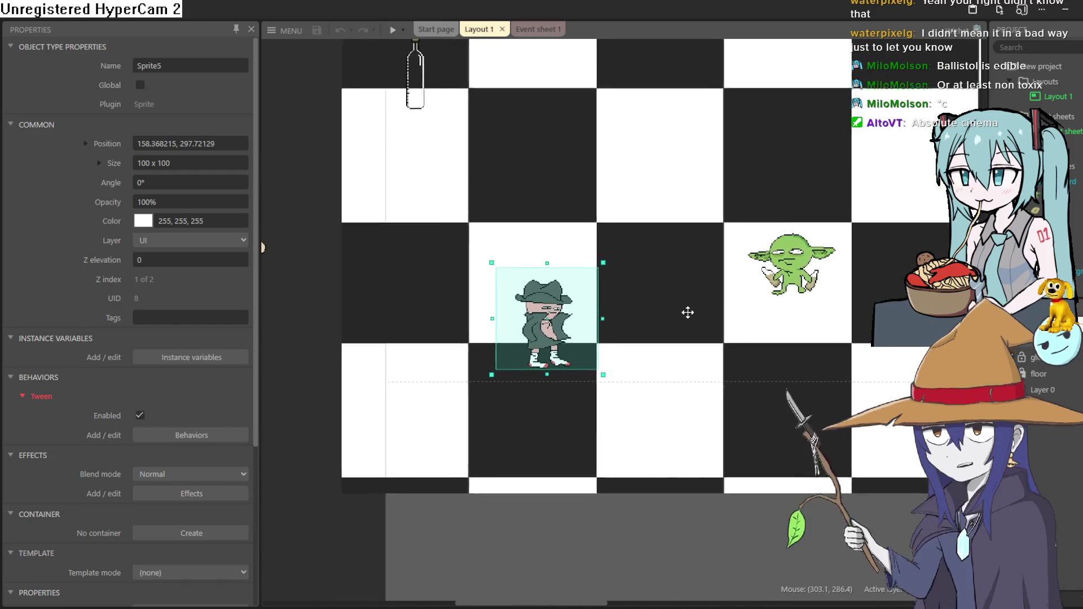
{"action": "scroll", "coordinate": [566, 340], "scroll_direction": "down", "scroll_amount": 1}
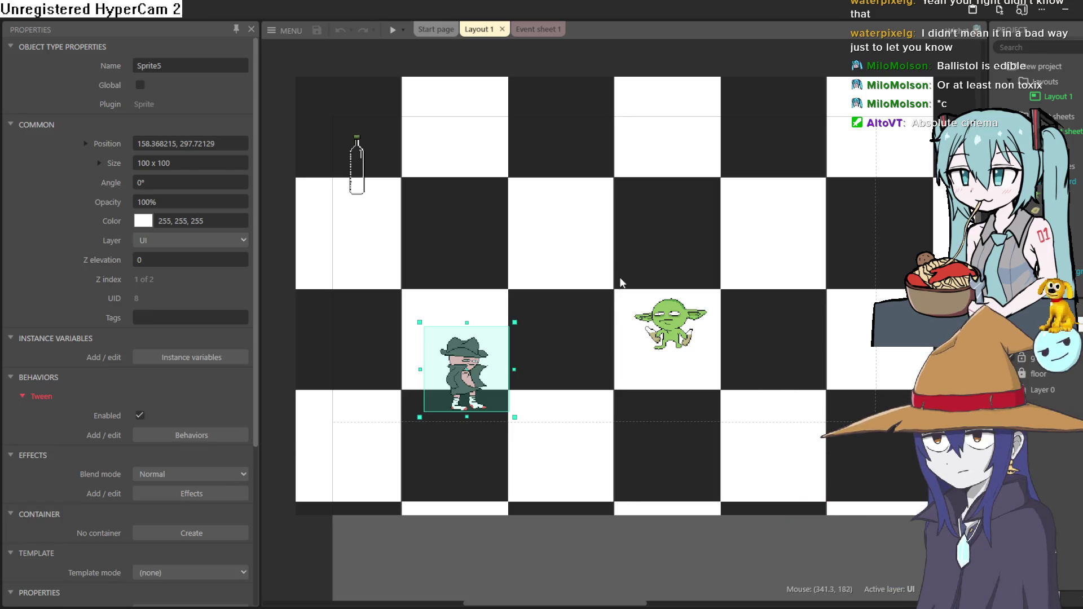
- Drag the Sprite5 green-hat character to roughly position 151.42, 294.25 on the layout
{"action": "mouse_move", "coordinate": [473, 376]}
{"action": "left_mouse_down"}
{"action": "mouse_move", "coordinate": [852, 152]}
{"action": "mouse_move", "coordinate": [449, 379]}
{"action": "left_mouse_up"}
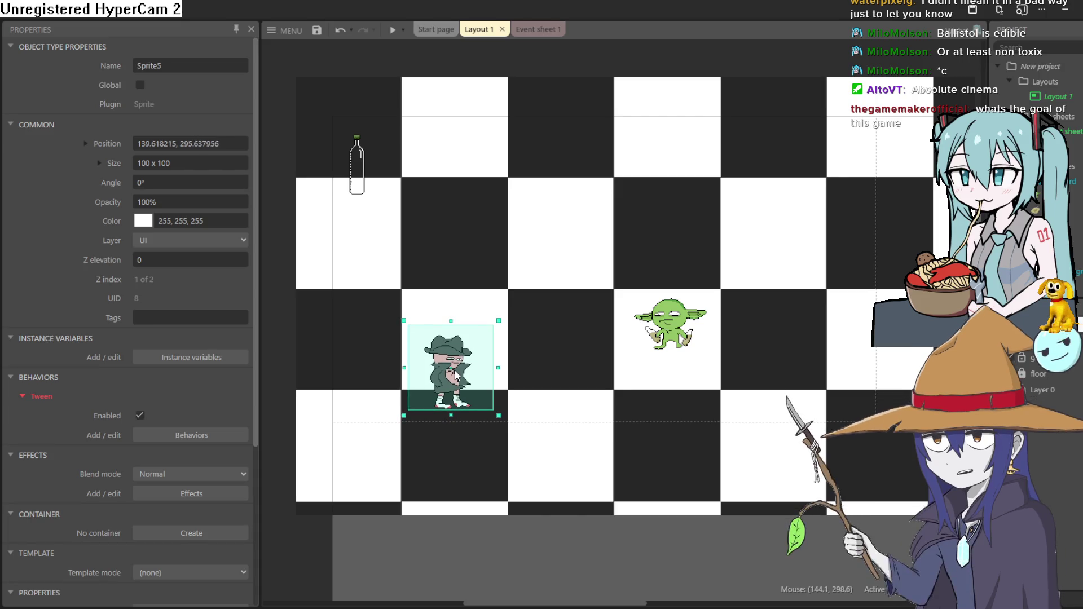
{"action": "left_click_drag", "start_coordinate": [455, 378], "coordinate": [467, 374]}
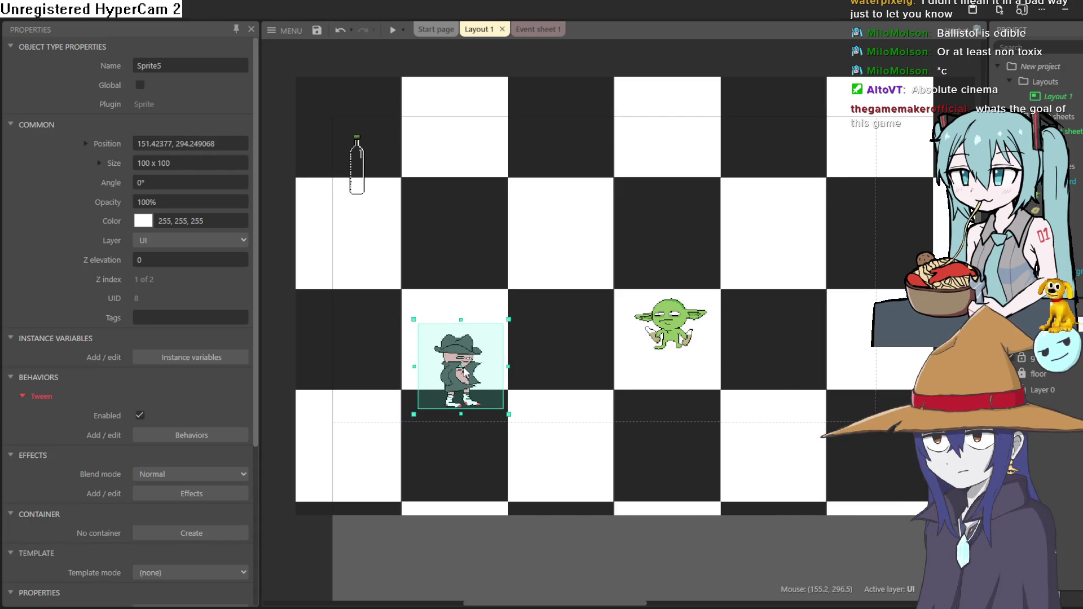
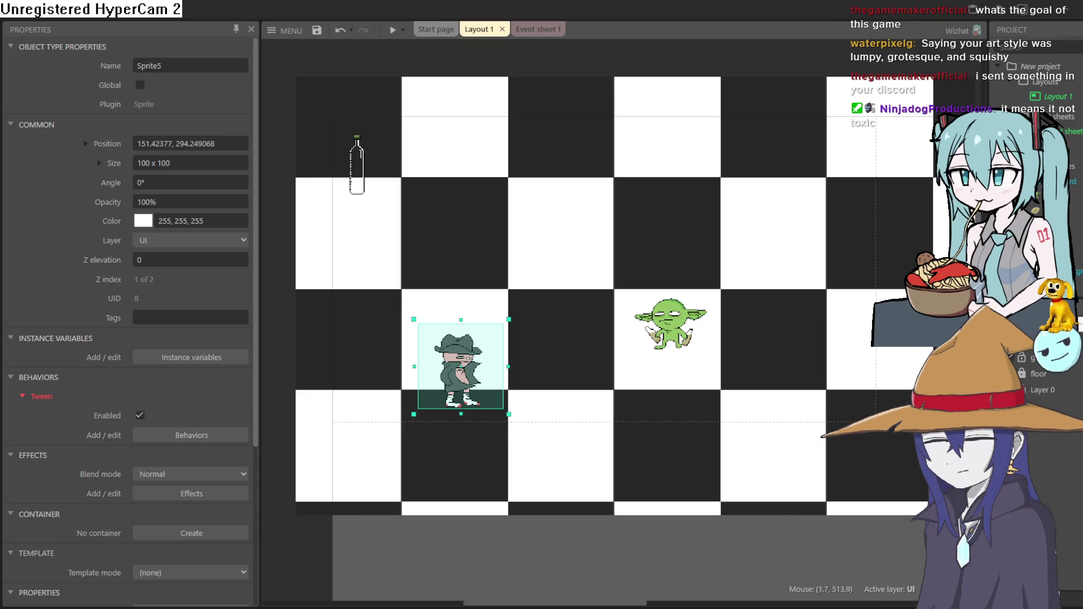
- Switch from Construct through Aseprite to Clip Studio Paint and reach the Illustration53 layout sketch
{"action": "key", "text": "alt+Tab"}
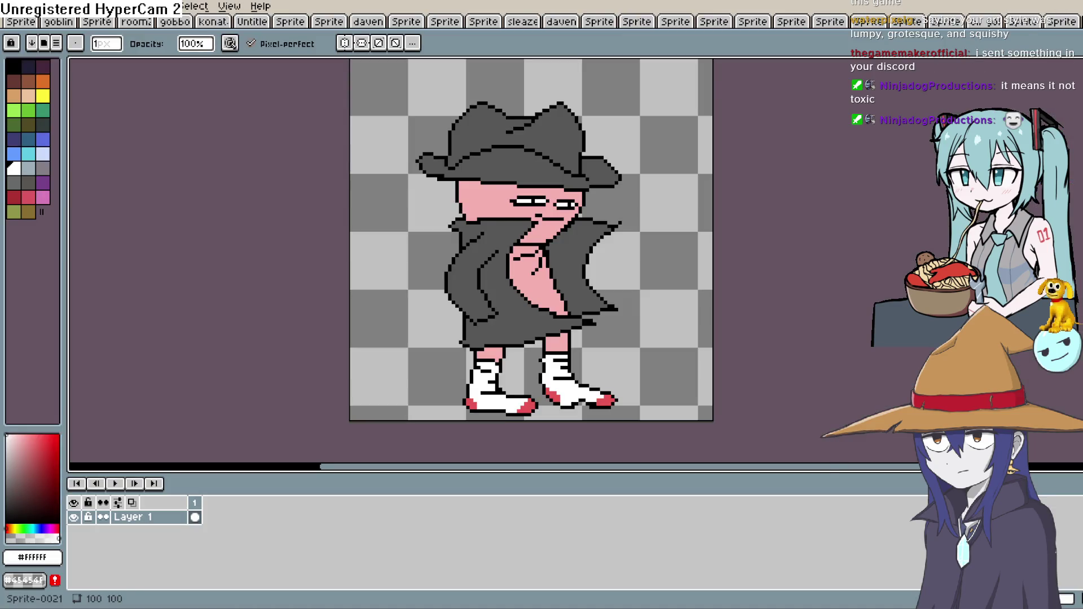
{"action": "key", "text": "alt+Tab"}
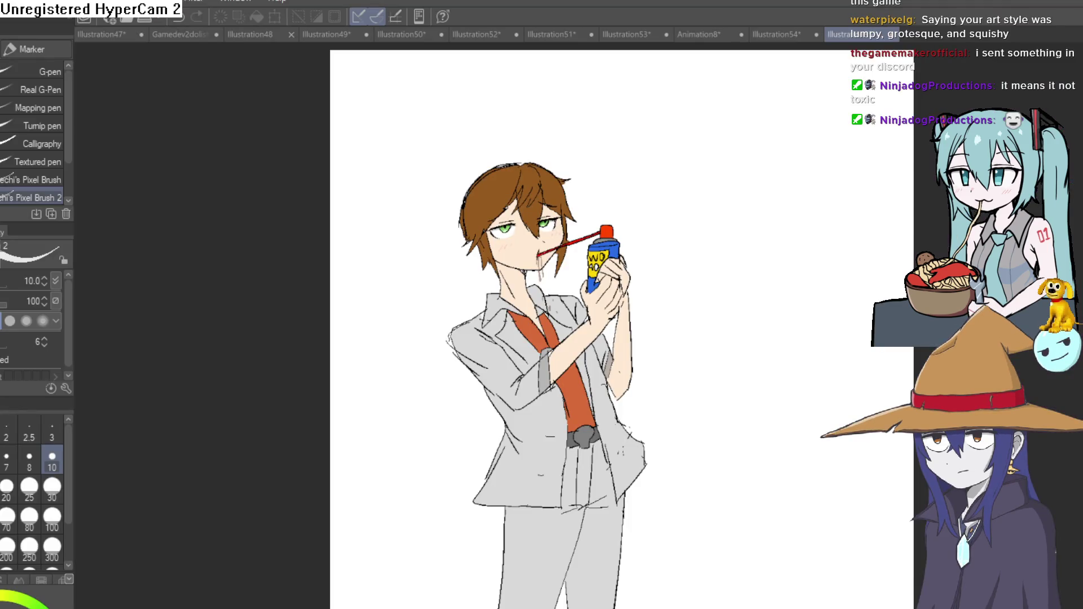
{"action": "left_click", "coordinate": [777, 34]}
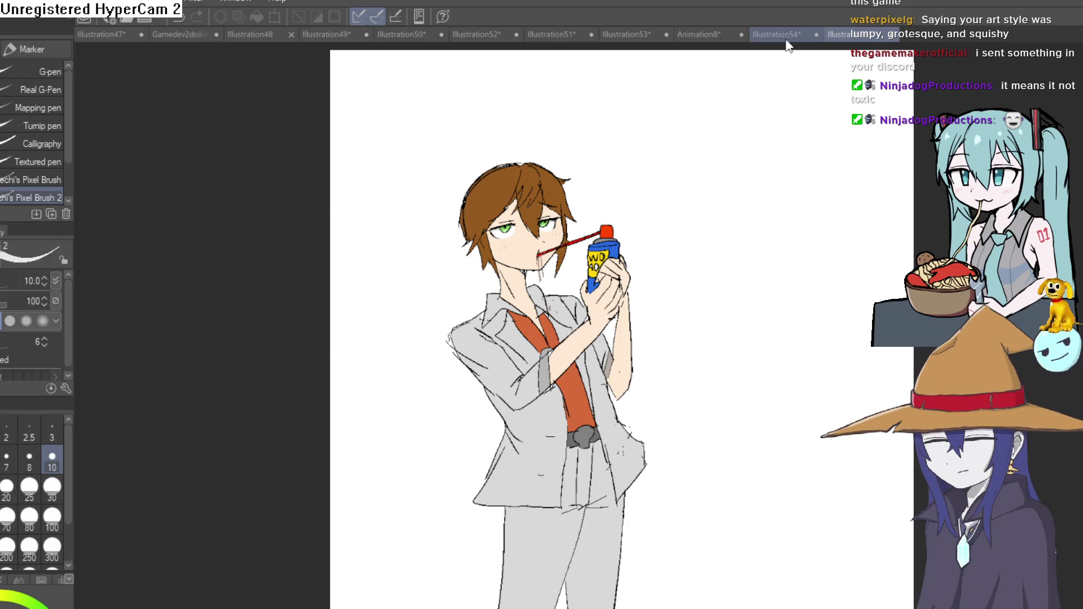
{"action": "scroll", "coordinate": [847, 424], "scroll_direction": "down", "scroll_amount": 5}
{"action": "scroll", "coordinate": [804, 296], "scroll_direction": "up", "scroll_amount": 1}
{"action": "left_click", "coordinate": [727, 38]}
{"action": "left_click", "coordinate": [627, 33]}
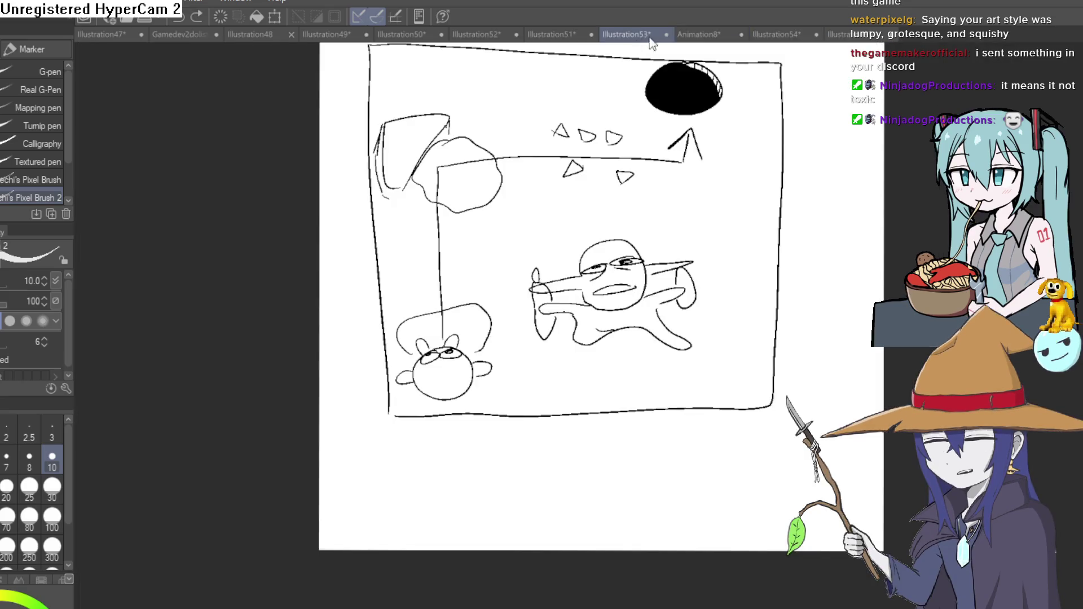
{"action": "scroll", "coordinate": [689, 281], "scroll_direction": "up", "scroll_amount": 2}
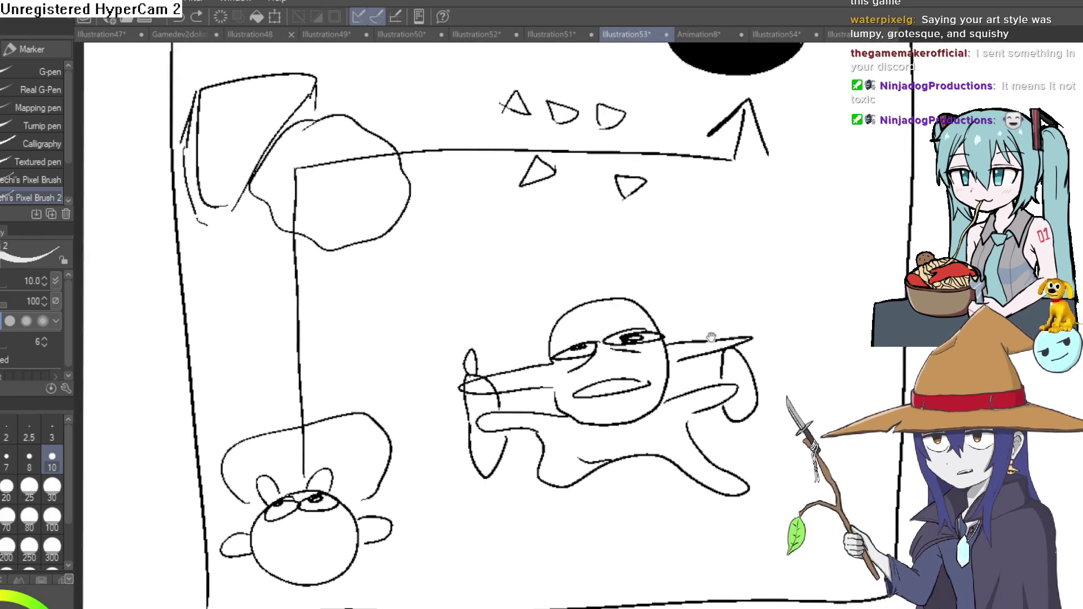
- Shift the view over the sketch and ready the lasso selection
{"action": "left_click_drag", "start_coordinate": [649, 290], "coordinate": [669, 260]}
{"action": "key", "text": "m"}
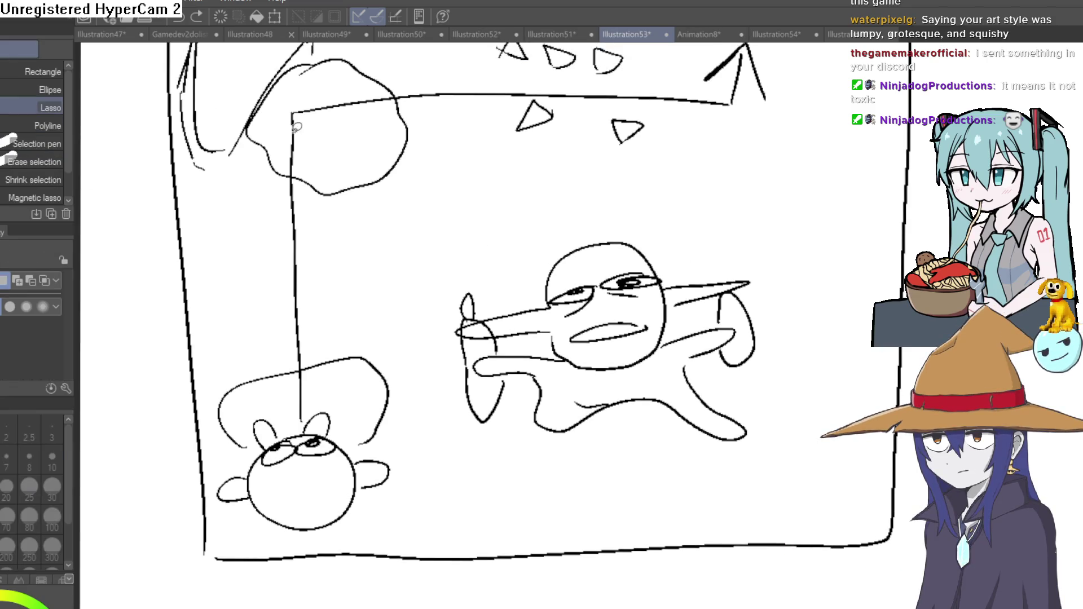
- Lasso the goblin and transform it down toward the room's bottom, confirming the move
{"action": "mouse_move", "coordinate": [437, 387]}
{"action": "left_mouse_down"}
{"action": "mouse_move", "coordinate": [765, 496]}
{"action": "mouse_move", "coordinate": [764, 315]}
{"action": "left_mouse_up"}
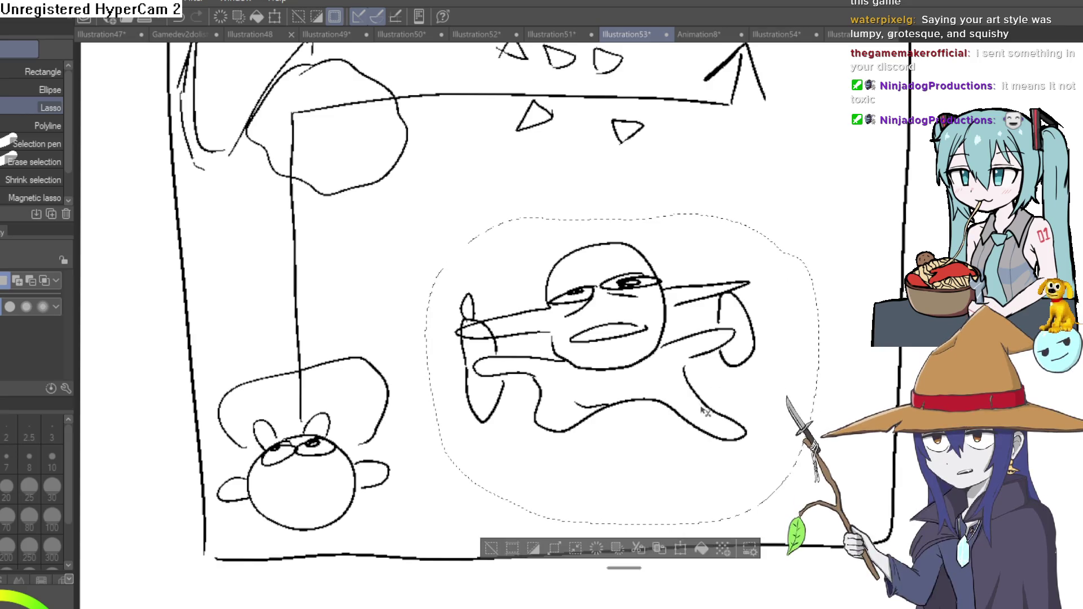
{"action": "key", "text": "ctrl+t"}
{"action": "mouse_move", "coordinate": [705, 411]}
{"action": "left_mouse_down"}
{"action": "mouse_move", "coordinate": [770, 360]}
{"action": "mouse_move", "coordinate": [457, 241]}
{"action": "mouse_move", "coordinate": [668, 420]}
{"action": "left_mouse_up"}
{"action": "left_click_drag", "start_coordinate": [752, 271], "coordinate": [766, 464]}
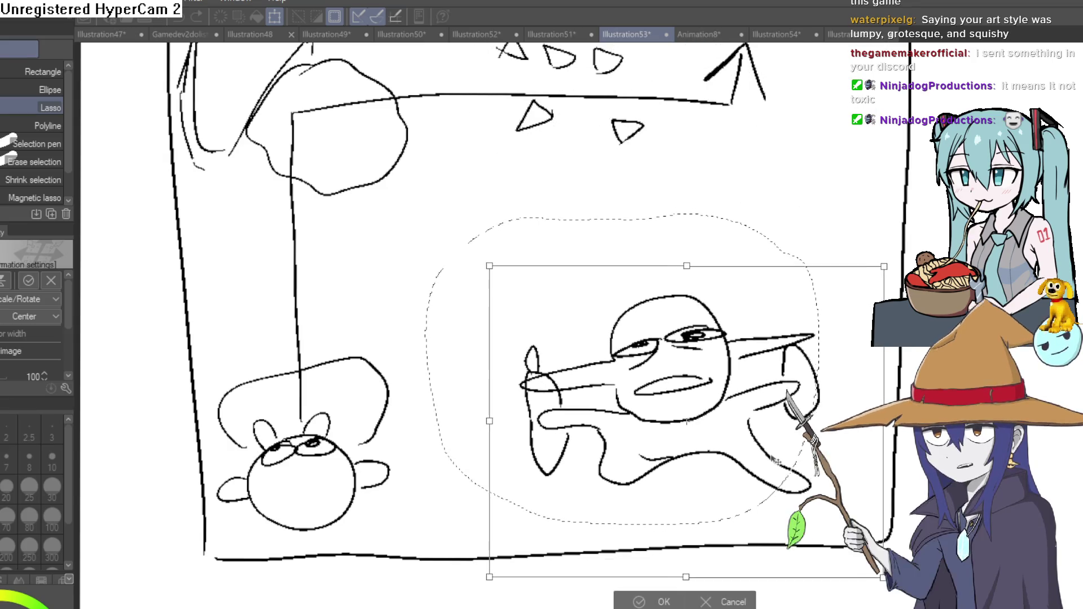
{"action": "left_click", "coordinate": [652, 604]}
{"action": "left_click_drag", "start_coordinate": [511, 422], "coordinate": [677, 385]}
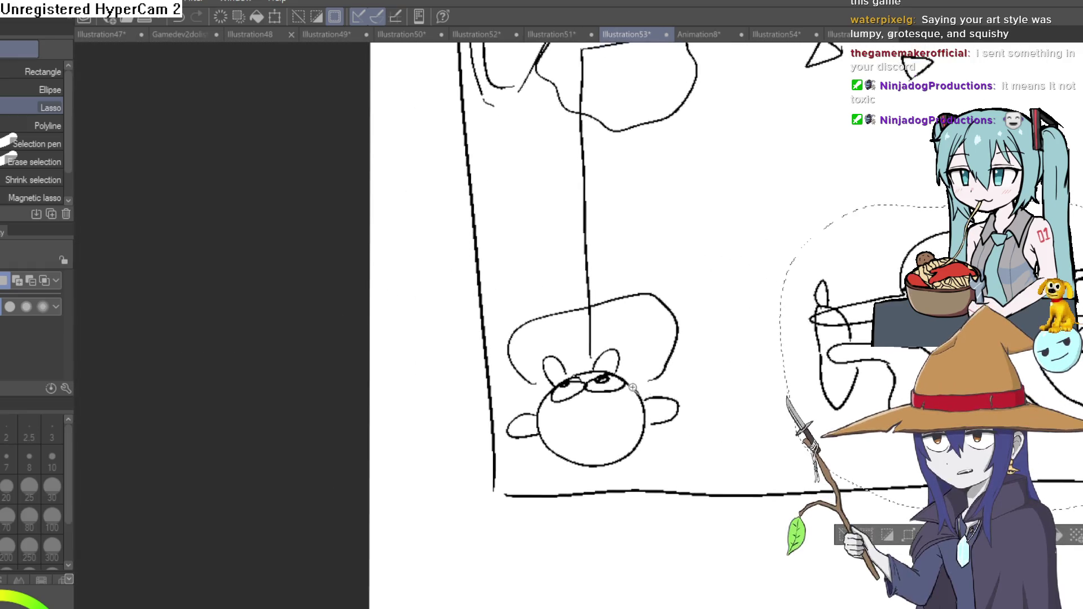
{"action": "scroll", "coordinate": [678, 385], "scroll_direction": "up", "scroll_amount": 2}
{"action": "scroll", "coordinate": [722, 336], "scroll_direction": "up", "scroll_amount": 1}
{"action": "scroll", "coordinate": [722, 336], "scroll_direction": "down", "scroll_amount": 2}
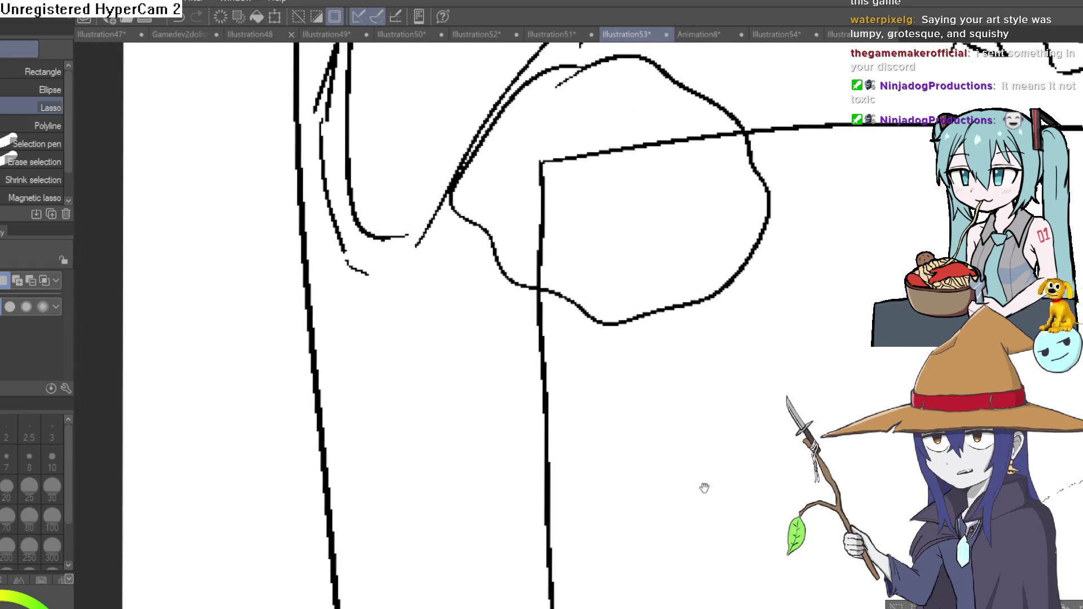
{"action": "scroll", "coordinate": [703, 497], "scroll_direction": "down", "scroll_amount": 2}
{"action": "scroll", "coordinate": [757, 354], "scroll_direction": "down", "scroll_amount": 1}
{"action": "scroll", "coordinate": [622, 290], "scroll_direction": "down", "scroll_amount": 1}
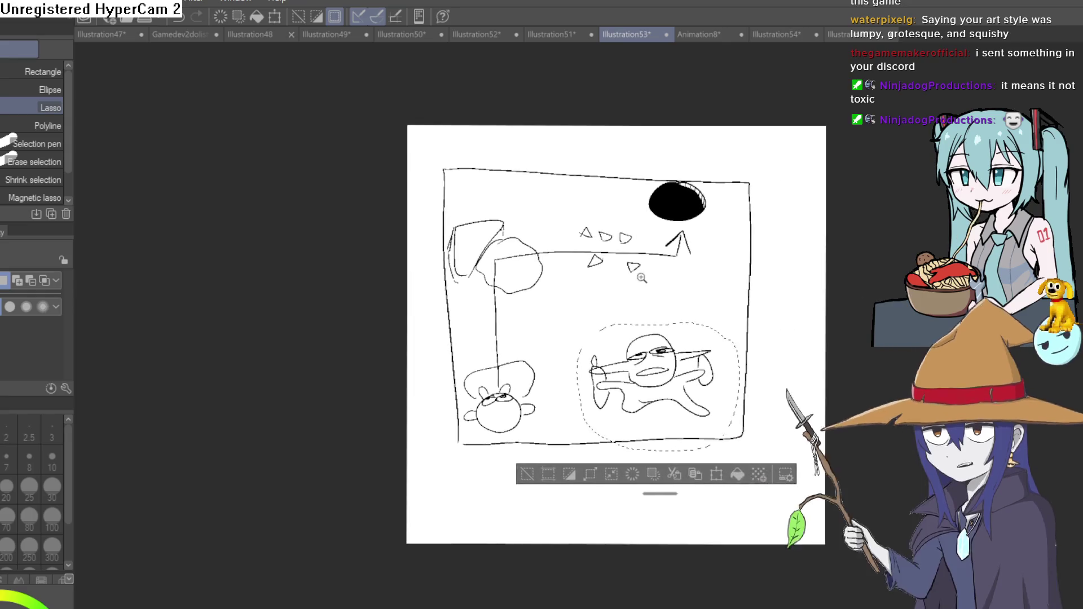
{"action": "scroll", "coordinate": [702, 287], "scroll_direction": "up", "scroll_amount": 3}
{"action": "left_click_drag", "start_coordinate": [706, 302], "coordinate": [532, 304]}
{"action": "scroll", "coordinate": [533, 306], "scroll_direction": "up", "scroll_amount": 2}
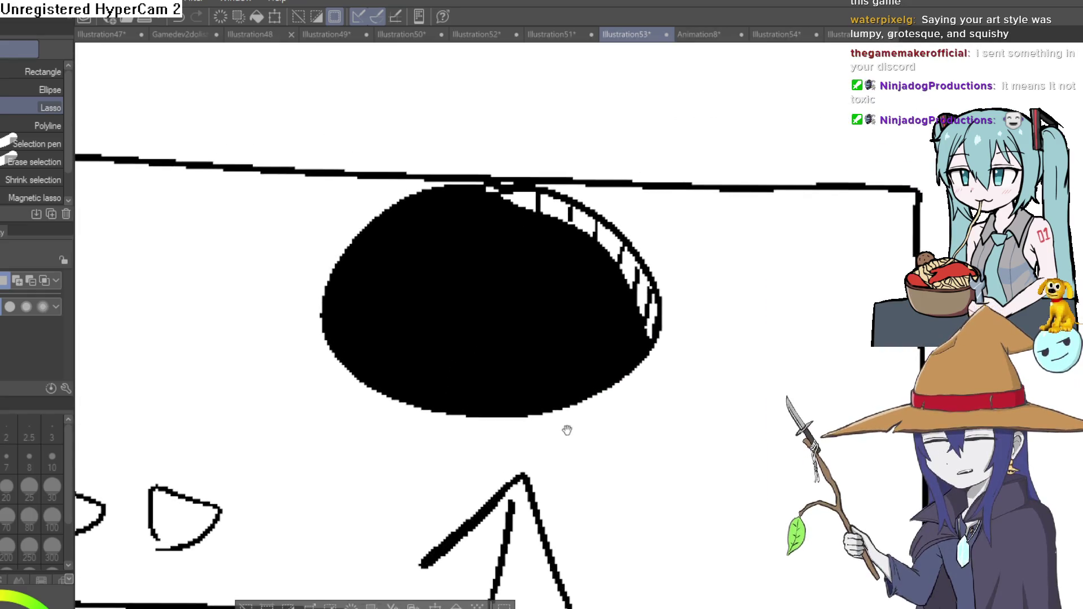
{"action": "scroll", "coordinate": [576, 452], "scroll_direction": "up", "scroll_amount": 1}
{"action": "scroll", "coordinate": [573, 370], "scroll_direction": "down", "scroll_amount": 2}
{"action": "scroll", "coordinate": [532, 385], "scroll_direction": "down", "scroll_amount": 1}
{"action": "scroll", "coordinate": [661, 272], "scroll_direction": "down", "scroll_amount": 3}
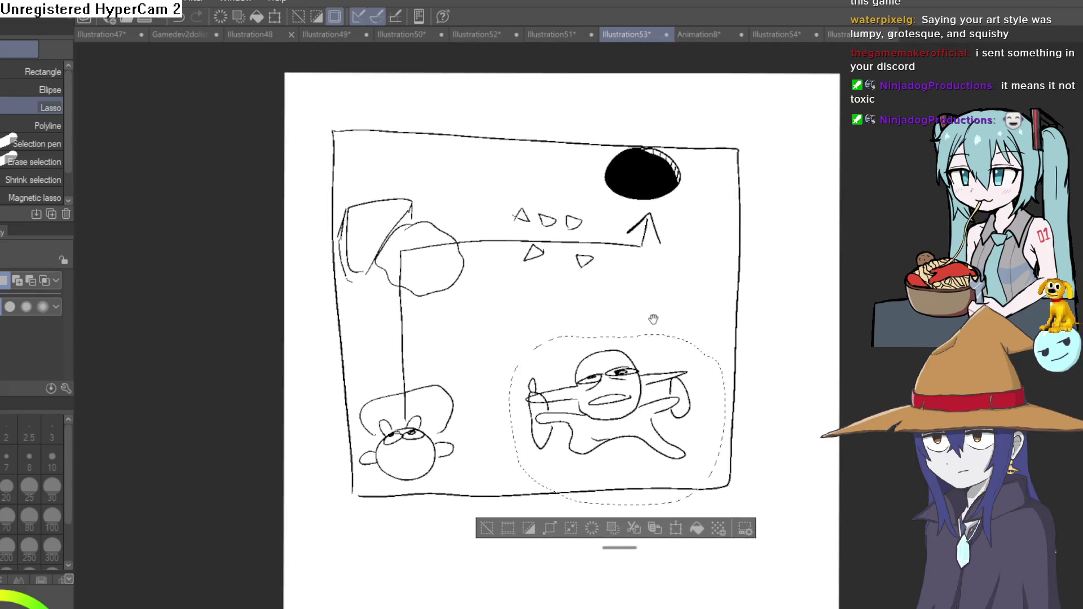
{"action": "scroll", "coordinate": [649, 317], "scroll_direction": "up", "scroll_amount": 1}
{"action": "scroll", "coordinate": [798, 227], "scroll_direction": "down", "scroll_amount": 1}
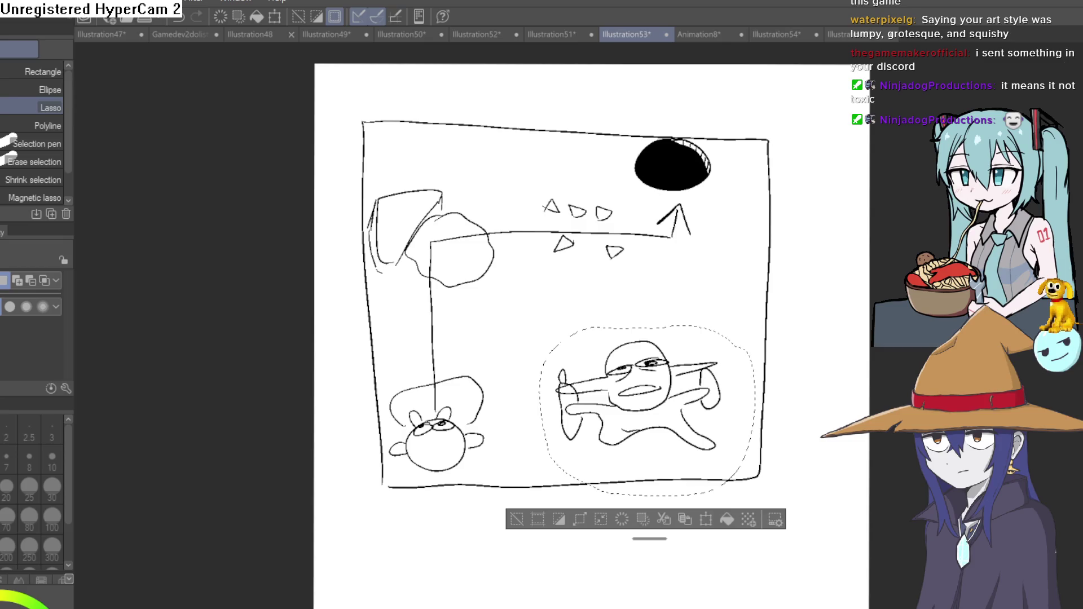
{"action": "scroll", "coordinate": [677, 262], "scroll_direction": "up", "scroll_amount": 2}
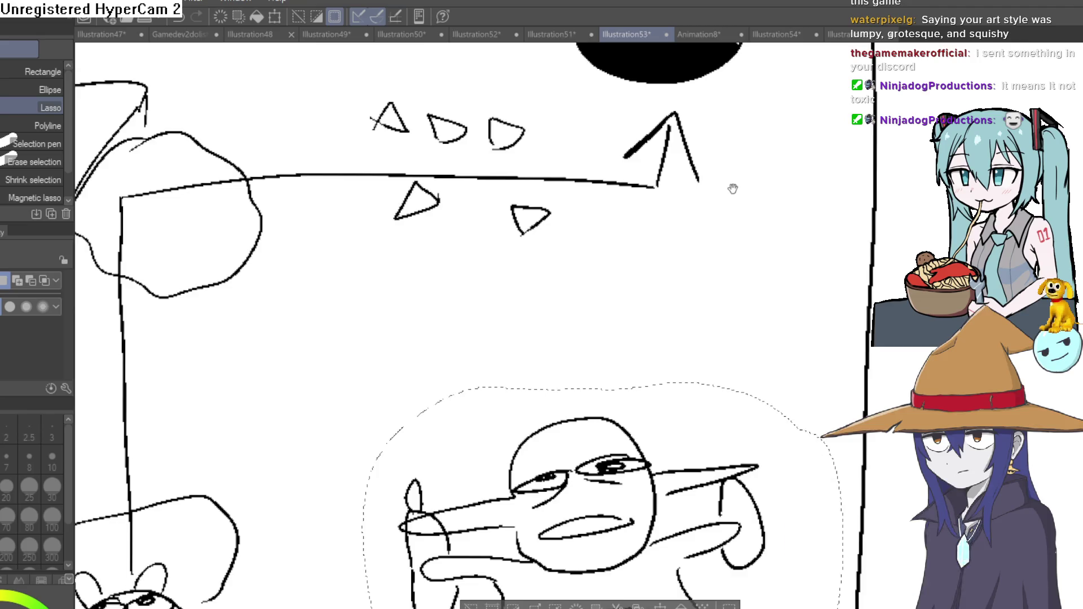
{"action": "scroll", "coordinate": [736, 190], "scroll_direction": "down", "scroll_amount": 2}
{"action": "scroll", "coordinate": [585, 242], "scroll_direction": "up", "scroll_amount": 4}
{"action": "scroll", "coordinate": [604, 218], "scroll_direction": "down", "scroll_amount": 2}
{"action": "left_click_drag", "start_coordinate": [594, 286], "coordinate": [595, 375]}
{"action": "scroll", "coordinate": [605, 339], "scroll_direction": "down", "scroll_amount": 1}
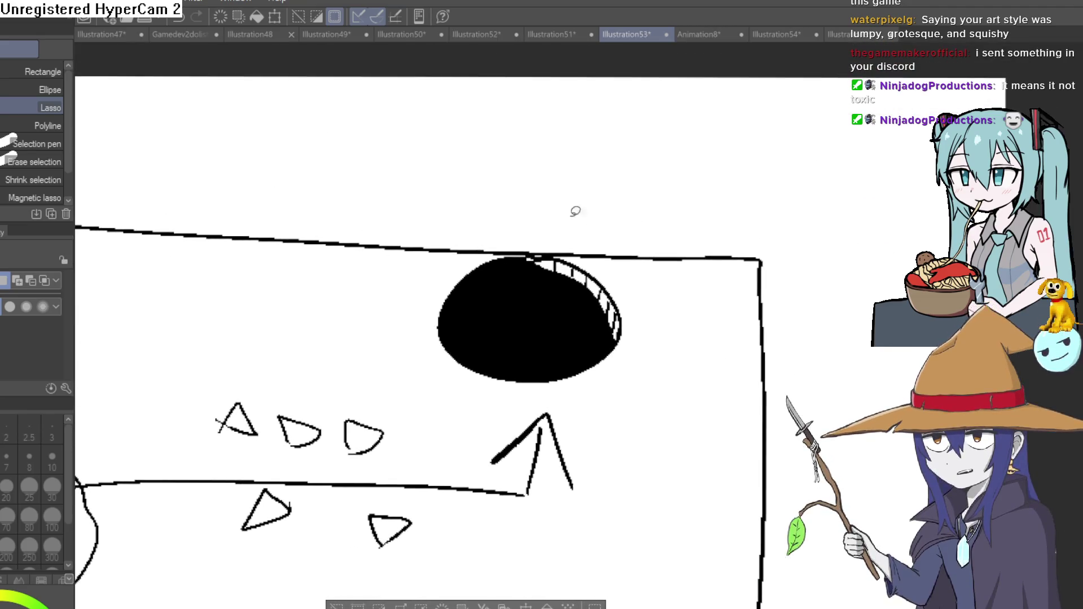
{"action": "left_click_drag", "start_coordinate": [479, 171], "coordinate": [473, 231]}
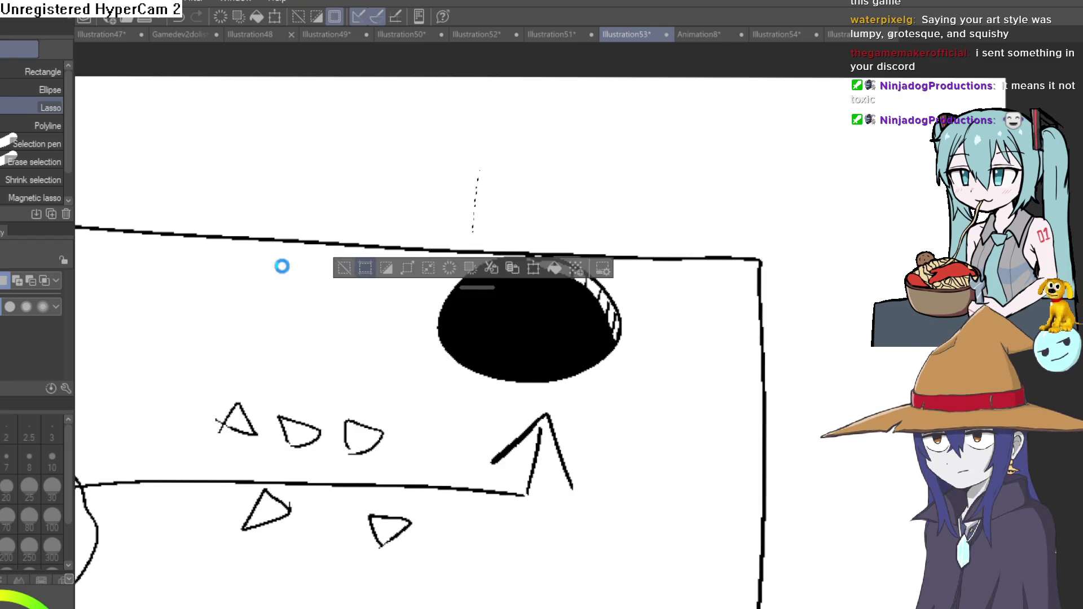
{"action": "scroll", "coordinate": [320, 310], "scroll_direction": "up", "scroll_amount": 3}
{"action": "scroll", "coordinate": [290, 303], "scroll_direction": "down", "scroll_amount": 3}
{"action": "scroll", "coordinate": [291, 303], "scroll_direction": "down", "scroll_amount": 2}
{"action": "left_click_drag", "start_coordinate": [593, 120], "coordinate": [491, 263]}
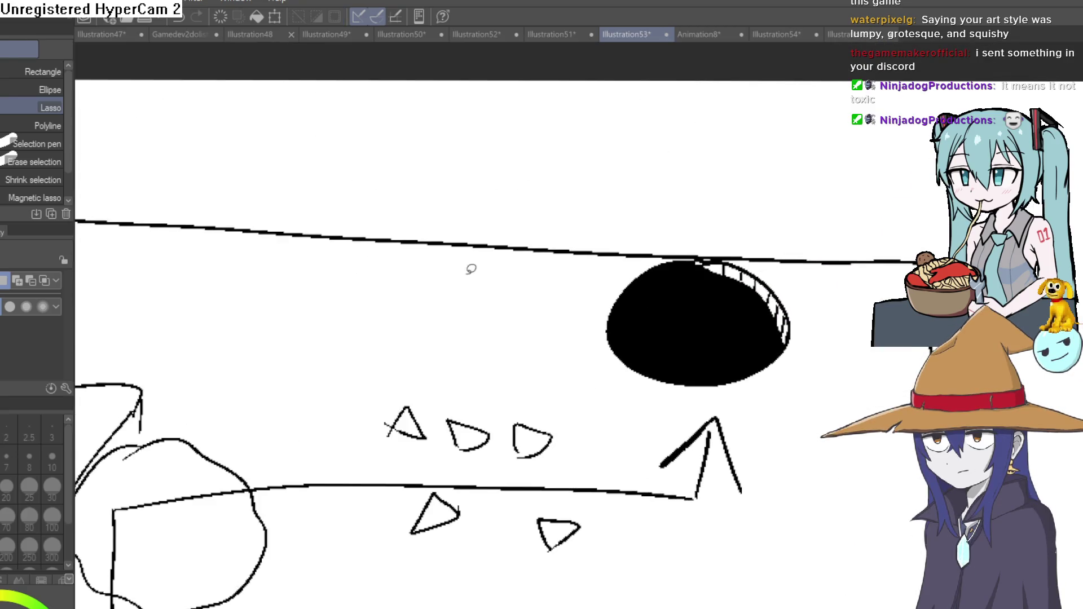
{"action": "key", "text": "p"}
{"action": "left_click_drag", "start_coordinate": [525, 110], "coordinate": [624, 240]}
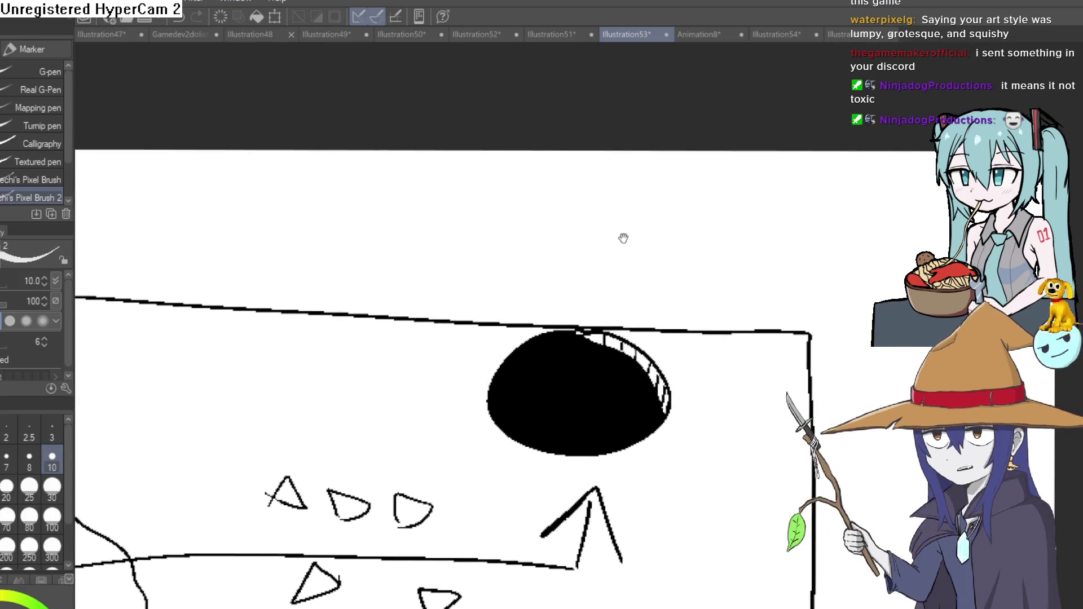
{"action": "left_click_drag", "start_coordinate": [493, 322], "coordinate": [492, 223]}
{"action": "key", "text": "ctrl+z"}
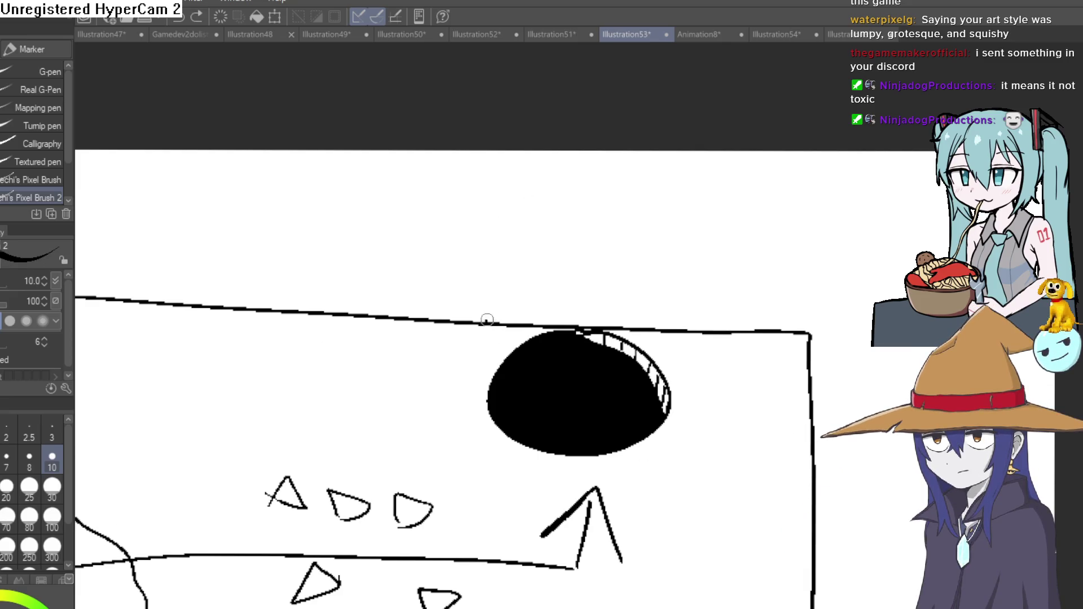
- Draw the first crate's right side and top-right diagonal edge above the top wall
{"action": "left_click_drag", "start_coordinate": [650, 220], "coordinate": [637, 327]}
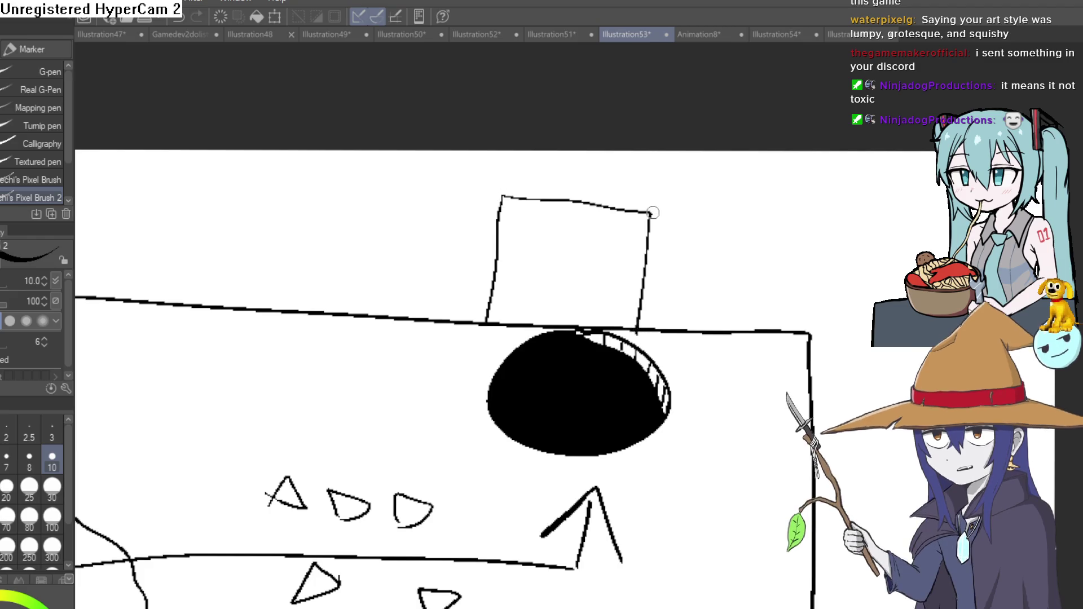
{"action": "left_click_drag", "start_coordinate": [650, 215], "coordinate": [710, 241]}
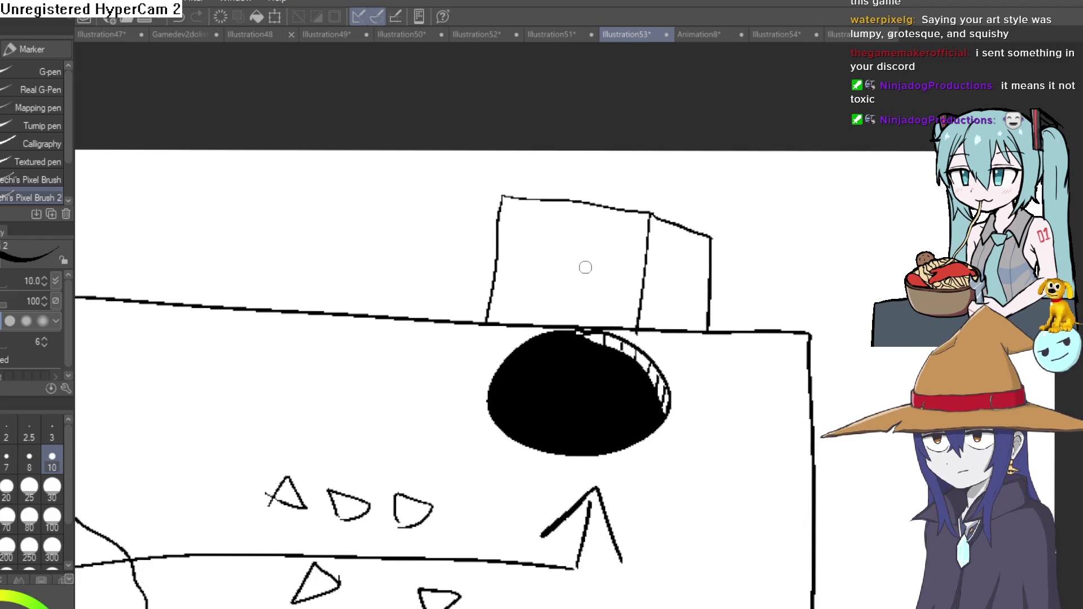
{"action": "left_click_drag", "start_coordinate": [786, 210], "coordinate": [655, 240]}
{"action": "mouse_move", "coordinate": [720, 223]}
{"action": "left_mouse_down"}
{"action": "mouse_move", "coordinate": [643, 261]}
{"action": "mouse_move", "coordinate": [746, 227]}
{"action": "left_mouse_up"}
- Sketch a second crate left of the first, undoing its left-face stroke
{"action": "mouse_move", "coordinate": [504, 283]}
{"action": "left_mouse_down"}
{"action": "mouse_move", "coordinate": [508, 180]}
{"action": "mouse_move", "coordinate": [370, 209]}
{"action": "mouse_move", "coordinate": [505, 293]}
{"action": "left_mouse_up"}
{"action": "left_click_drag", "start_coordinate": [374, 180], "coordinate": [315, 217]}
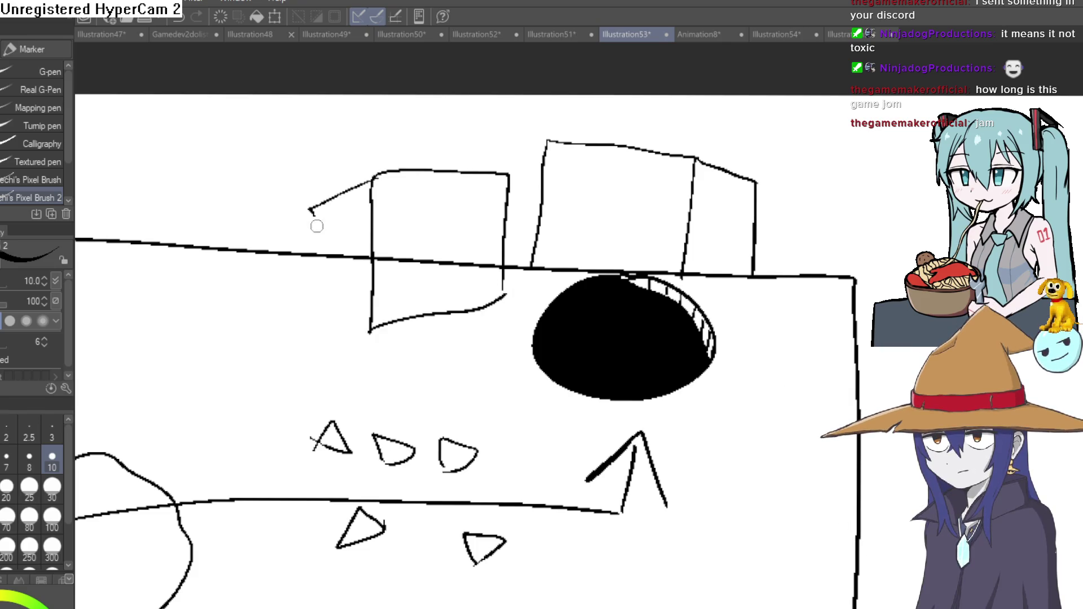
{"action": "key", "text": "ctrl+z"}
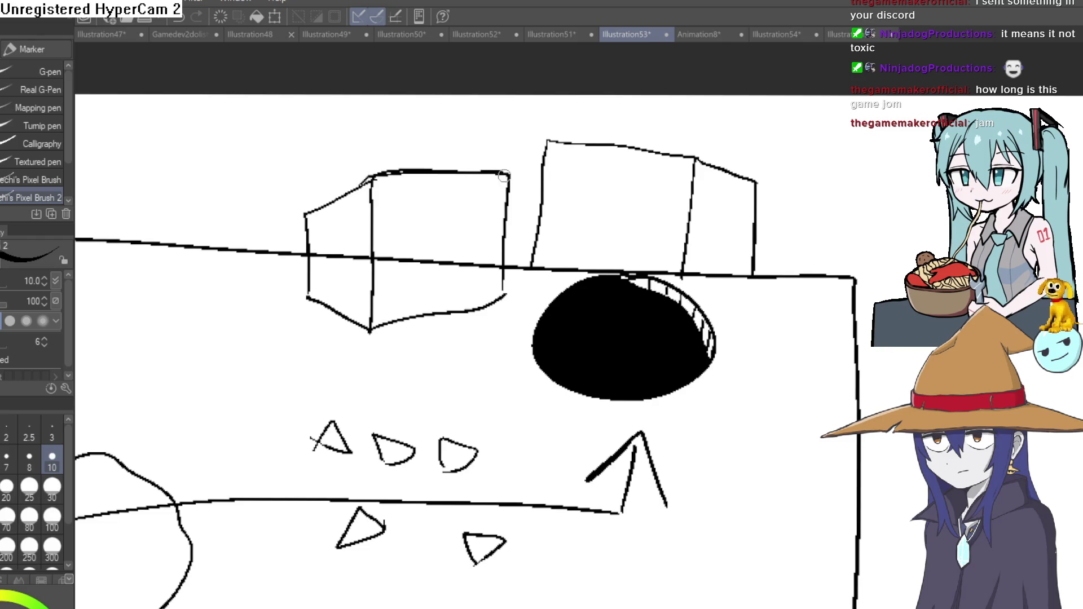
{"action": "scroll", "coordinate": [347, 188], "scroll_direction": "down", "scroll_amount": 3}
{"action": "scroll", "coordinate": [673, 213], "scroll_direction": "down", "scroll_amount": 2}
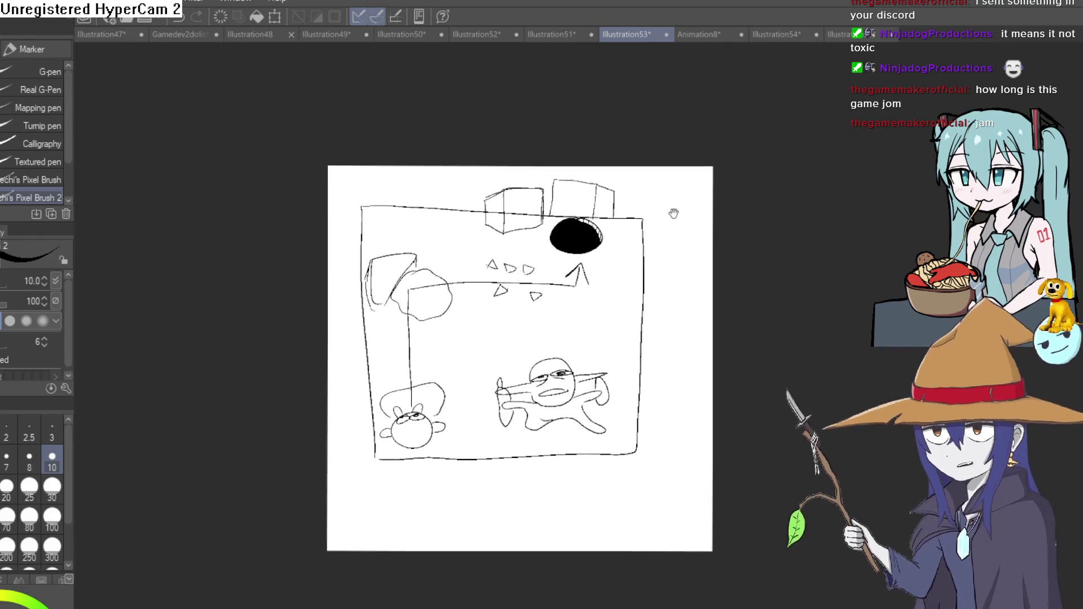
{"action": "scroll", "coordinate": [657, 188], "scroll_direction": "up", "scroll_amount": 3}
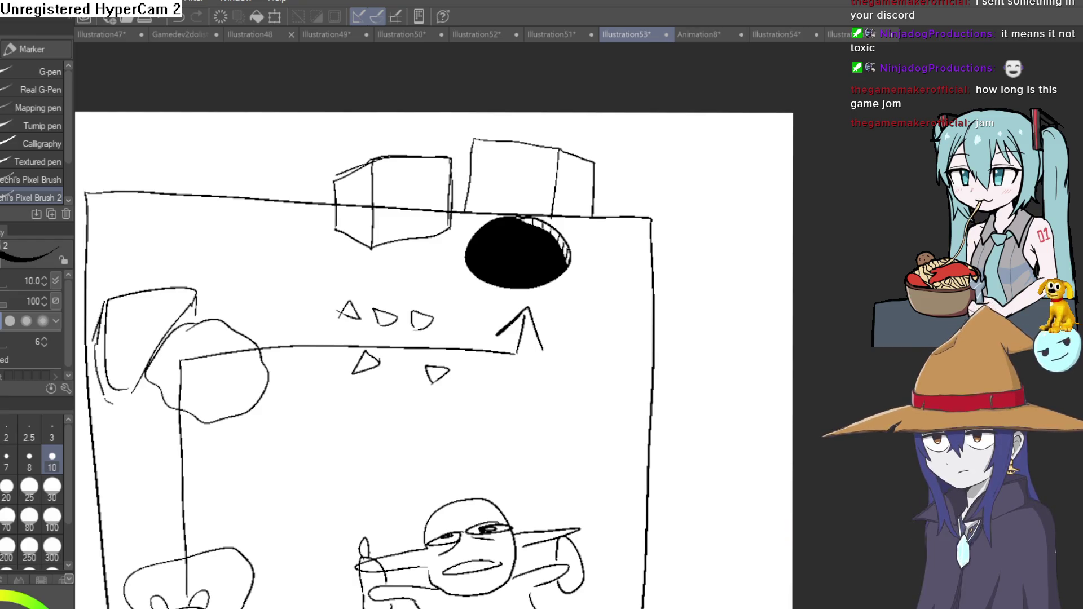
- Switch to the Illustration52 drawing of the mushroom-headed character
{"action": "left_click", "coordinate": [484, 39]}
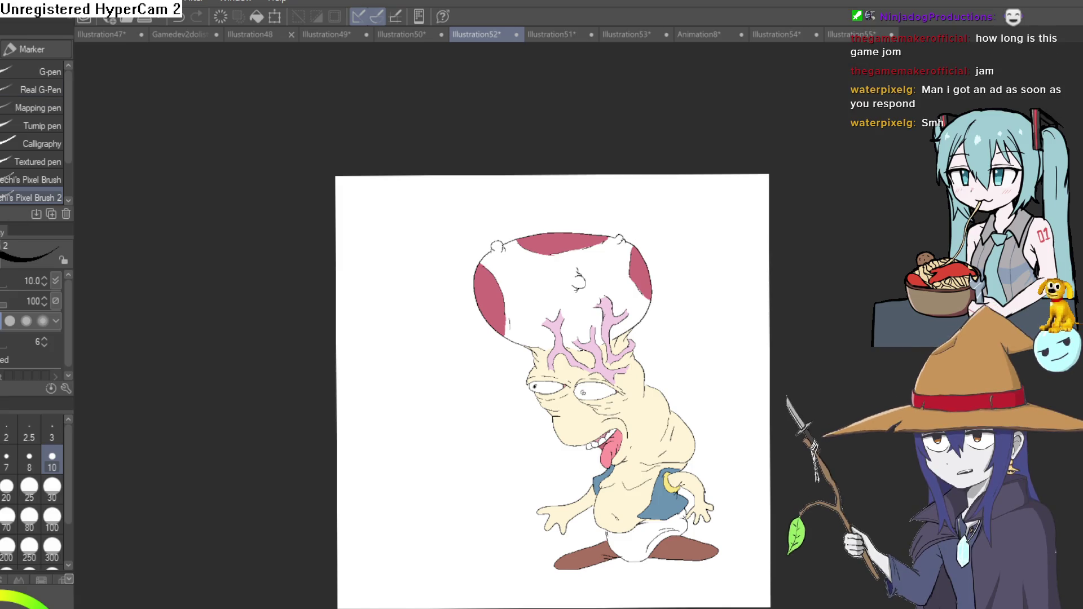
- Flip through Illustration55, Illustration54 and Animation8, then switch to the itch.io jam page
{"action": "left_click", "coordinate": [850, 34]}
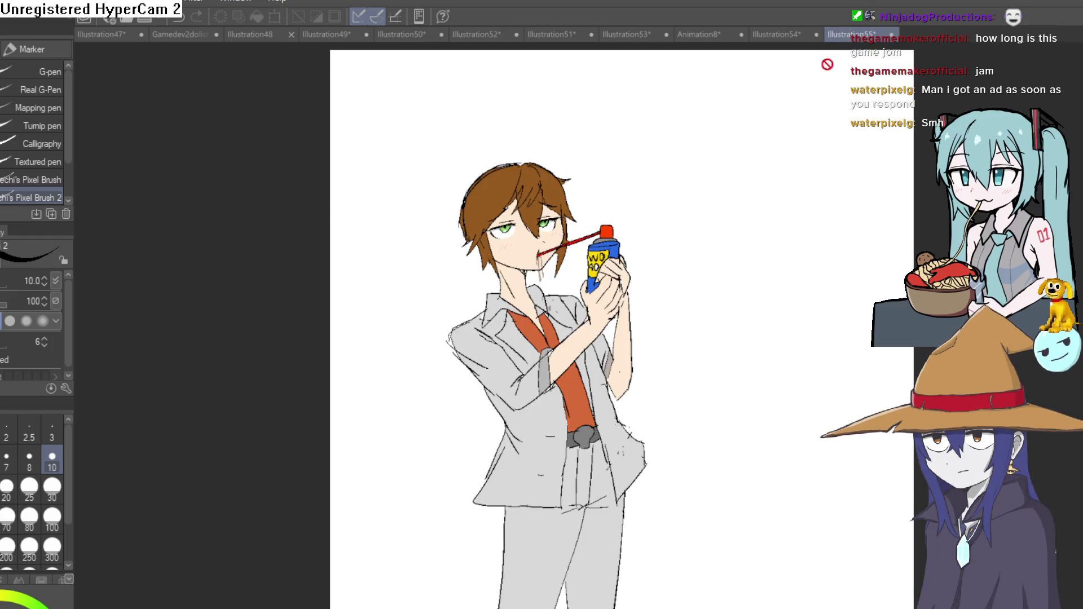
{"action": "left_click", "coordinate": [783, 38]}
{"action": "left_click", "coordinate": [689, 36]}
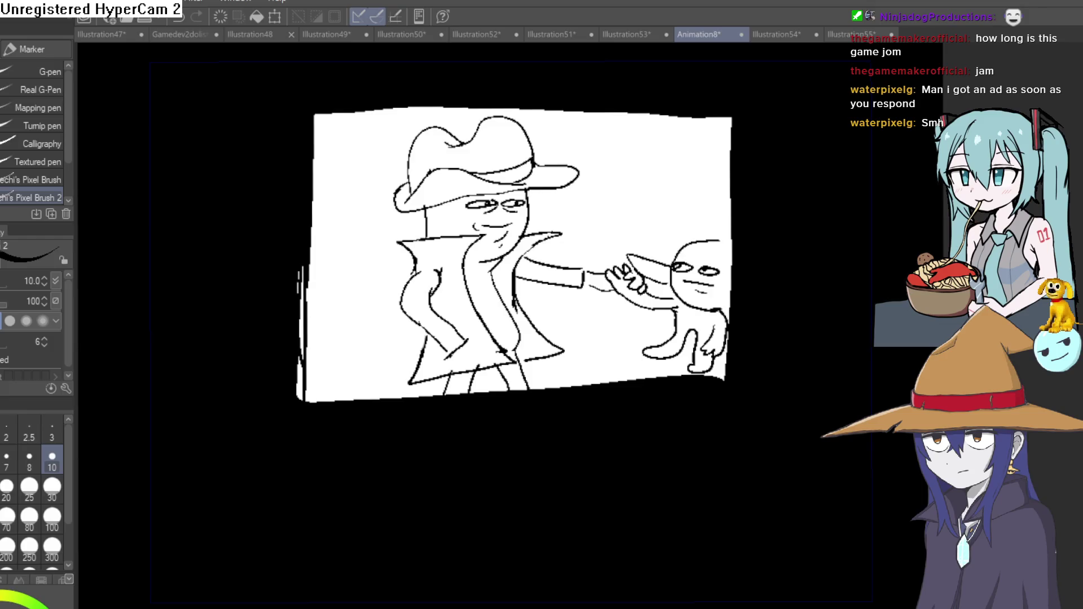
{"action": "key", "text": "alt+Tab"}
{"action": "scroll", "coordinate": [407, 212], "scroll_direction": "up", "scroll_amount": 3}
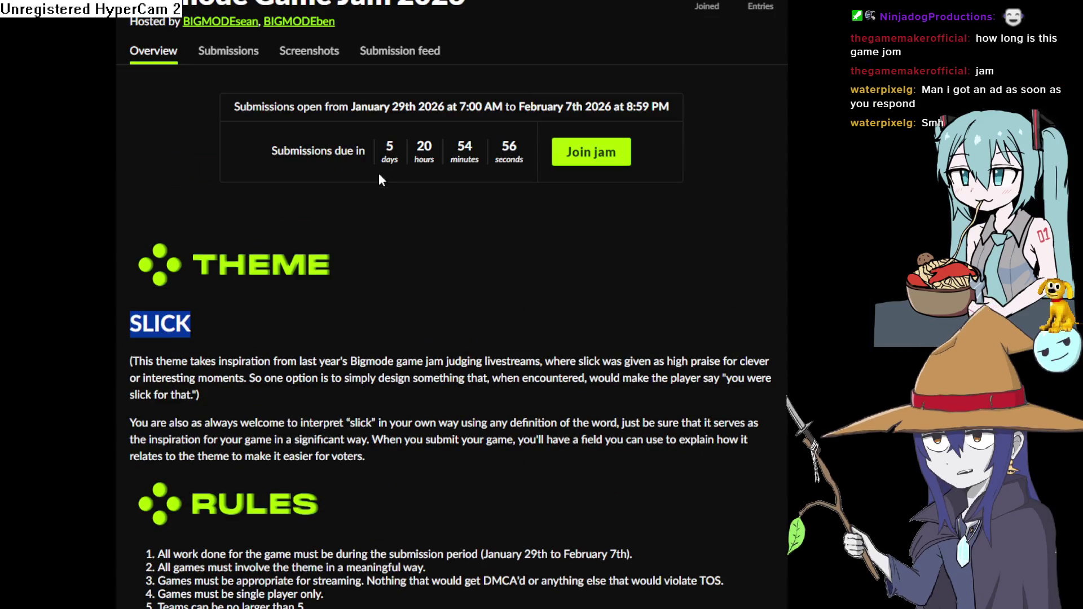
{"action": "left_click_drag", "start_coordinate": [377, 145], "coordinate": [442, 149]}
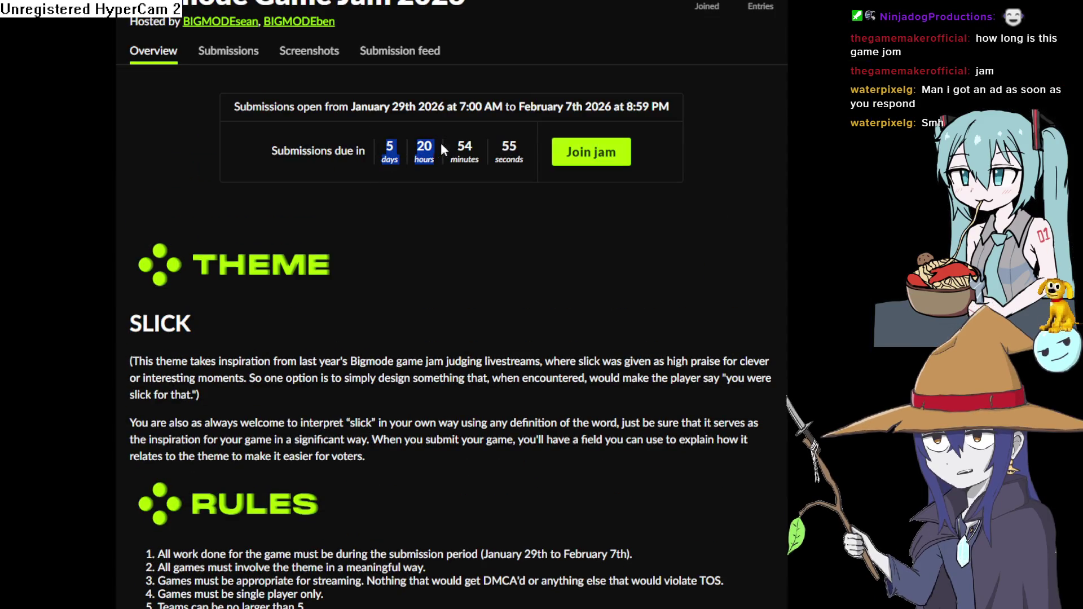
- Leave the jam countdown for the BeepBox song and start it playing
{"action": "left_click", "coordinate": [518, 151]}
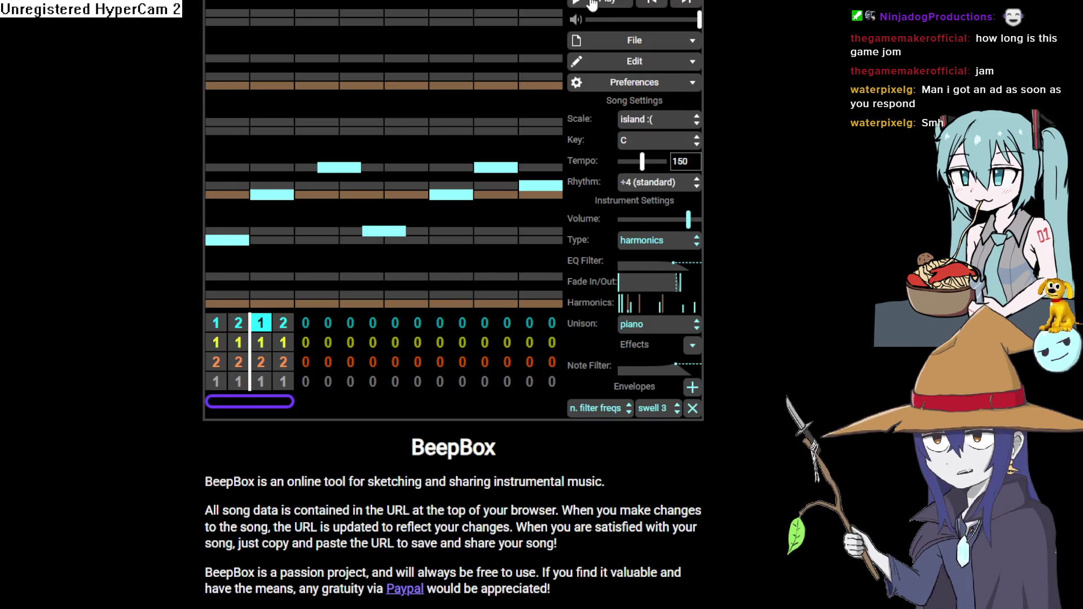
{"action": "left_click", "coordinate": [591, 2]}
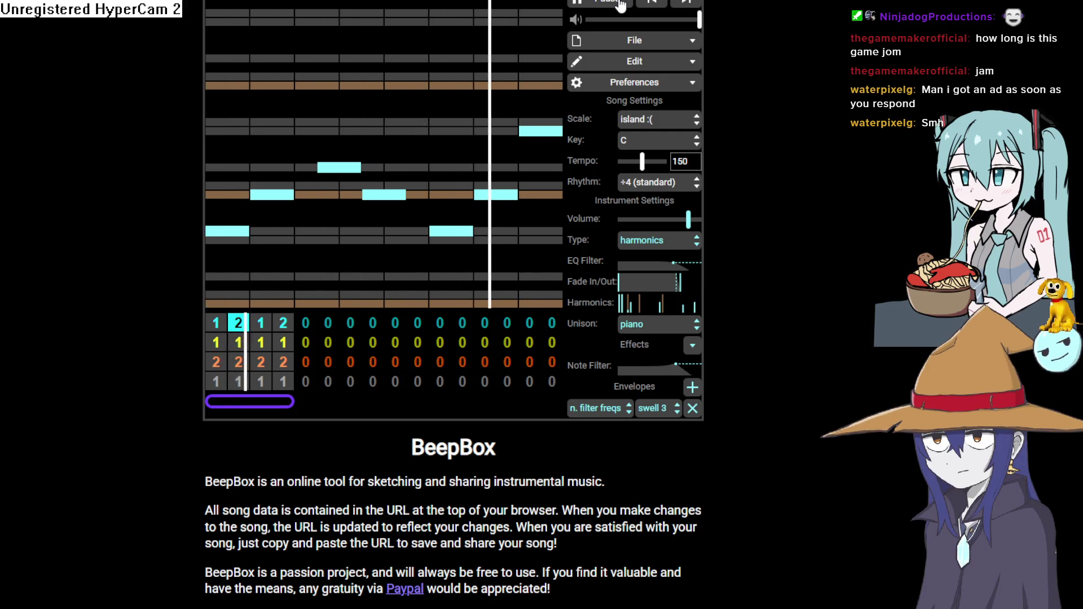
- Stop playback, select the third channel's second pattern, then return to Clip Studio Paint
{"action": "left_click", "coordinate": [619, 3]}
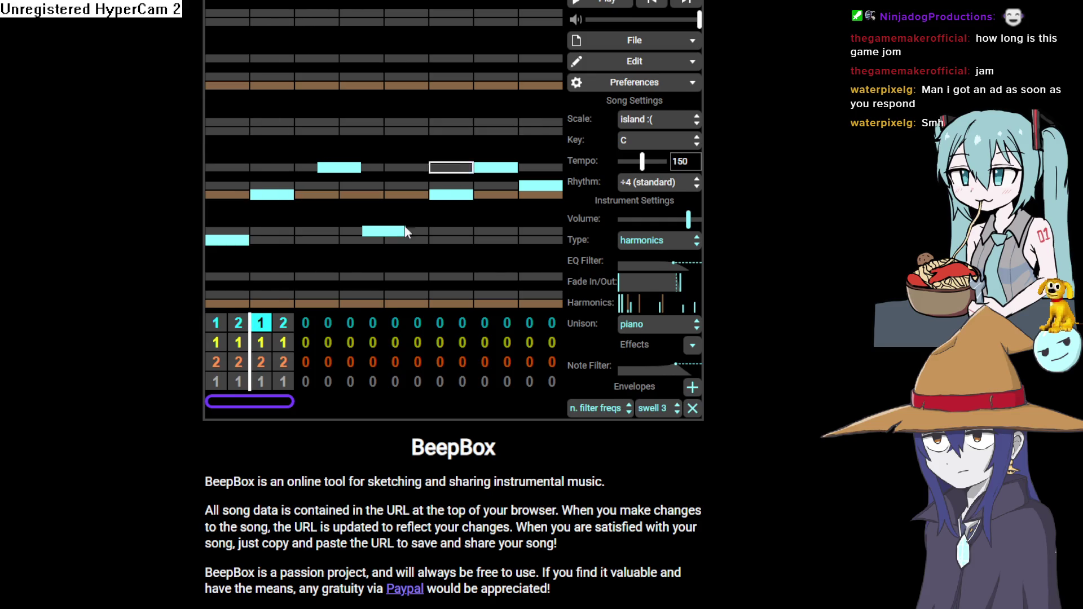
{"action": "left_click", "coordinate": [238, 367]}
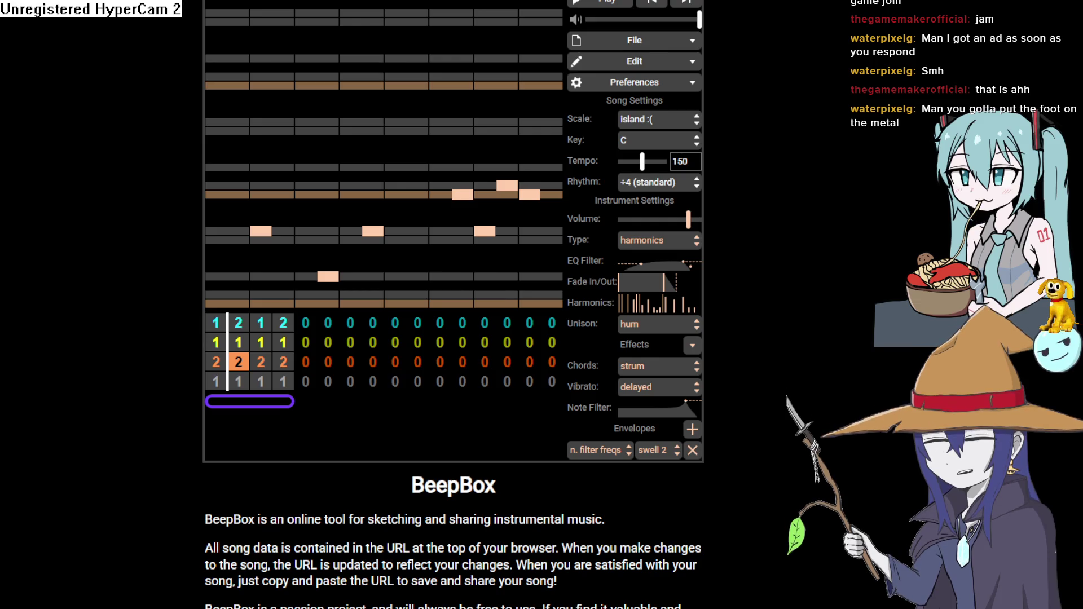
{"action": "key", "text": "alt+Tab"}
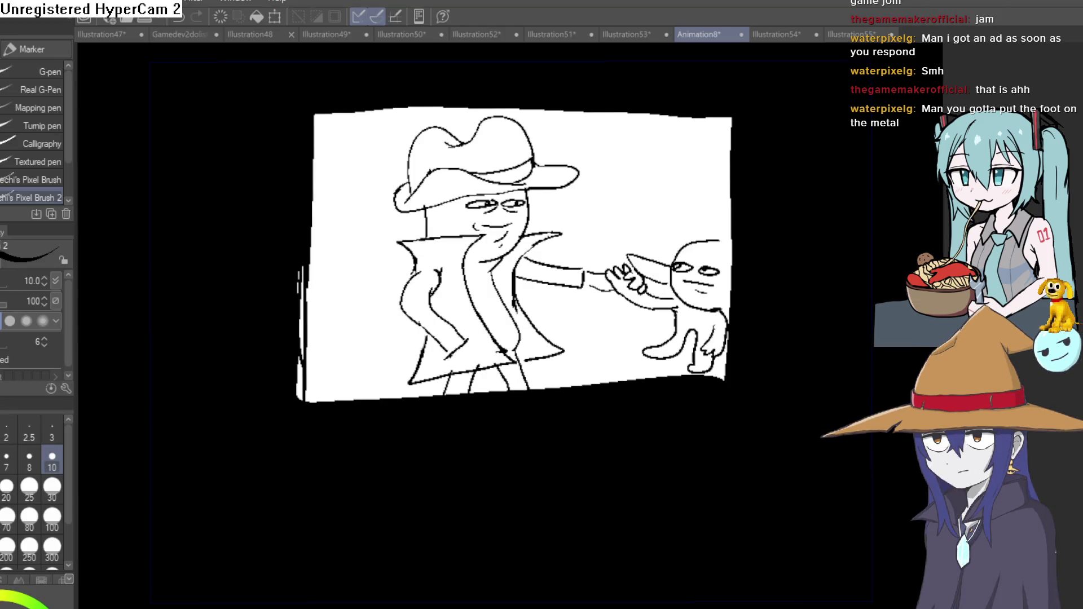
- View the Illustration54 drawing, then the Illustration55 drawing
{"action": "left_click", "coordinate": [777, 35]}
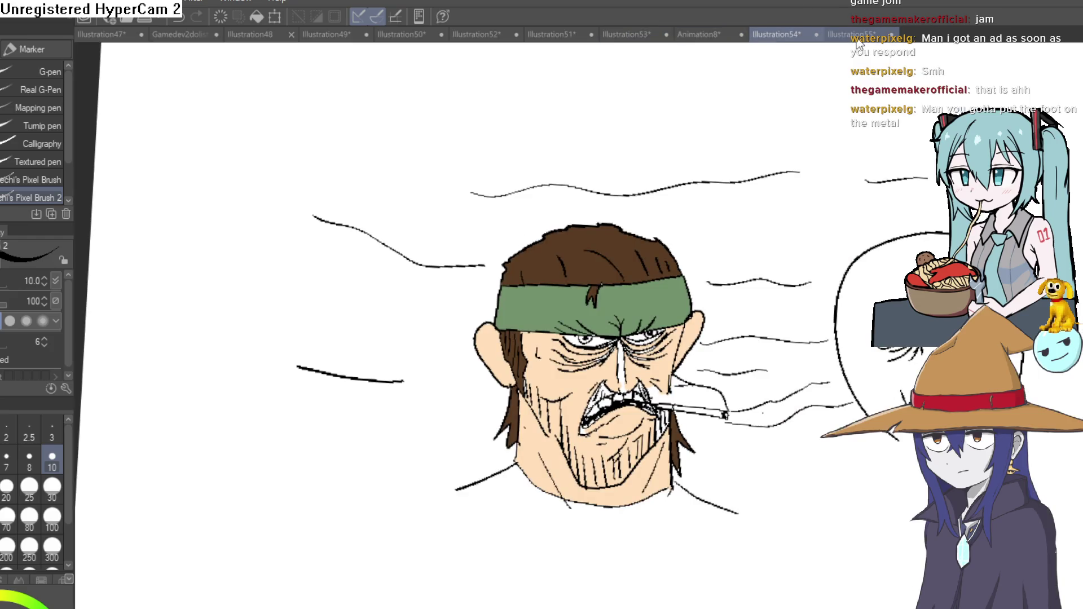
{"action": "left_click", "coordinate": [858, 38]}
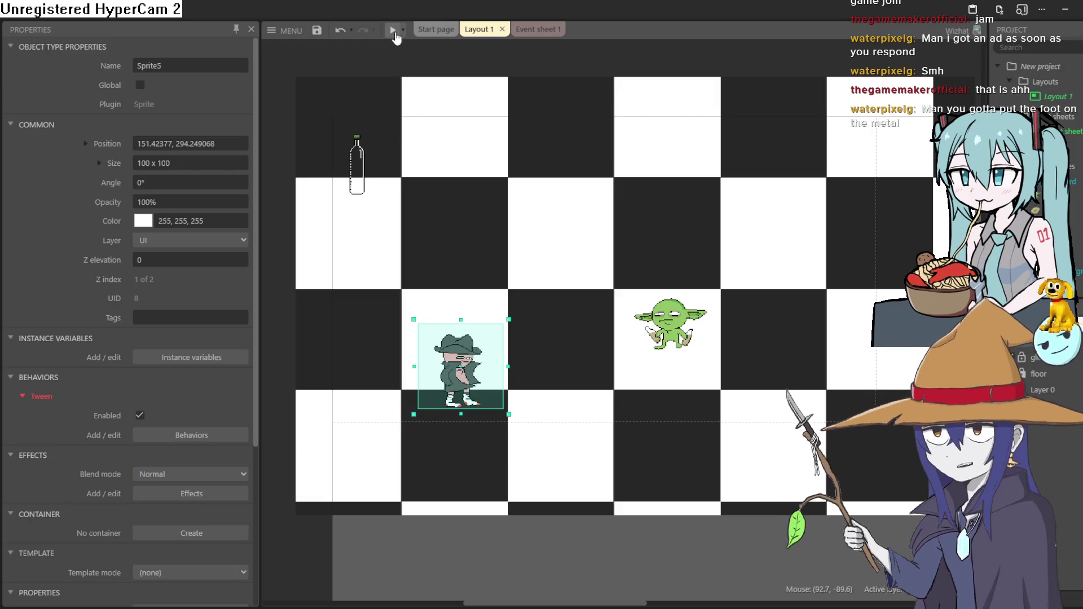
{"action": "left_click", "coordinate": [394, 30]}
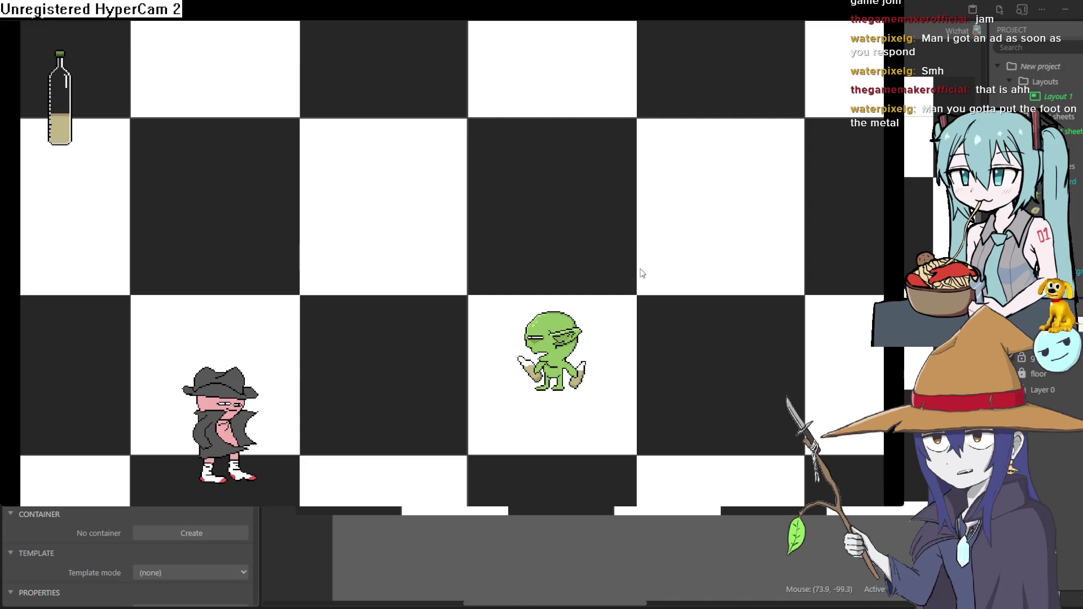
{"action": "key", "text": "Left"}
{"action": "key", "text": "Up"}
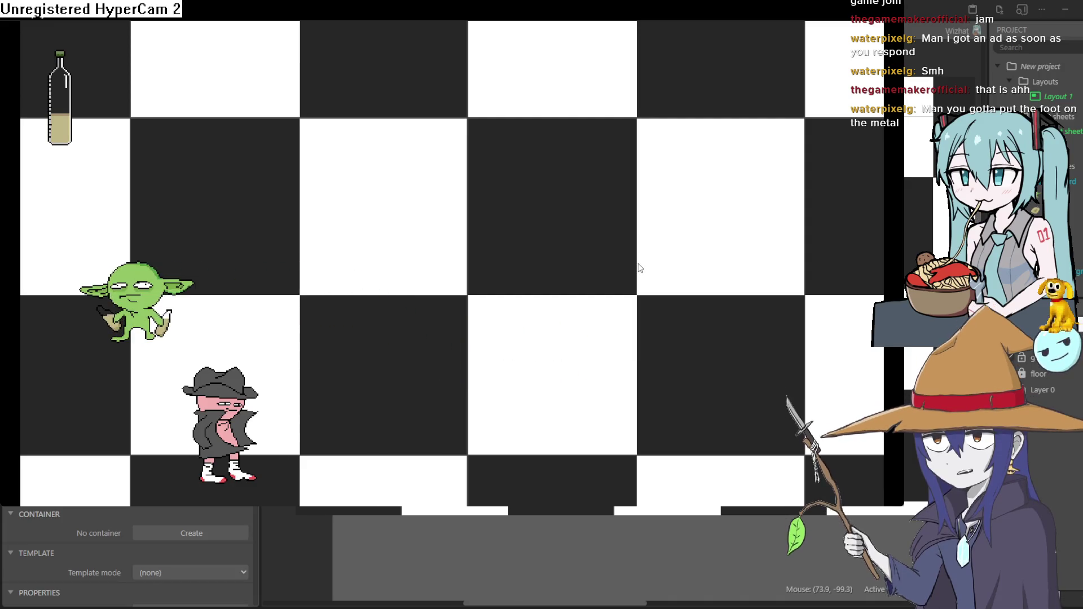
{"action": "key", "text": "Up"}
{"action": "key", "text": "Right"}
{"action": "key", "text": "Right"}
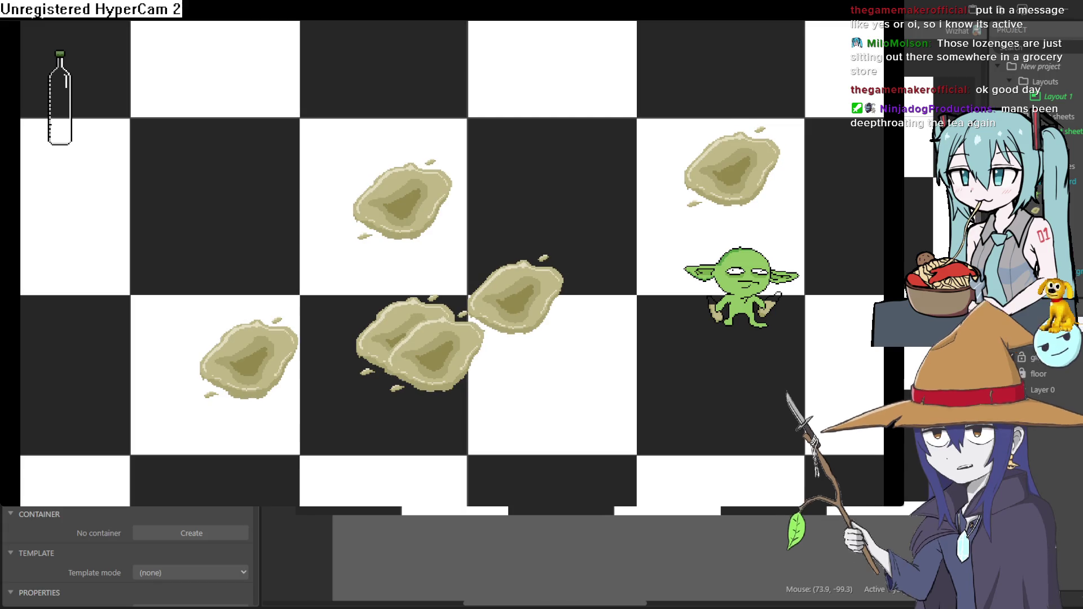
{"action": "key", "text": "Left"}
{"action": "key", "text": "Up"}
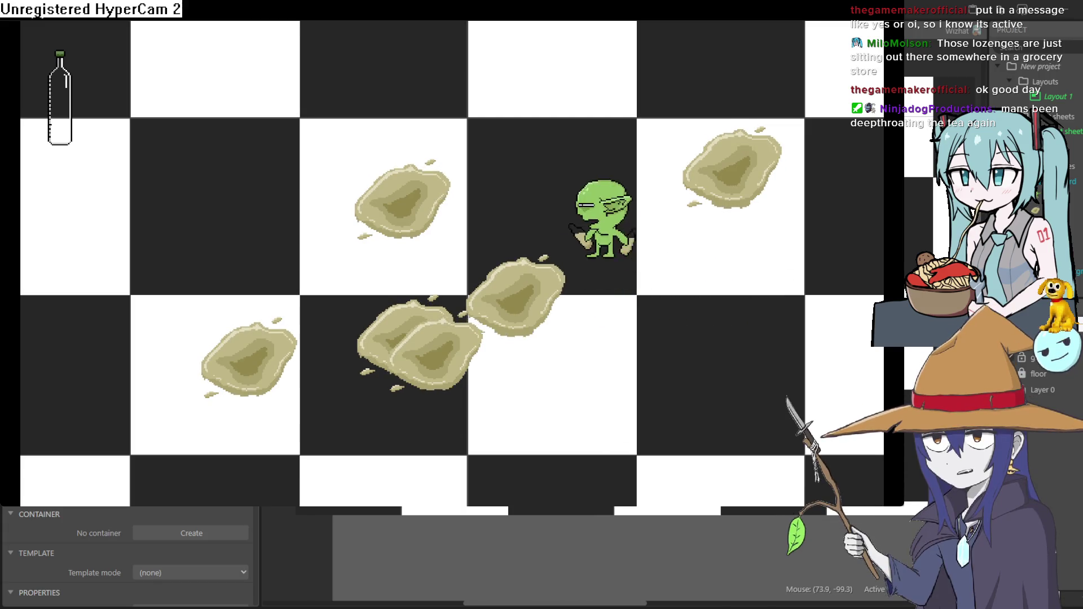
{"action": "key", "text": "Left"}
{"action": "key", "text": "Right"}
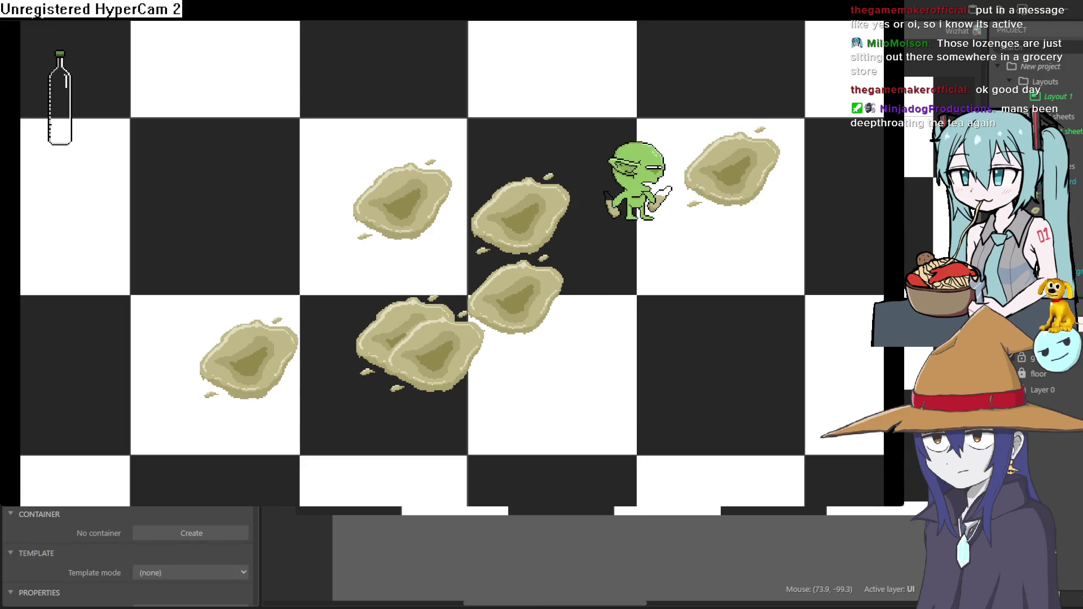
{"action": "key", "text": "Down"}
{"action": "key", "text": "Up"}
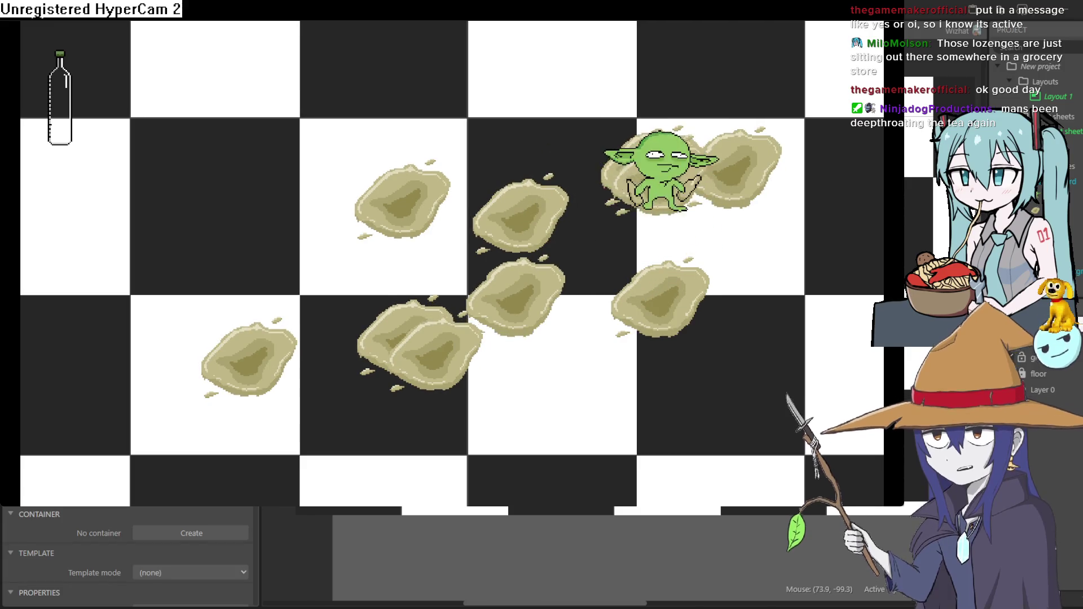
{"action": "key", "text": "Up"}
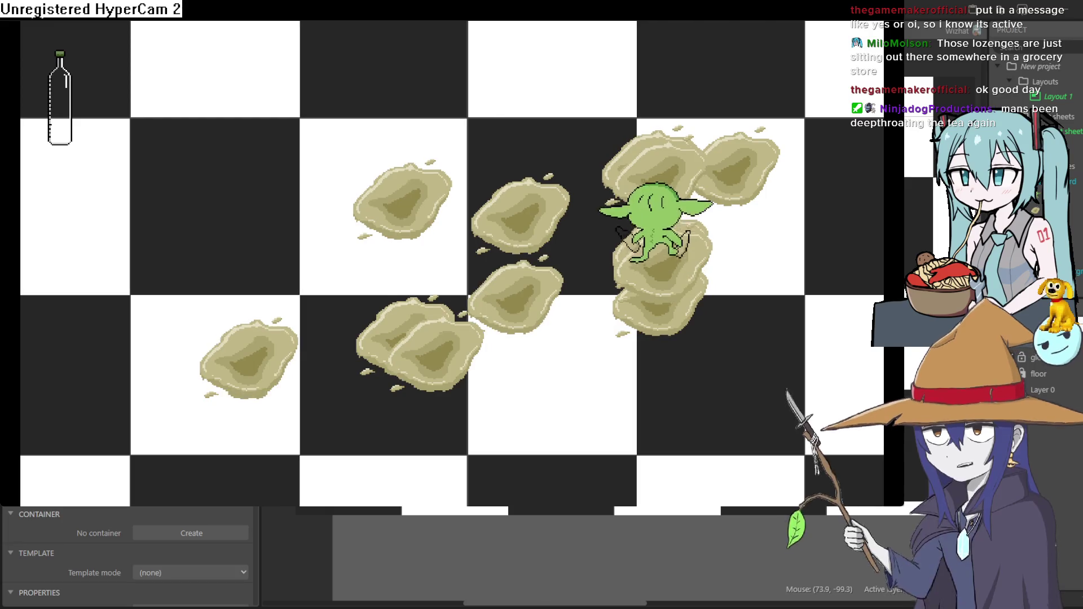
{"action": "key", "text": "Left"}
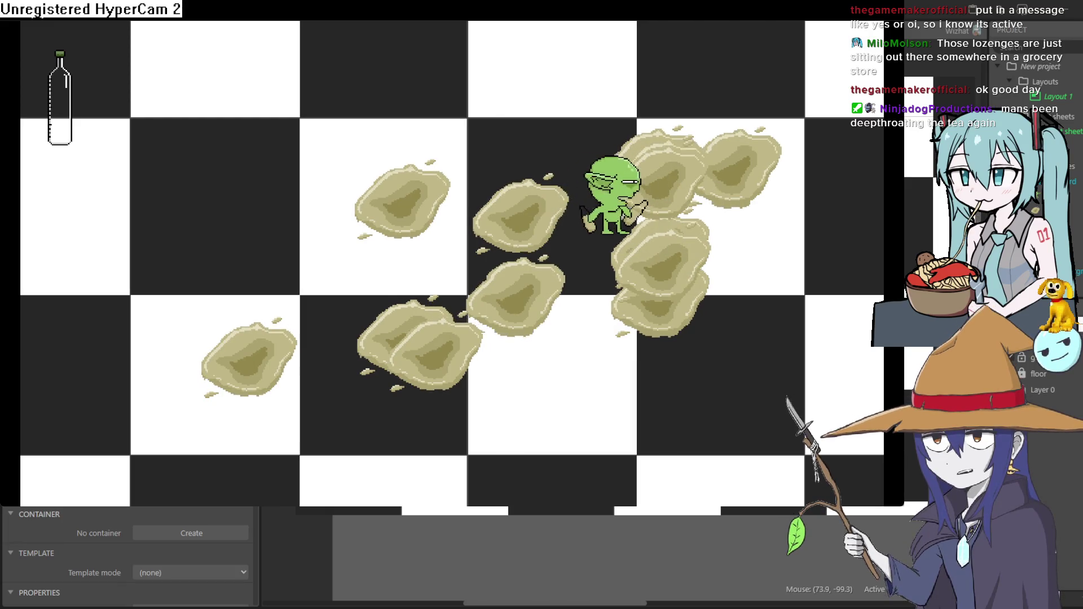
{"action": "key", "text": "Left"}
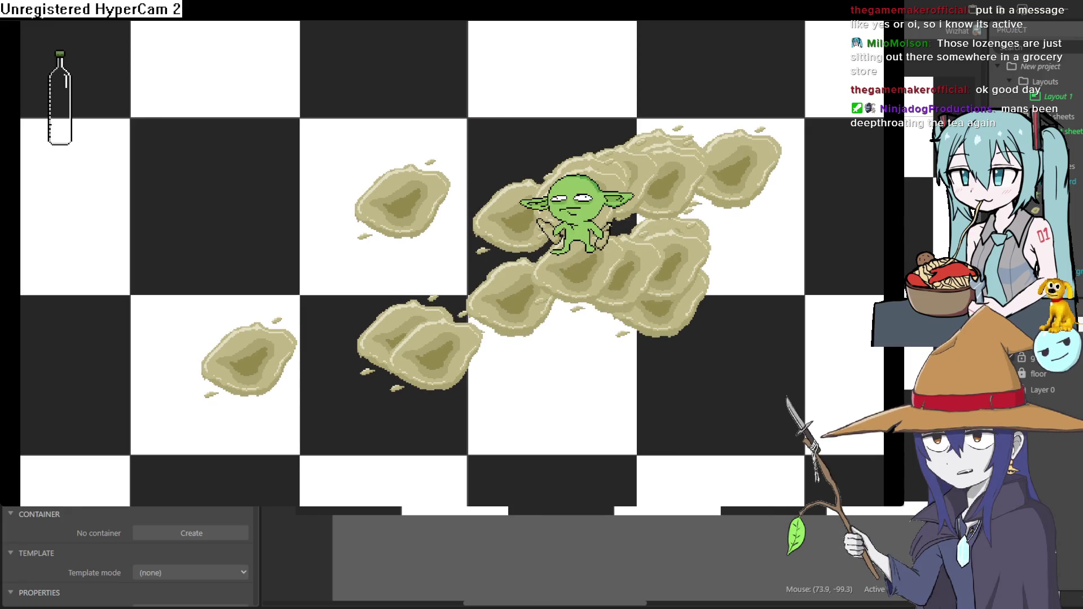
{"action": "key", "text": "Up"}
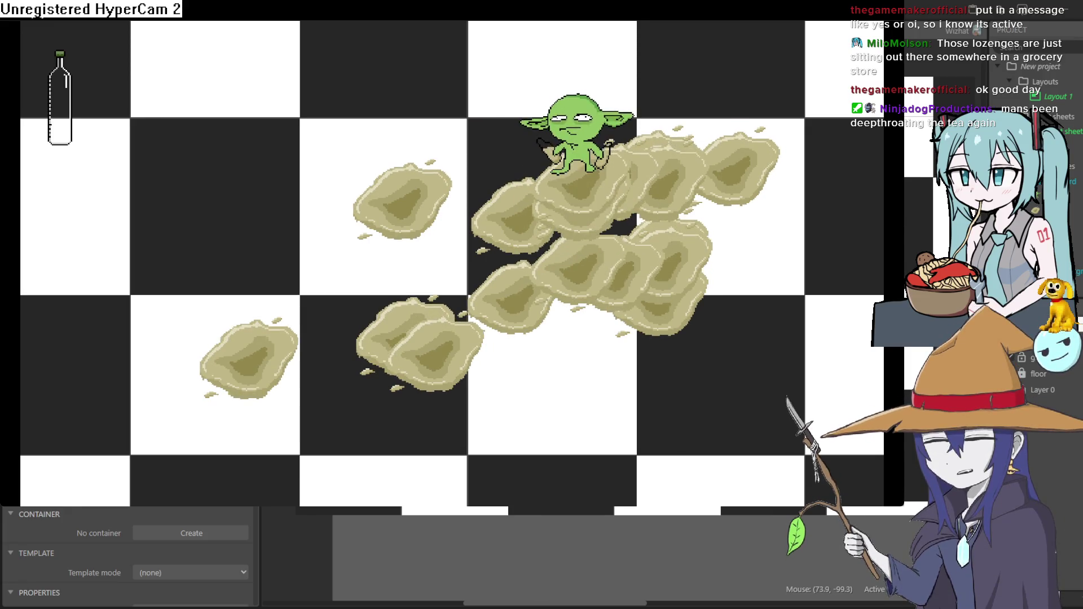
{"action": "key", "text": "Up"}
{"action": "key", "text": "Left"}
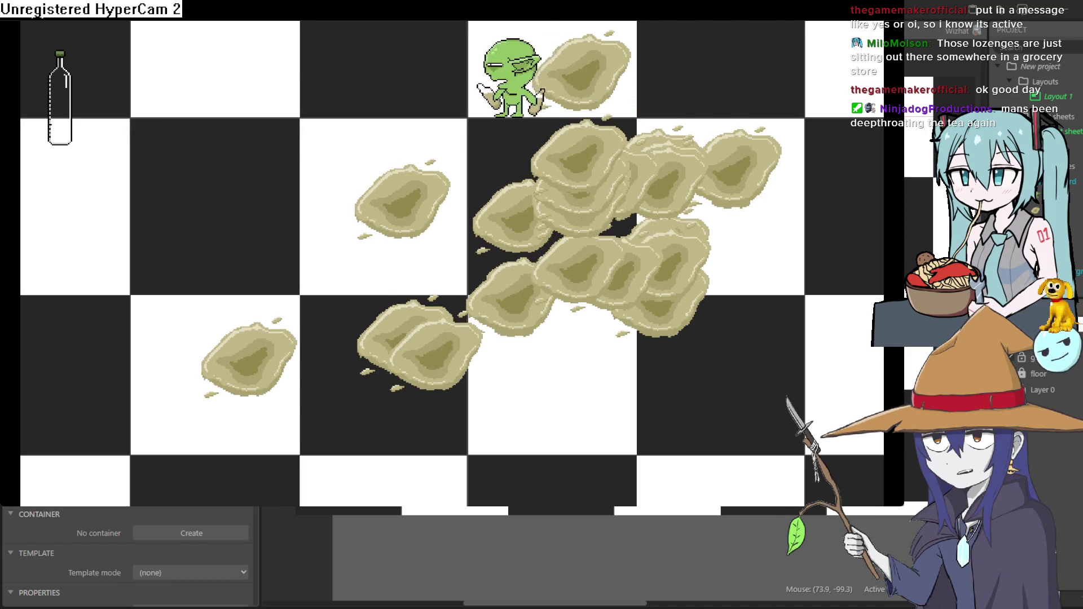
{"action": "key", "text": "Down"}
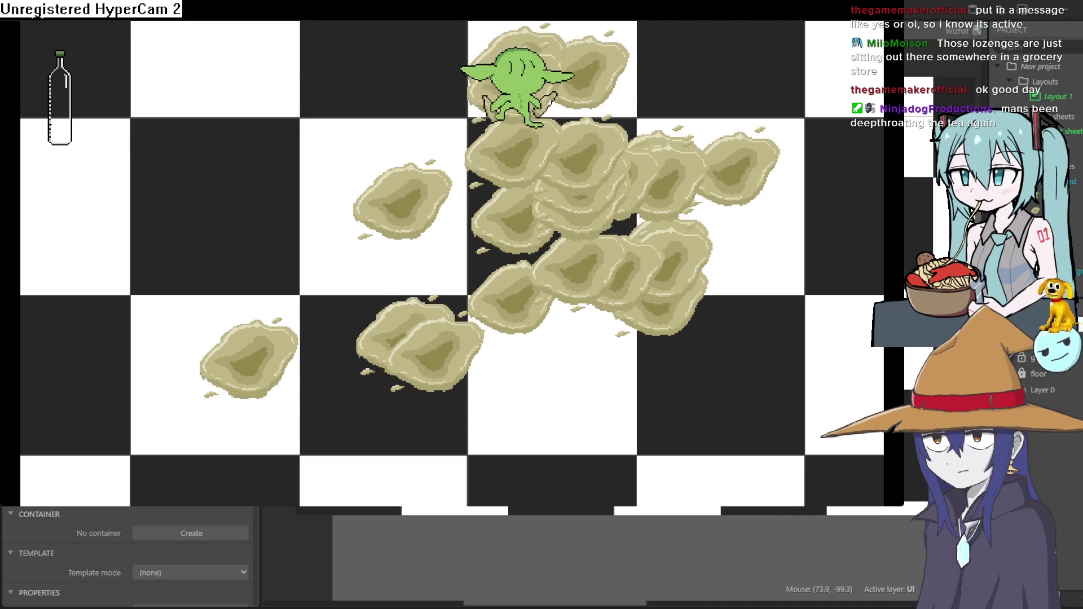
{"action": "key", "text": "Left"}
{"action": "key", "text": "Down"}
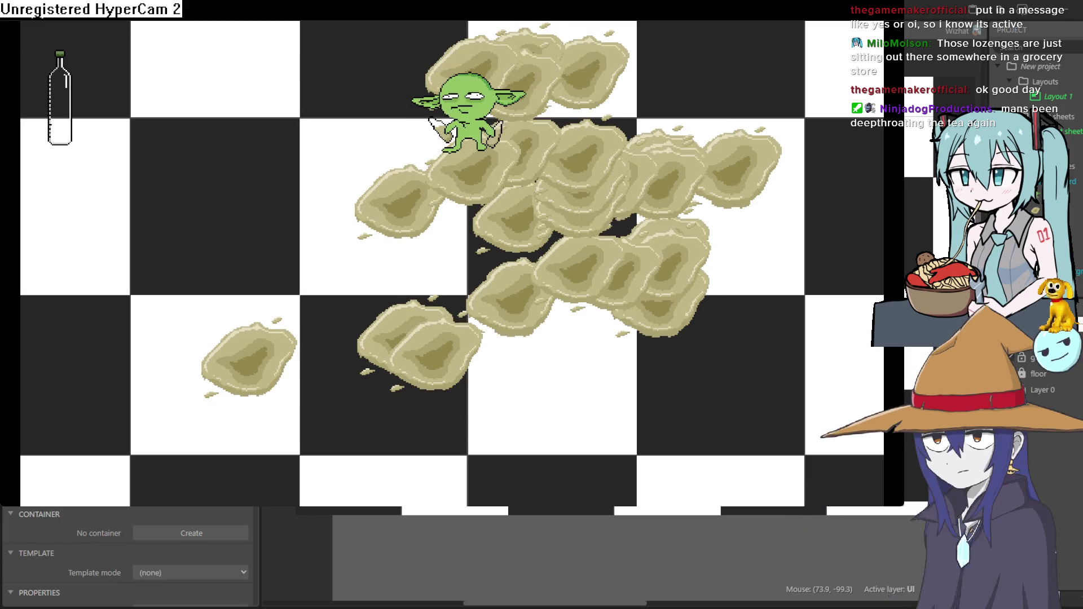
{"action": "key", "text": "Up"}
{"action": "key", "text": "Up"}
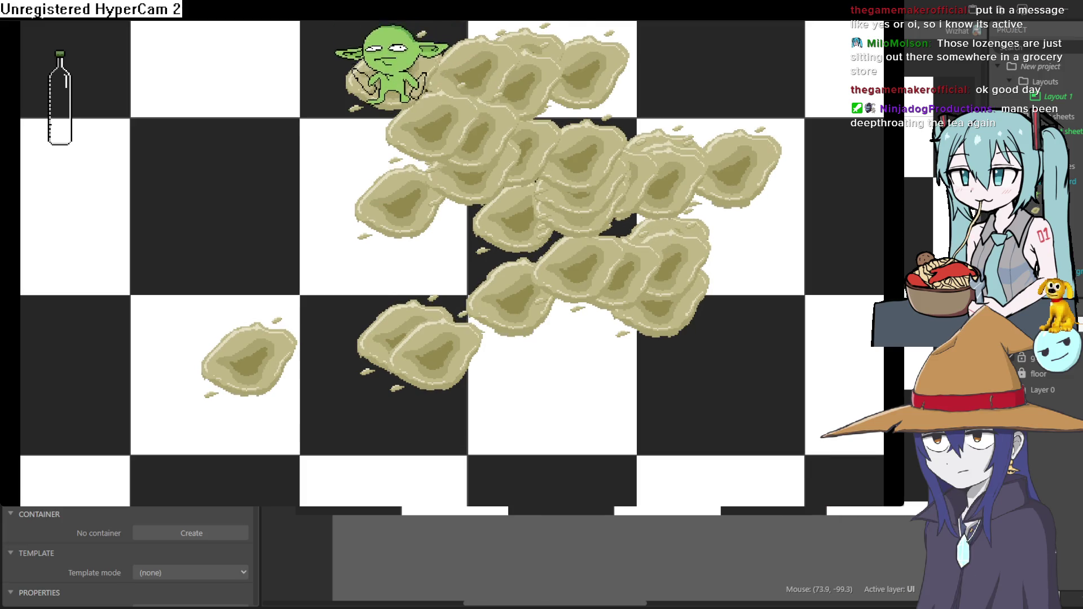
{"action": "key", "text": "Down"}
{"action": "key", "text": "Down"}
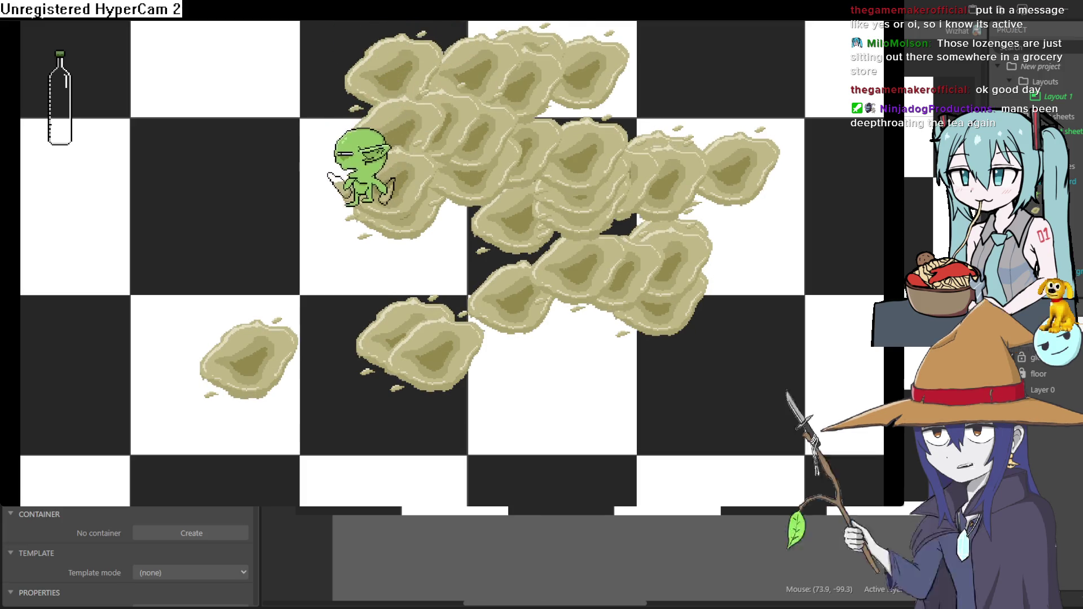
{"action": "key", "text": "Down"}
{"action": "key", "text": "Up"}
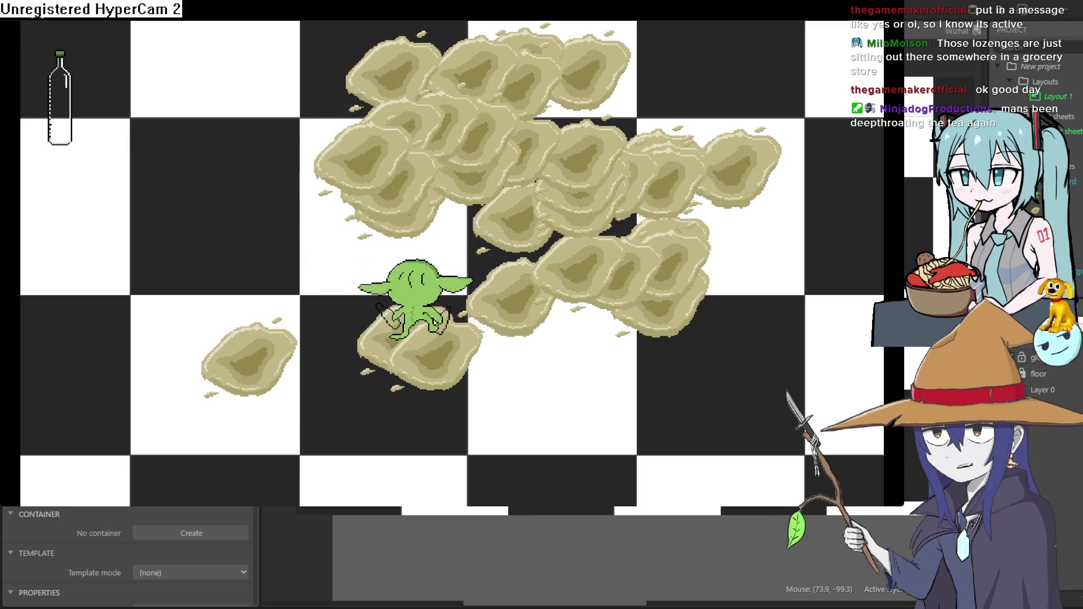
{"action": "key", "text": "Up"}
{"action": "key", "text": "Left"}
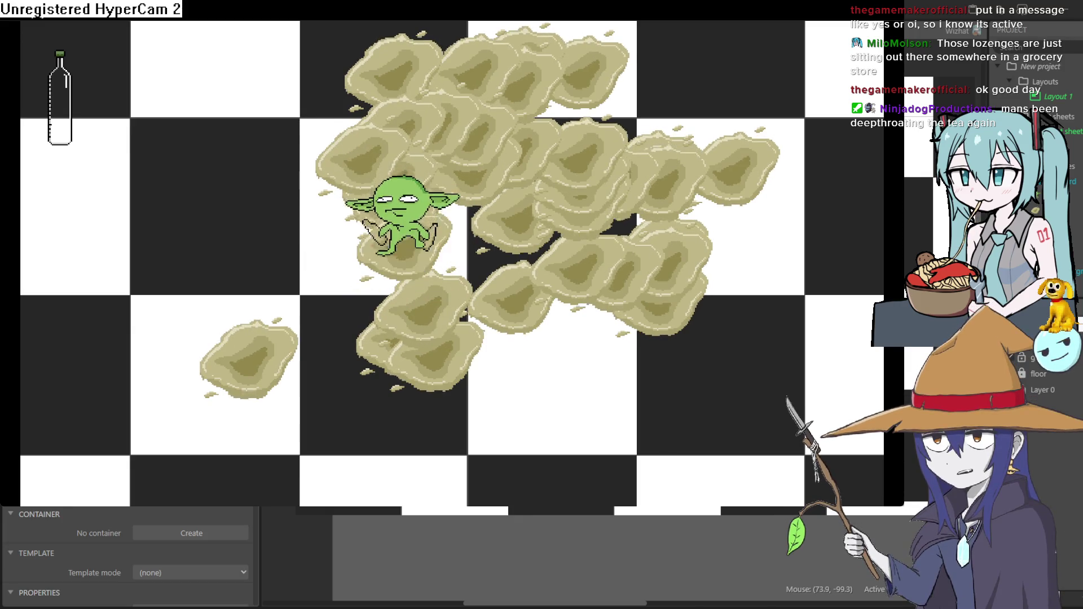
{"action": "key", "text": "Right"}
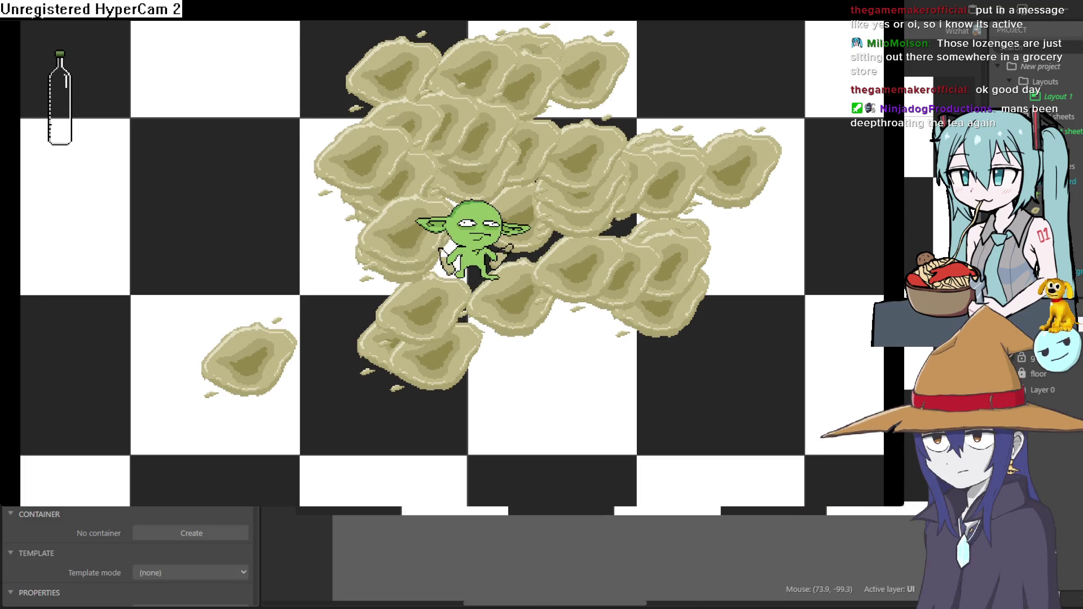
{"action": "key", "text": "Up"}
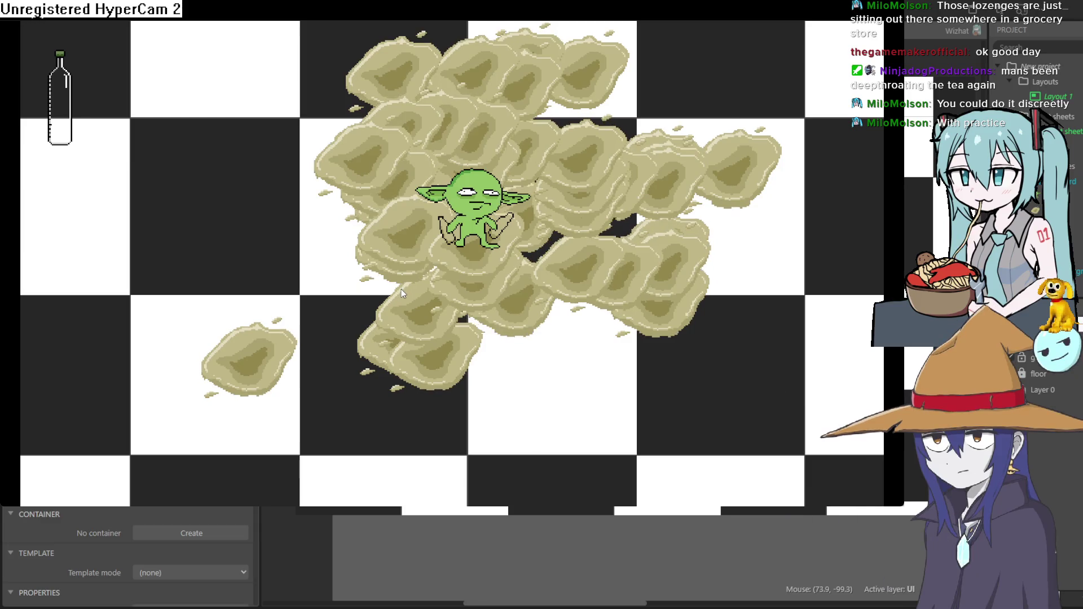
{"action": "key", "text": "Left"}
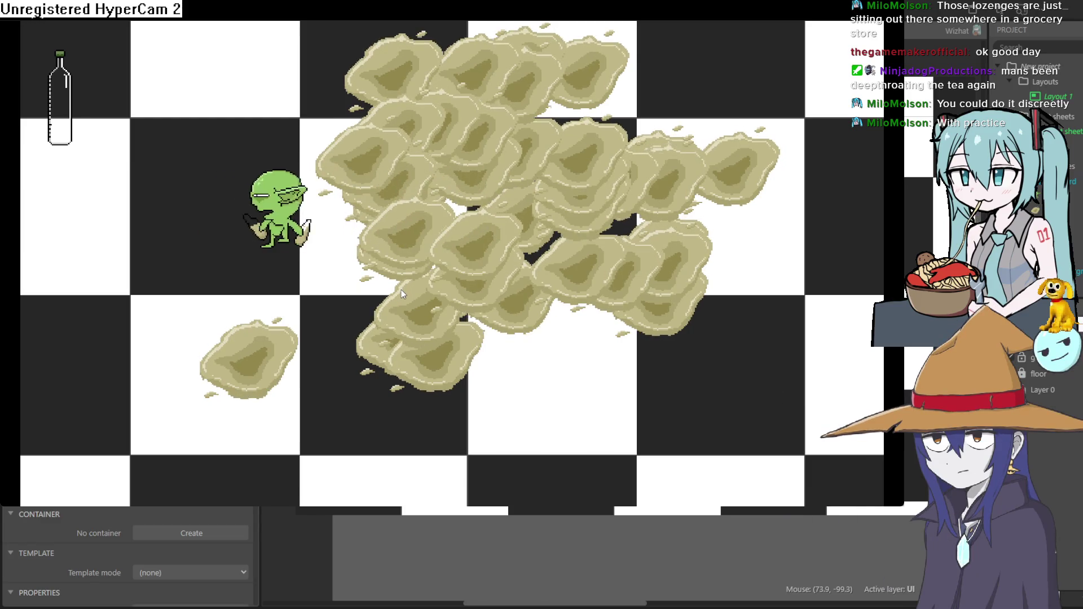
{"action": "key", "text": "Right"}
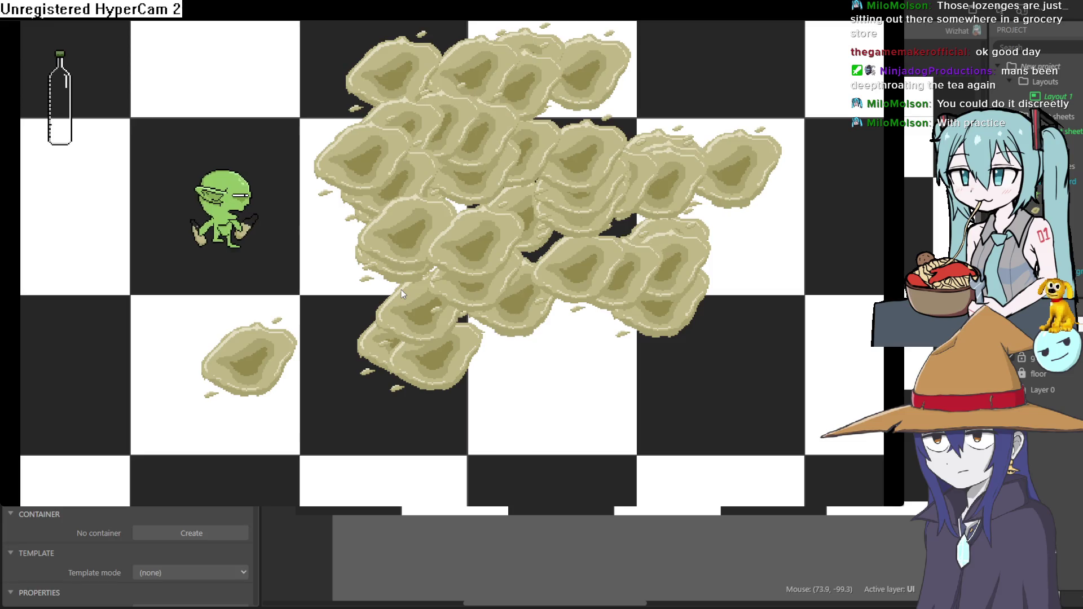
{"action": "key", "text": "Up"}
{"action": "key", "text": "Right"}
{"action": "key", "text": "Down"}
{"action": "key", "text": "Left"}
{"action": "key", "text": "Right"}
{"action": "key", "text": "Down"}
{"action": "key", "text": "Up"}
{"action": "key", "text": "Down"}
{"action": "key", "text": "Up"}
{"action": "key", "text": "Down"}
{"action": "key", "text": "Left"}
{"action": "key", "text": "Right"}
{"action": "key", "text": "Left"}
{"action": "key", "text": "Right"}
{"action": "key", "text": "Down"}
{"action": "key", "text": "Left"}
{"action": "key", "text": "Up"}
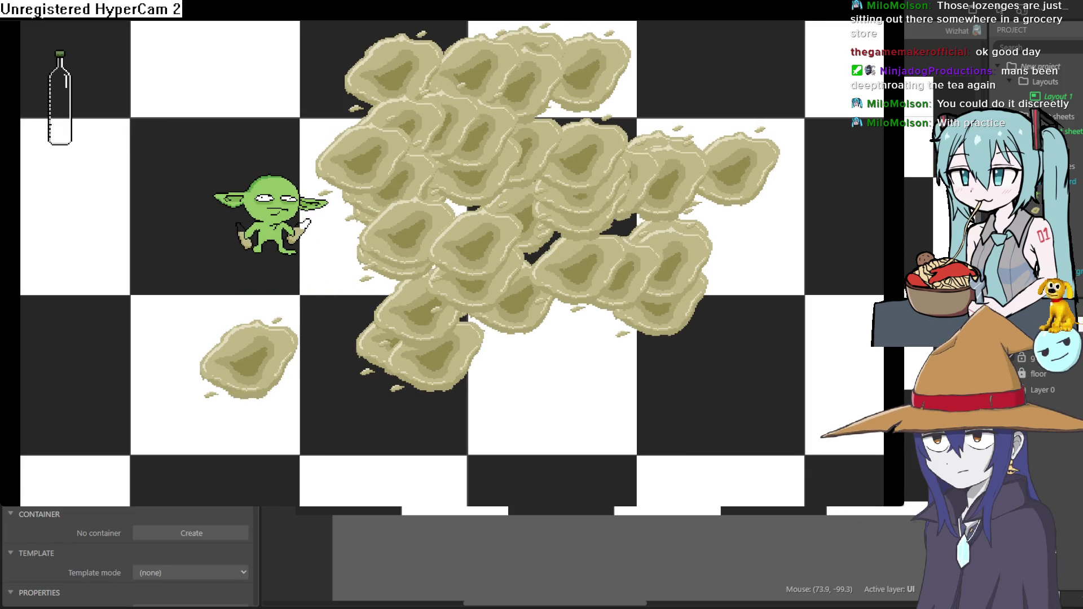
{"action": "key", "text": "alt+F4"}
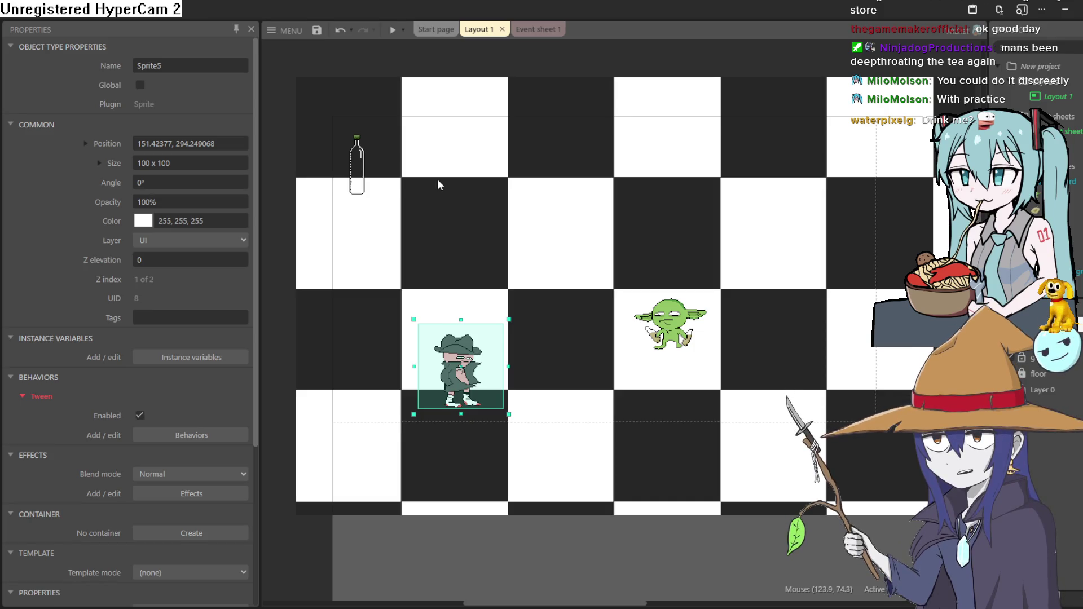
{"action": "scroll", "coordinate": [462, 266], "scroll_direction": "up", "scroll_amount": 2}
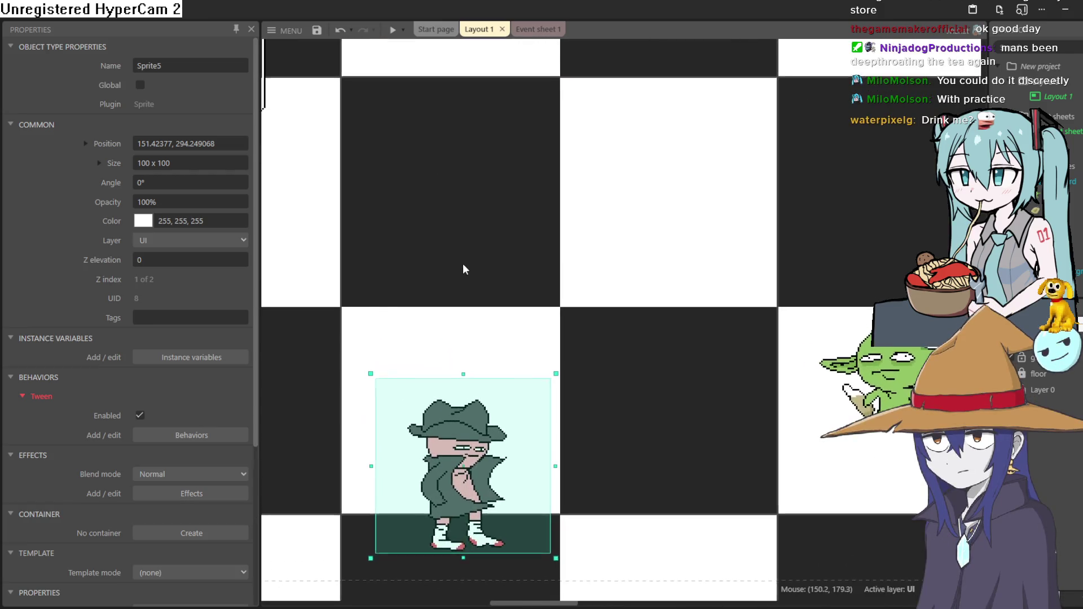
{"action": "scroll", "coordinate": [612, 211], "scroll_direction": "down", "scroll_amount": 2}
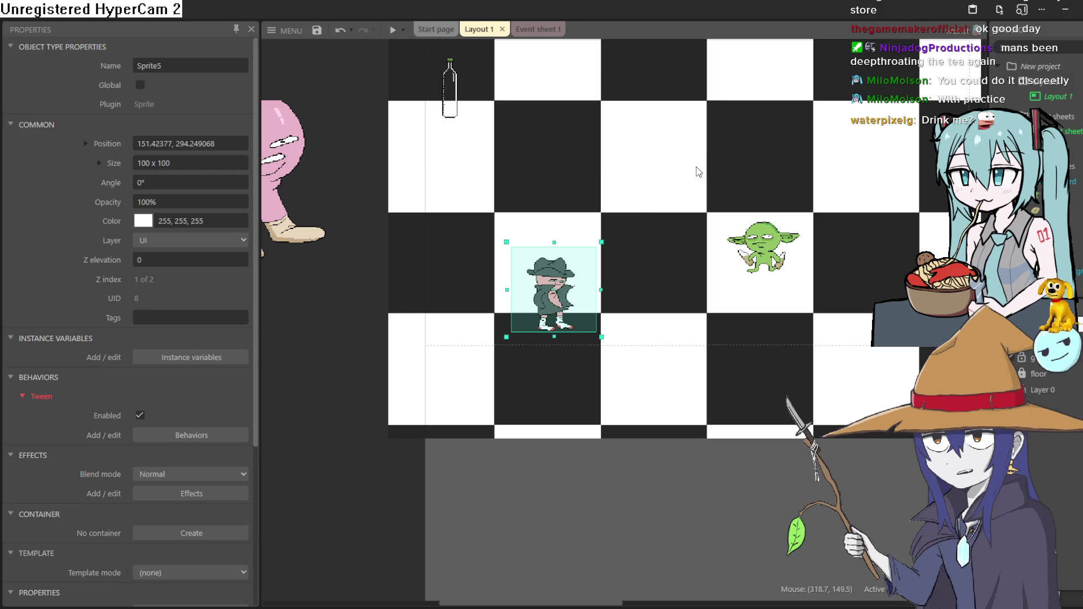
- Glance at Event sheet 1, return to Layout 1, and launch a preview run
{"action": "mouse_move", "coordinate": [696, 171]}
{"action": "left_mouse_down"}
{"action": "mouse_move", "coordinate": [520, 224]}
{"action": "mouse_move", "coordinate": [649, 207]}
{"action": "mouse_move", "coordinate": [661, 192]}
{"action": "left_mouse_up"}
{"action": "scroll", "coordinate": [520, 224], "scroll_direction": "down", "scroll_amount": 3}
{"action": "scroll", "coordinate": [535, 212], "scroll_direction": "up", "scroll_amount": 3}
{"action": "scroll", "coordinate": [539, 212], "scroll_direction": "down", "scroll_amount": 1}
{"action": "scroll", "coordinate": [652, 209], "scroll_direction": "up", "scroll_amount": 2}
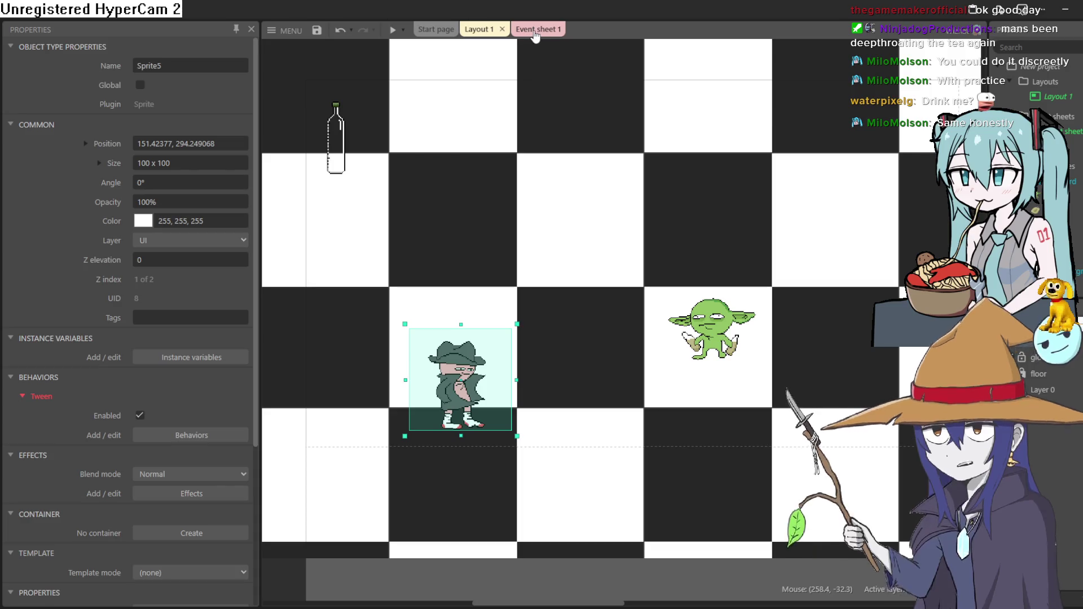
{"action": "left_click", "coordinate": [537, 31]}
{"action": "left_click", "coordinate": [480, 30]}
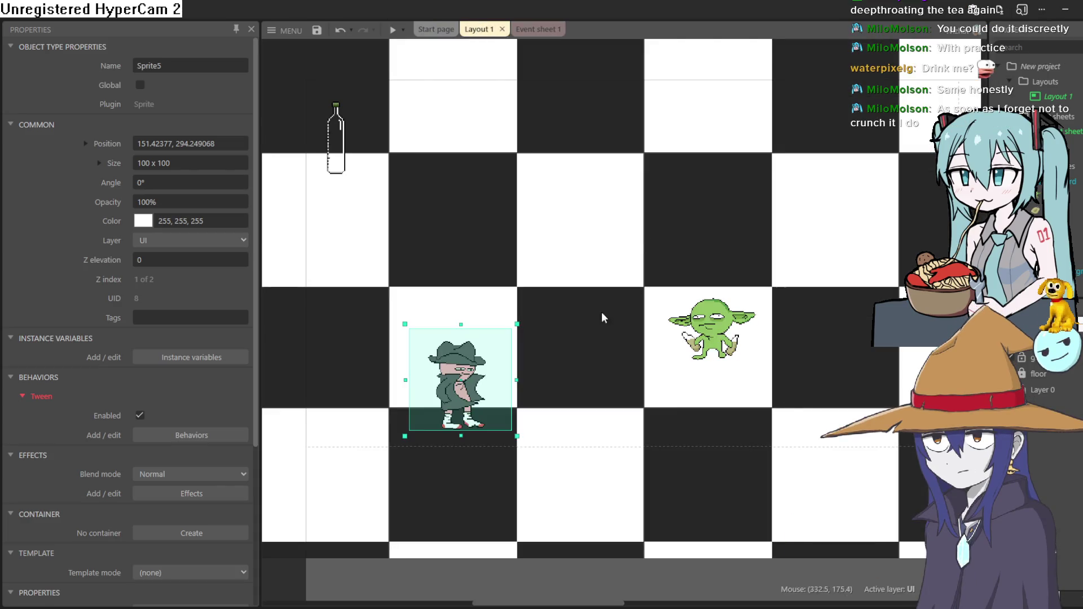
{"action": "mouse_move", "coordinate": [544, 250]}
{"action": "left_mouse_down"}
{"action": "mouse_move", "coordinate": [608, 252]}
{"action": "mouse_move", "coordinate": [537, 234]}
{"action": "mouse_move", "coordinate": [562, 239]}
{"action": "left_mouse_up"}
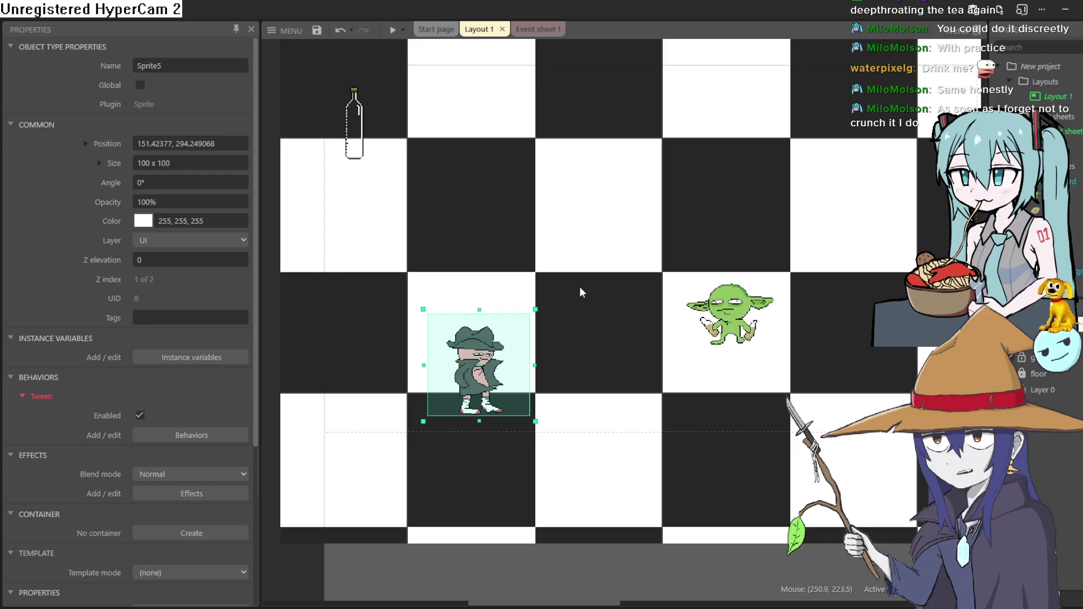
{"action": "scroll", "coordinate": [578, 272], "scroll_direction": "down", "scroll_amount": 1}
{"action": "scroll", "coordinate": [578, 272], "scroll_direction": "up", "scroll_amount": 1}
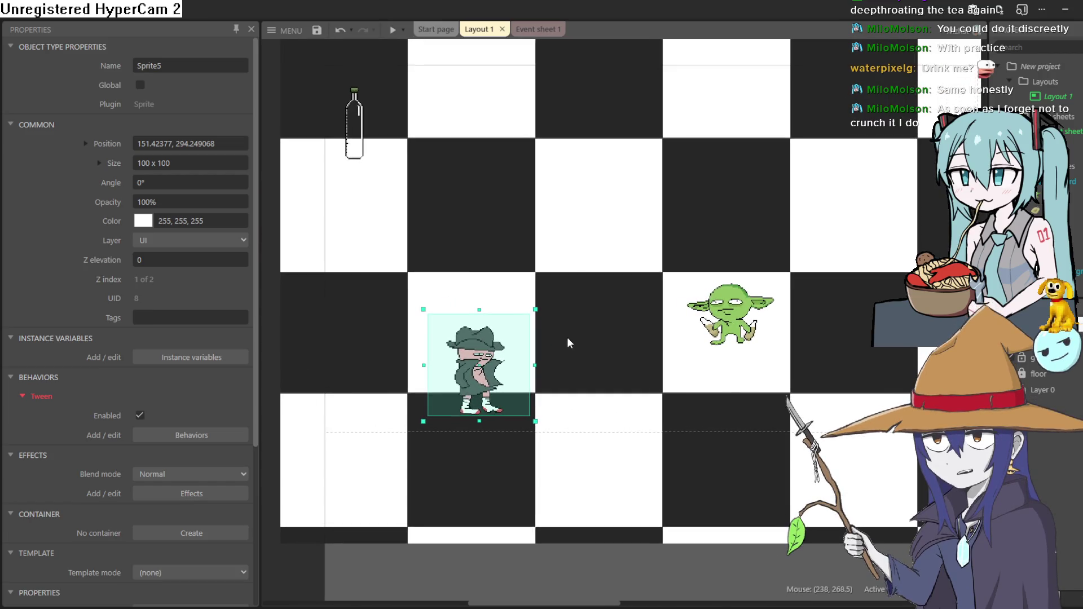
{"action": "left_click_drag", "start_coordinate": [567, 338], "coordinate": [601, 307]}
{"action": "left_click", "coordinate": [394, 31]}
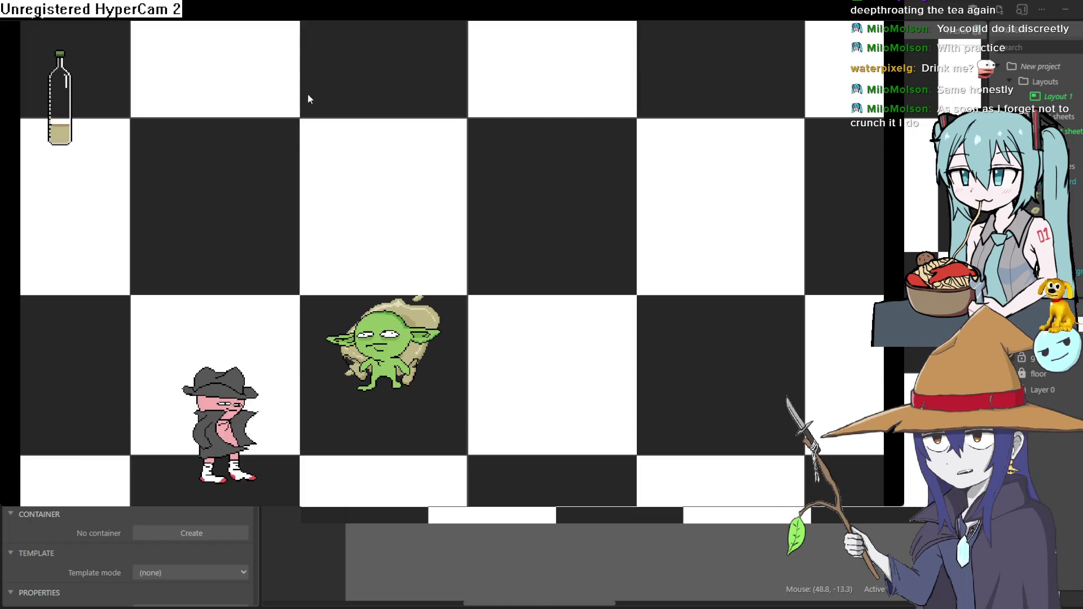
- Run and close the preview twice, then reposition the hero Sprite5 on the layout
{"action": "key", "text": "Up"}
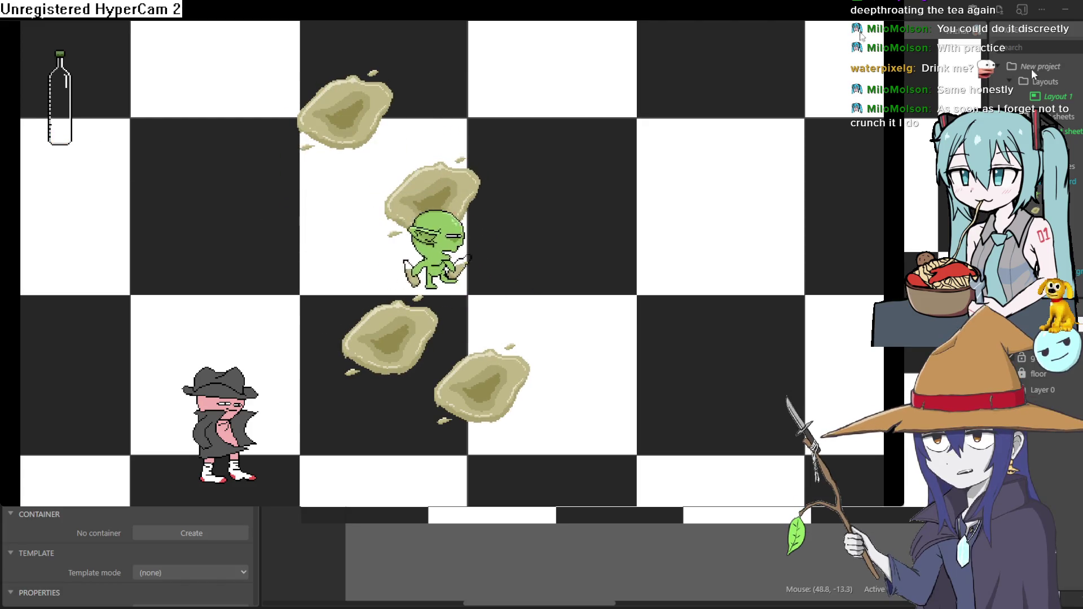
{"action": "key", "text": "alt+F4"}
{"action": "left_click", "coordinate": [392, 29]}
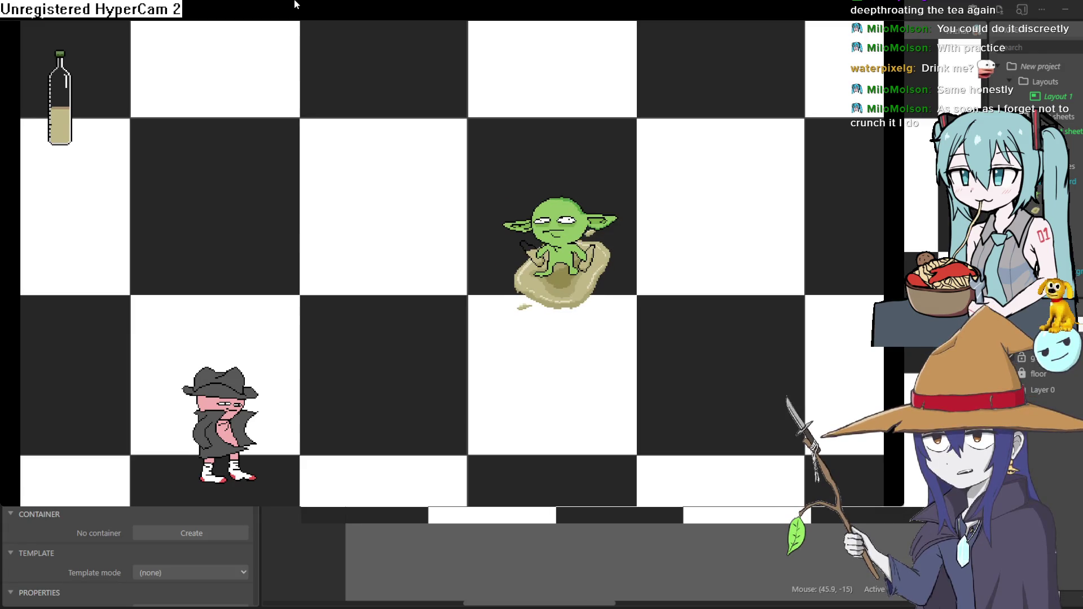
{"action": "key", "text": "alt+F4"}
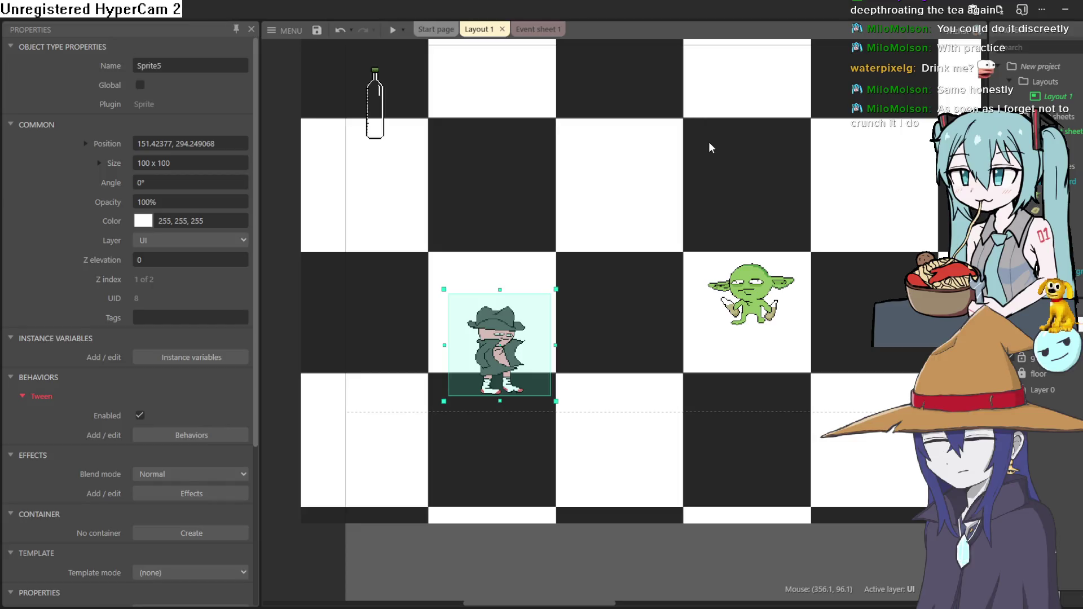
{"action": "mouse_move", "coordinate": [518, 310]}
{"action": "left_mouse_down"}
{"action": "mouse_move", "coordinate": [537, 258]}
{"action": "mouse_move", "coordinate": [522, 228]}
{"action": "mouse_move", "coordinate": [525, 99]}
{"action": "mouse_move", "coordinate": [505, 379]}
{"action": "mouse_move", "coordinate": [519, 362]}
{"action": "left_mouse_up"}
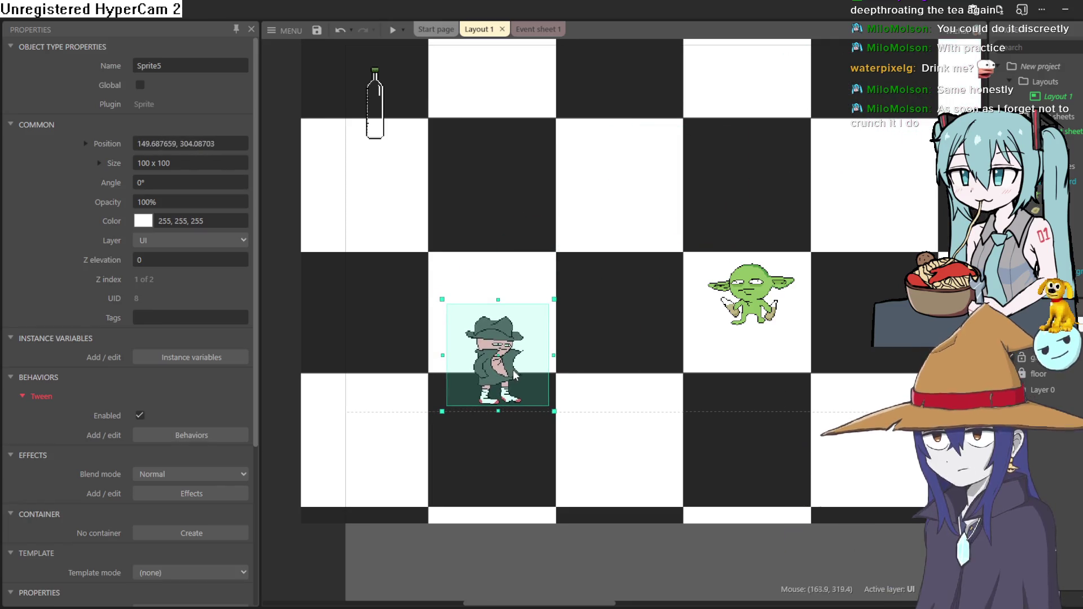
{"action": "scroll", "coordinate": [629, 162], "scroll_direction": "up", "scroll_amount": 1}
- Playtest again, move the goblin around, close it and nudge Sprite5 slightly left
{"action": "left_click", "coordinate": [393, 34]}
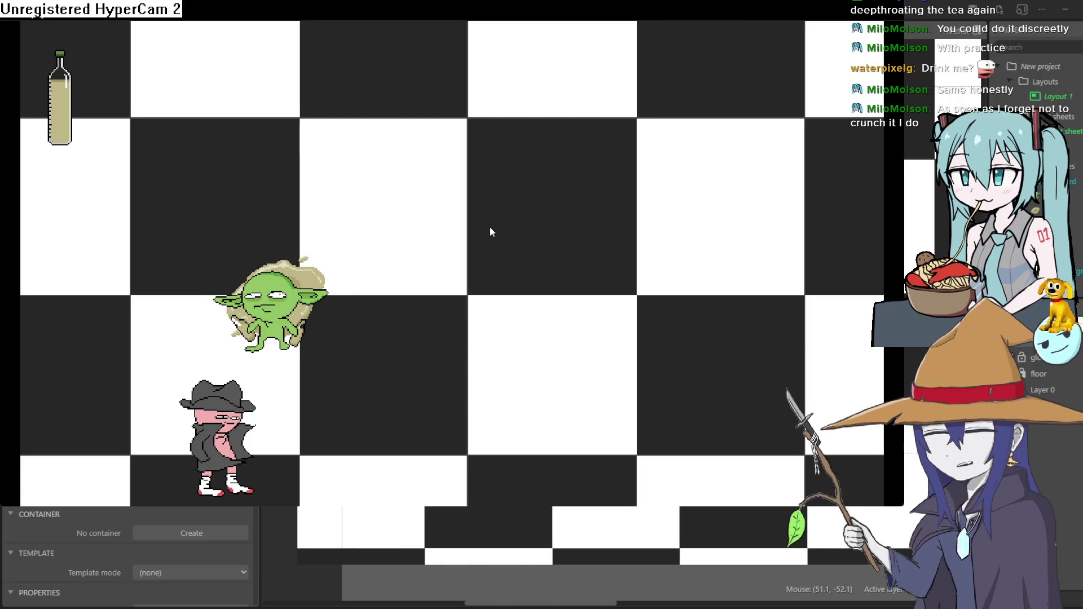
{"action": "key", "text": "Up"}
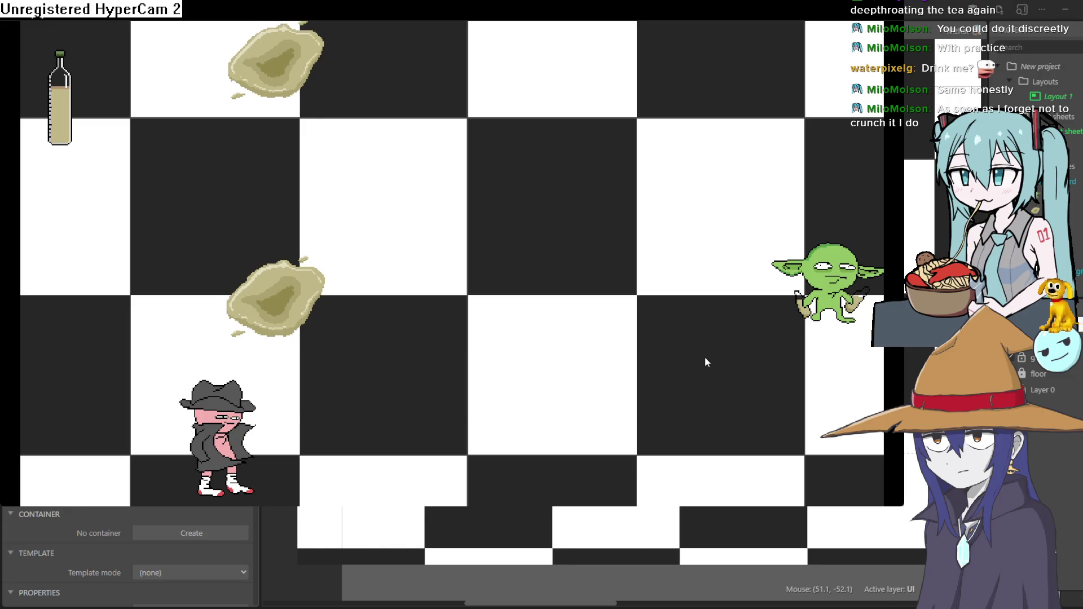
{"action": "left_click", "coordinate": [1072, 19]}
{"action": "left_click_drag", "start_coordinate": [493, 397], "coordinate": [480, 398]}
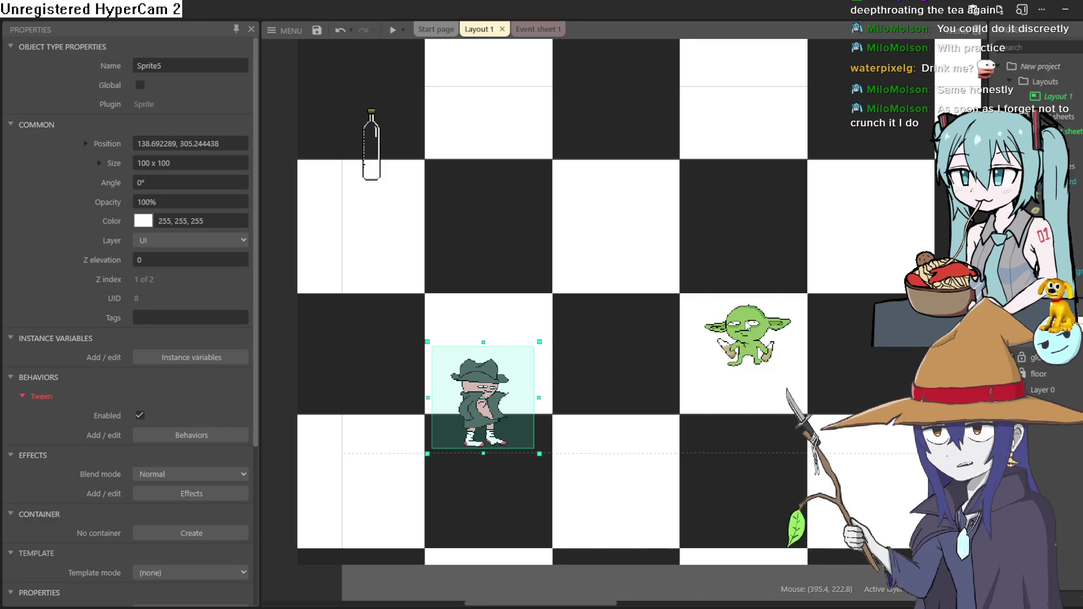
- Drag the goblin down level with the hat-wearing hero, nudge the hero into place, and launch a preview
{"action": "left_click_drag", "start_coordinate": [747, 337], "coordinate": [742, 405]}
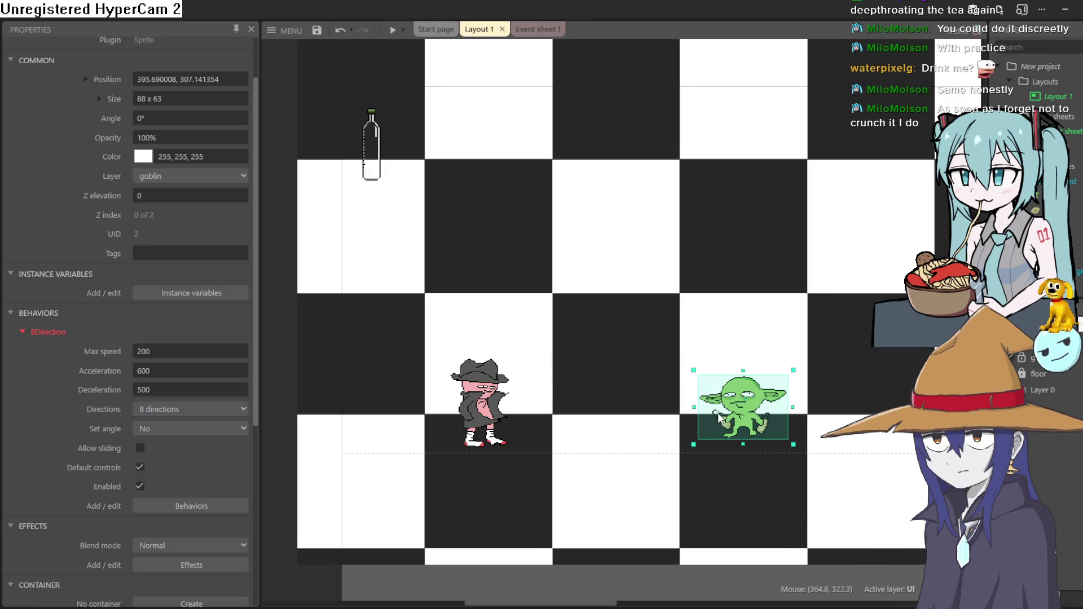
{"action": "mouse_move", "coordinate": [481, 379]}
{"action": "left_mouse_down"}
{"action": "mouse_move", "coordinate": [446, 127]}
{"action": "mouse_move", "coordinate": [498, 387]}
{"action": "left_mouse_up"}
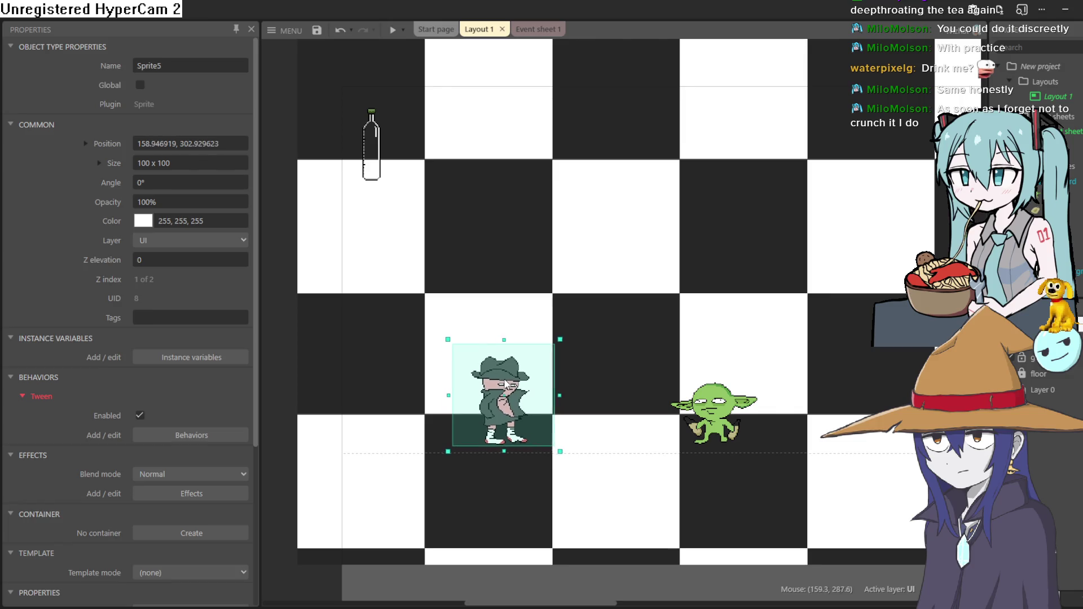
{"action": "left_click_drag", "start_coordinate": [499, 387], "coordinate": [499, 383]}
{"action": "left_click", "coordinate": [391, 31]}
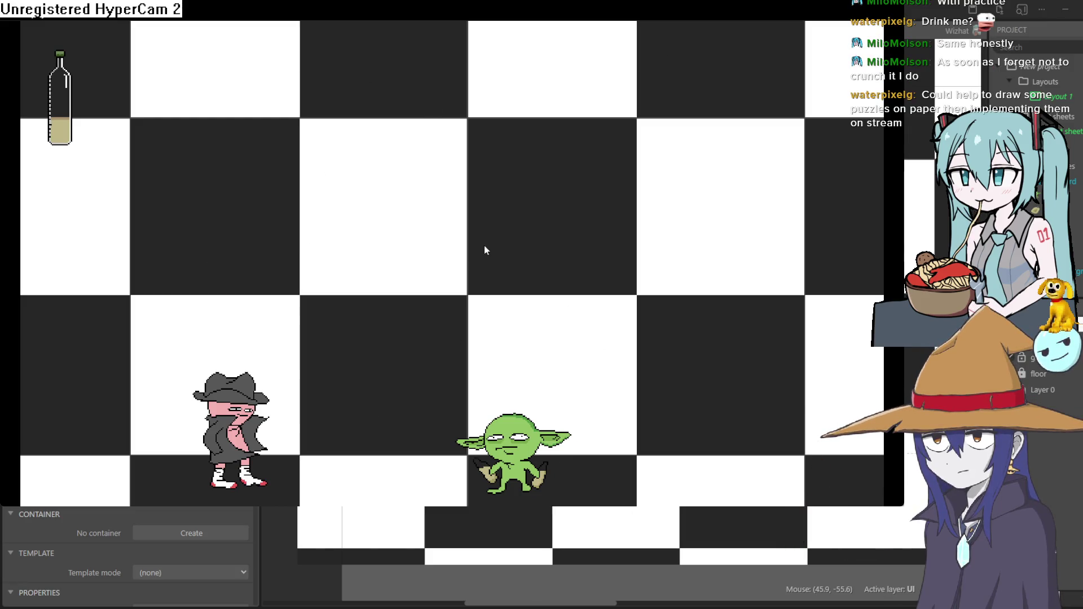
- Steer the goblin around the level with the arrow keys in the preview, then close the test run
{"action": "key", "text": "Up"}
{"action": "key", "text": "Left"}
{"action": "key", "text": "Right"}
{"action": "key", "text": "Up"}
{"action": "key", "text": "Down"}
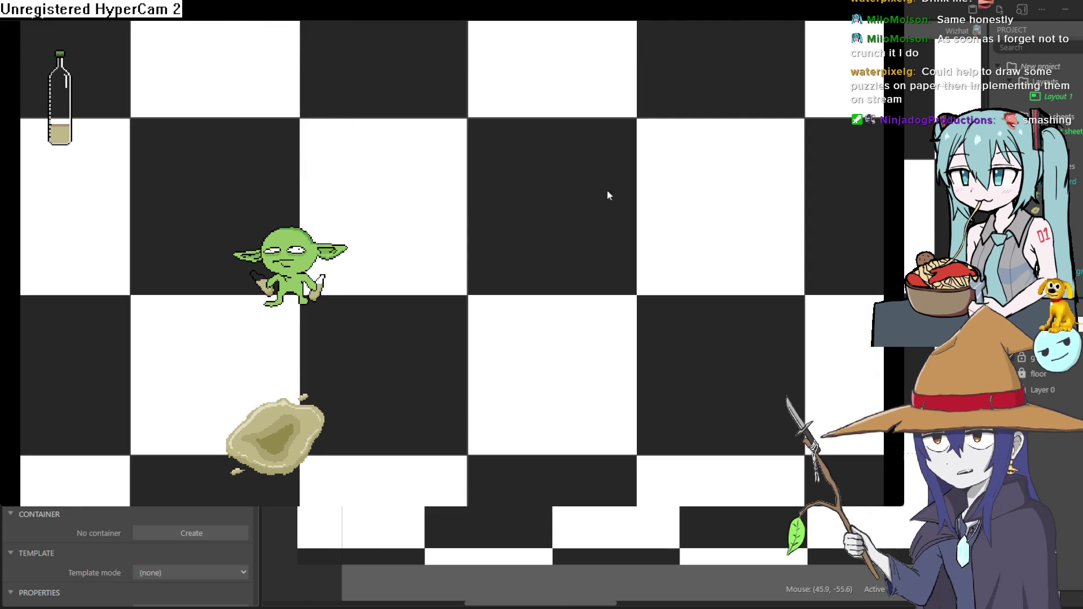
{"action": "left_click", "coordinate": [358, 245]}
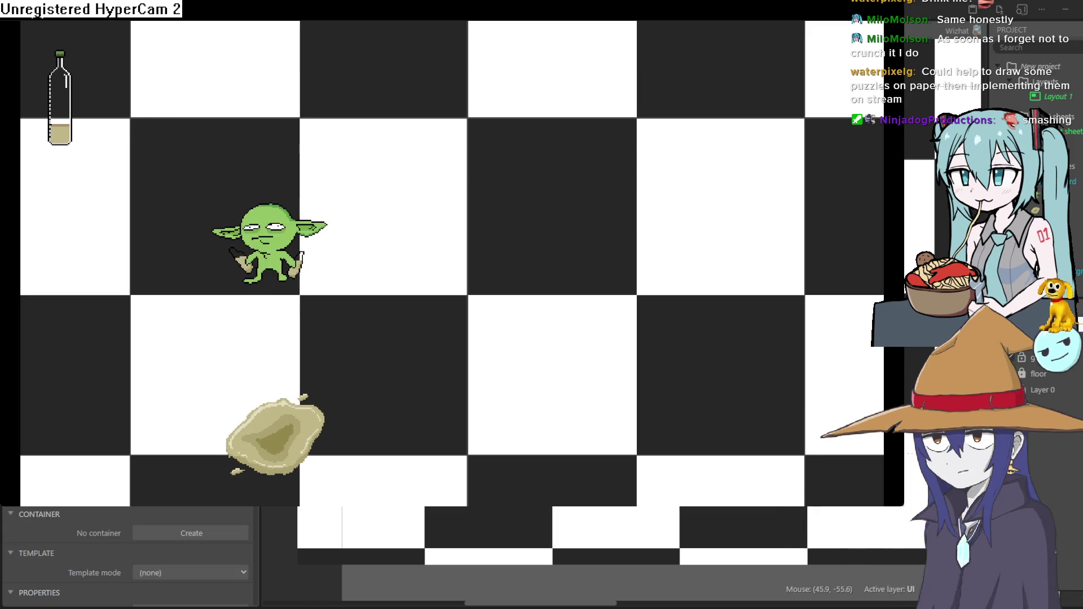
{"action": "left_click", "coordinate": [1071, 26]}
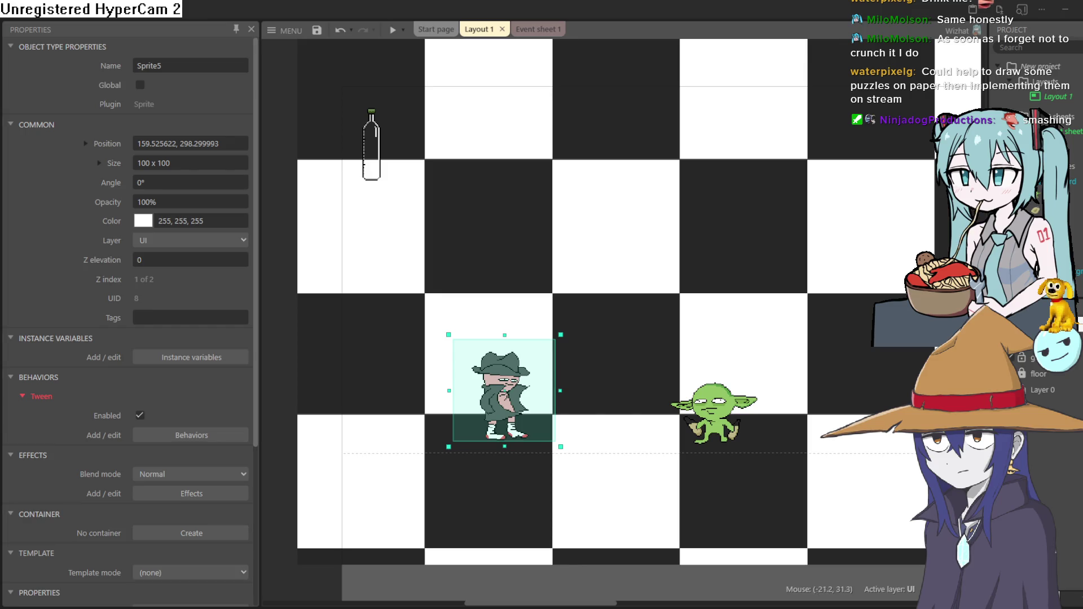
- Switch to Aseprite, create a new 100×100 RGBA transparent sprite, and select black as the drawing colour
{"action": "key", "text": "alt+Tab"}
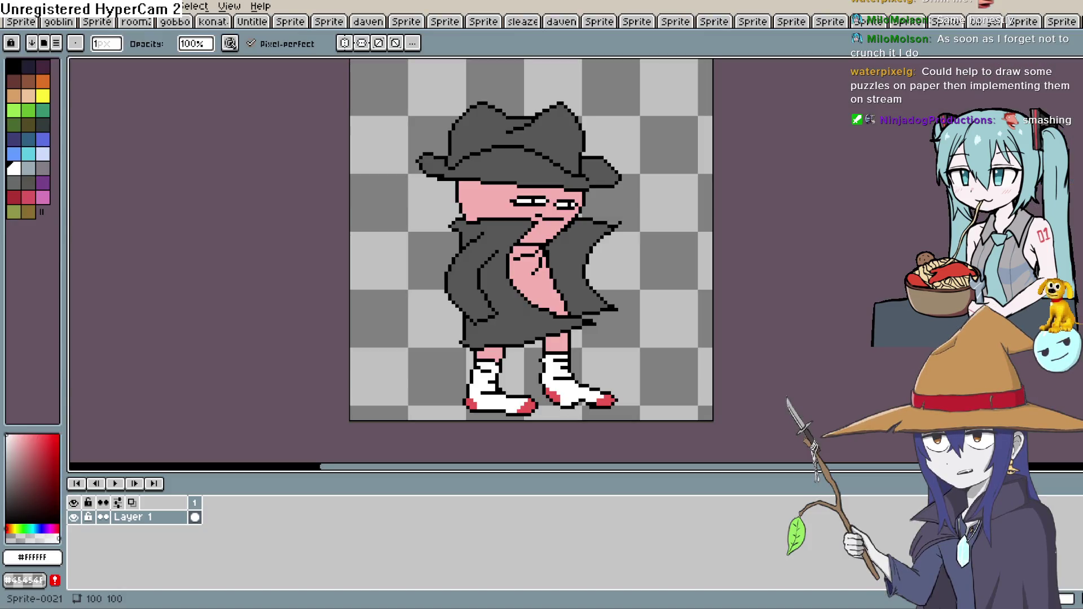
{"action": "left_click", "coordinate": [25, 19]}
{"action": "left_click", "coordinate": [25, 19]}
{"action": "type", "text": "100"}
{"action": "key", "text": "Tab"}
{"action": "type", "text": "1"}
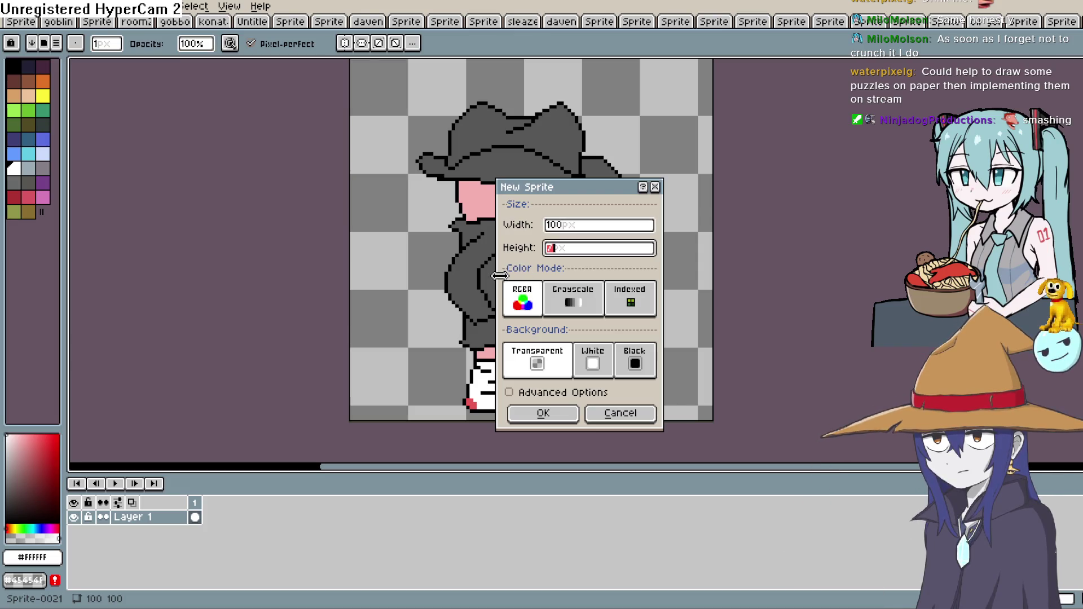
{"action": "type", "text": "00"}
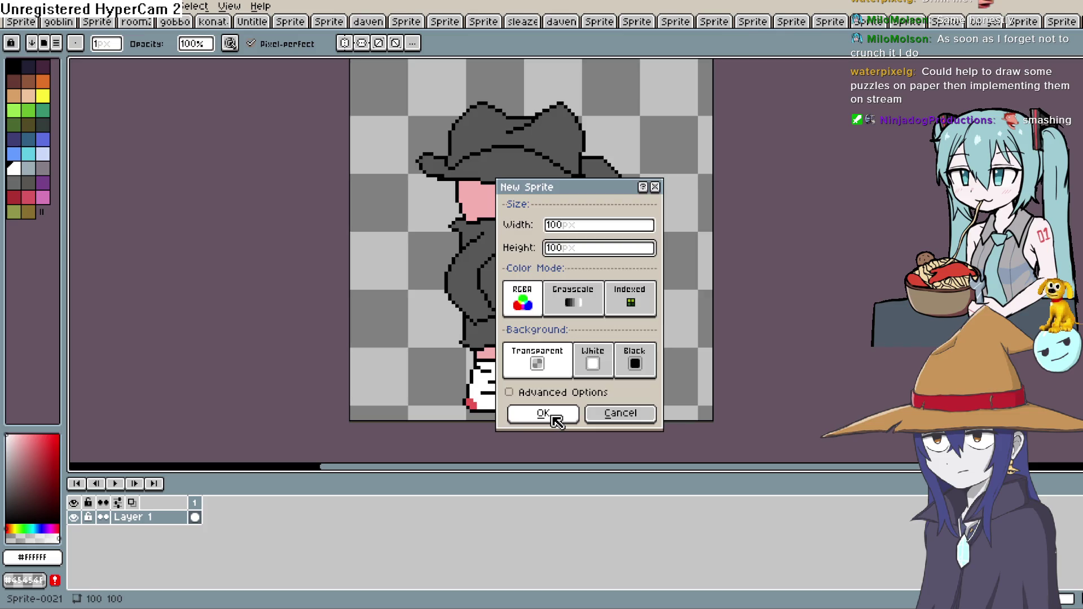
{"action": "left_click", "coordinate": [546, 414]}
{"action": "scroll", "coordinate": [583, 268], "scroll_direction": "up", "scroll_amount": 4}
{"action": "scroll", "coordinate": [605, 279], "scroll_direction": "down", "scroll_amount": 2}
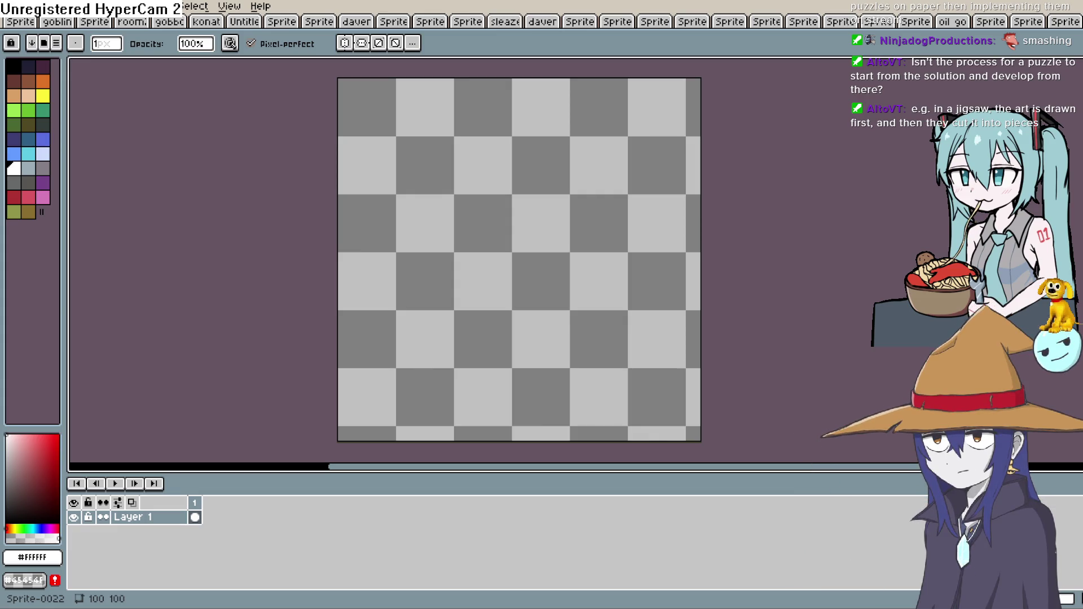
{"action": "left_click", "coordinate": [15, 66]}
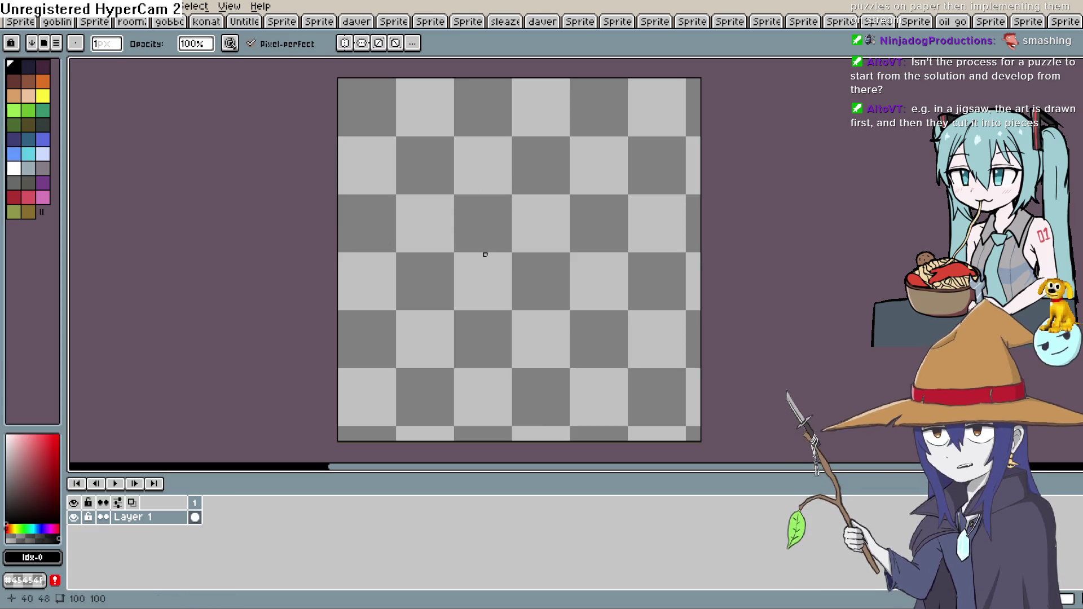
{"action": "key", "text": "b"}
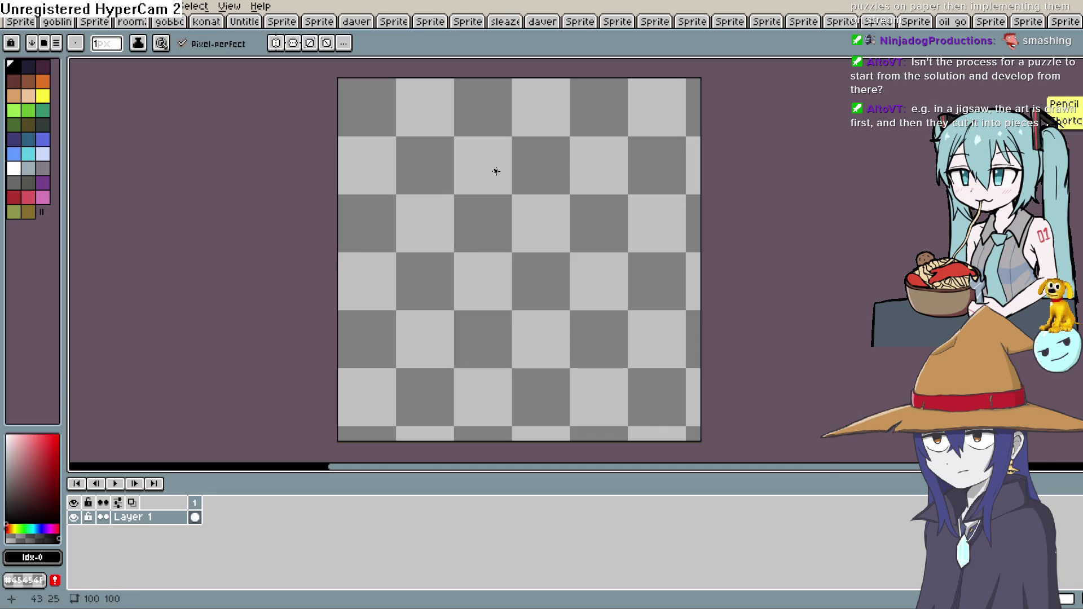
{"action": "left_click_drag", "start_coordinate": [497, 171], "coordinate": [596, 238]}
{"action": "left_click_drag", "start_coordinate": [573, 167], "coordinate": [479, 174]}
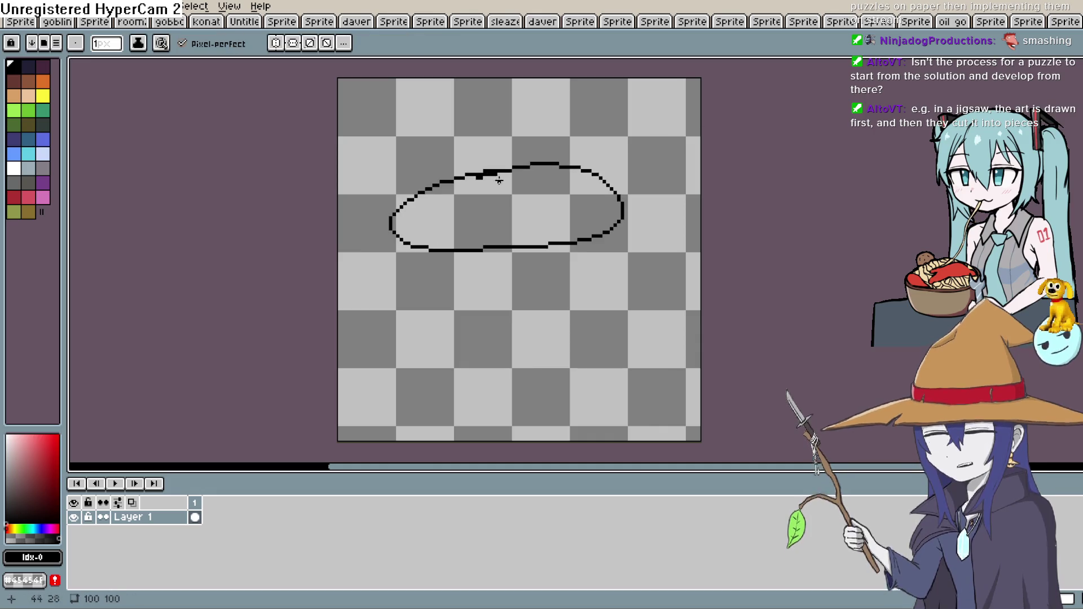
{"action": "left_click_drag", "start_coordinate": [408, 206], "coordinate": [593, 183]}
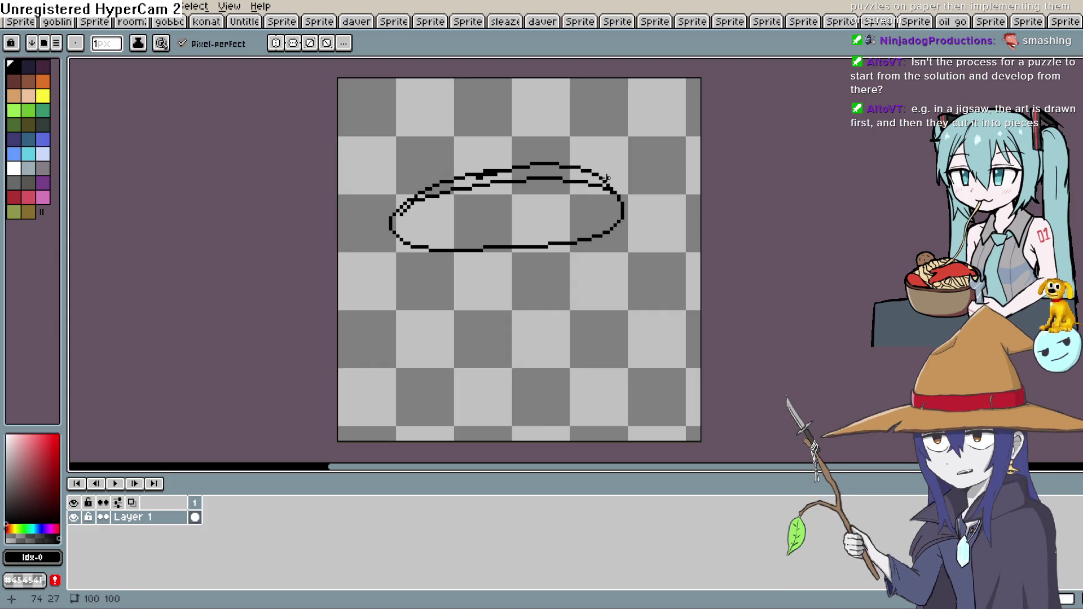
{"action": "scroll", "coordinate": [594, 145], "scroll_direction": "up", "scroll_amount": 1}
{"action": "scroll", "coordinate": [593, 148], "scroll_direction": "up", "scroll_amount": 1}
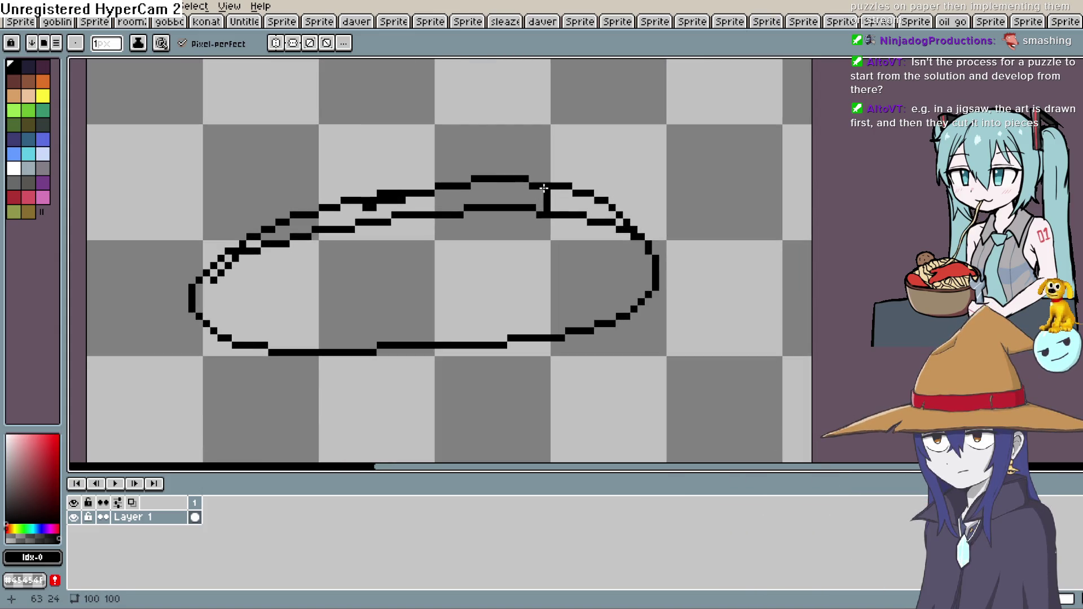
{"action": "left_click_drag", "start_coordinate": [432, 192], "coordinate": [321, 215]}
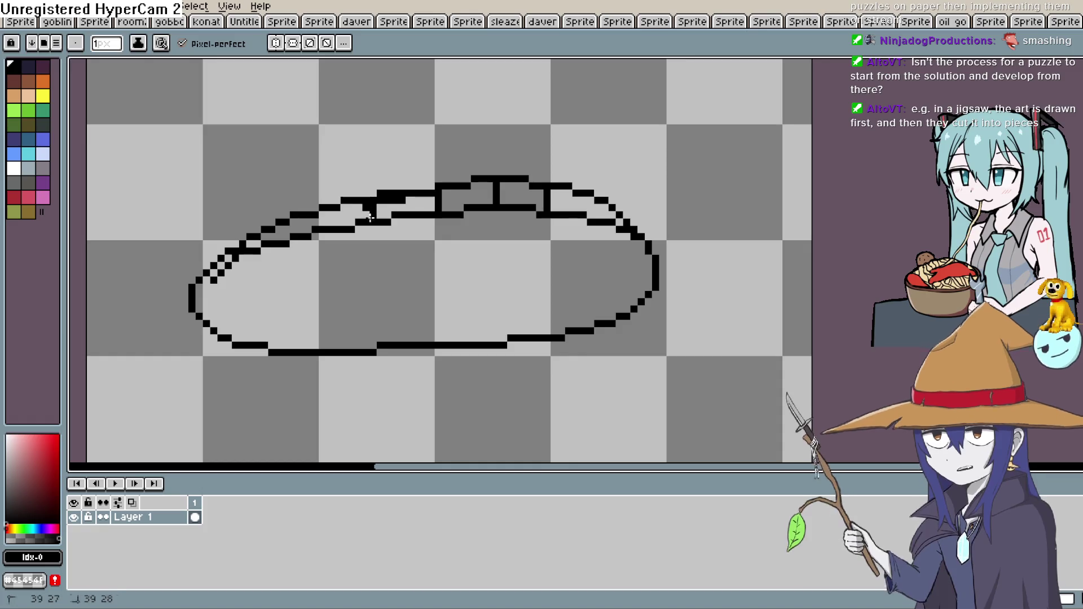
{"action": "left_click_drag", "start_coordinate": [487, 253], "coordinate": [497, 201]}
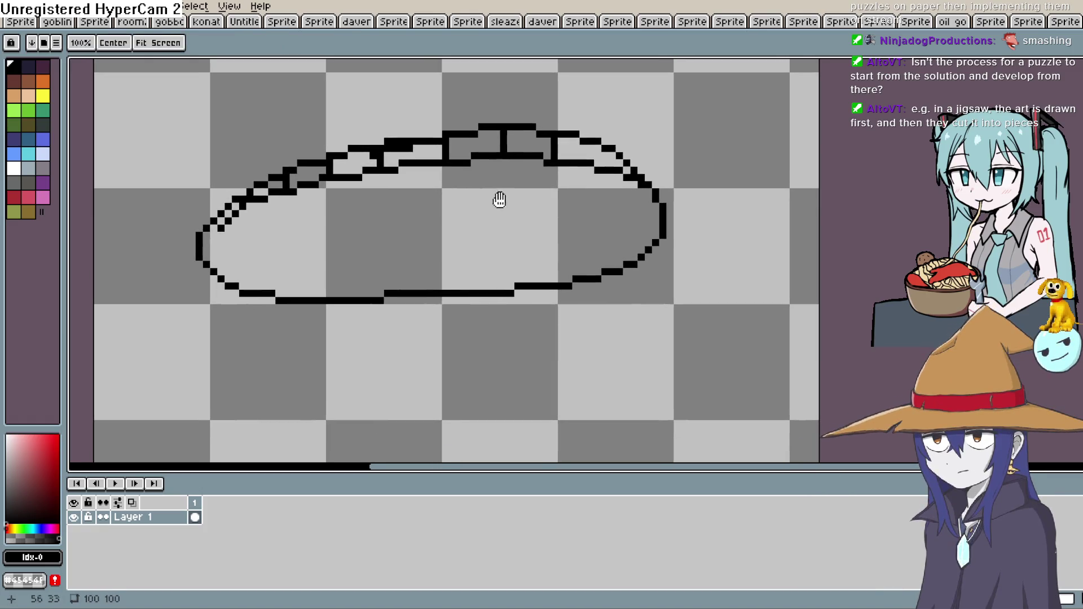
{"action": "key", "text": "g"}
{"action": "left_click", "coordinate": [590, 221]}
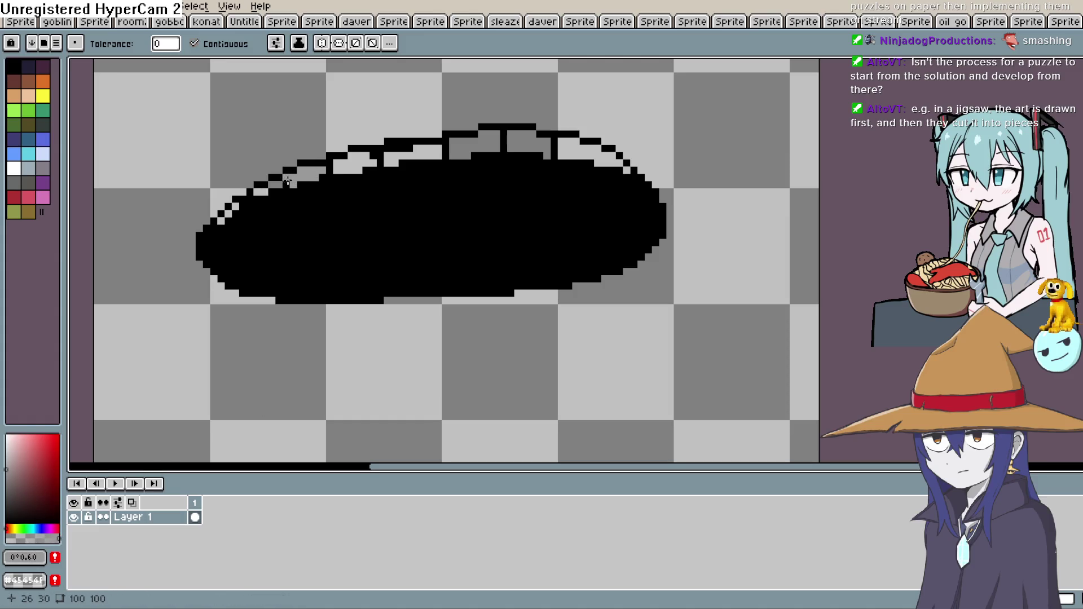
{"action": "left_click", "coordinate": [231, 212]}
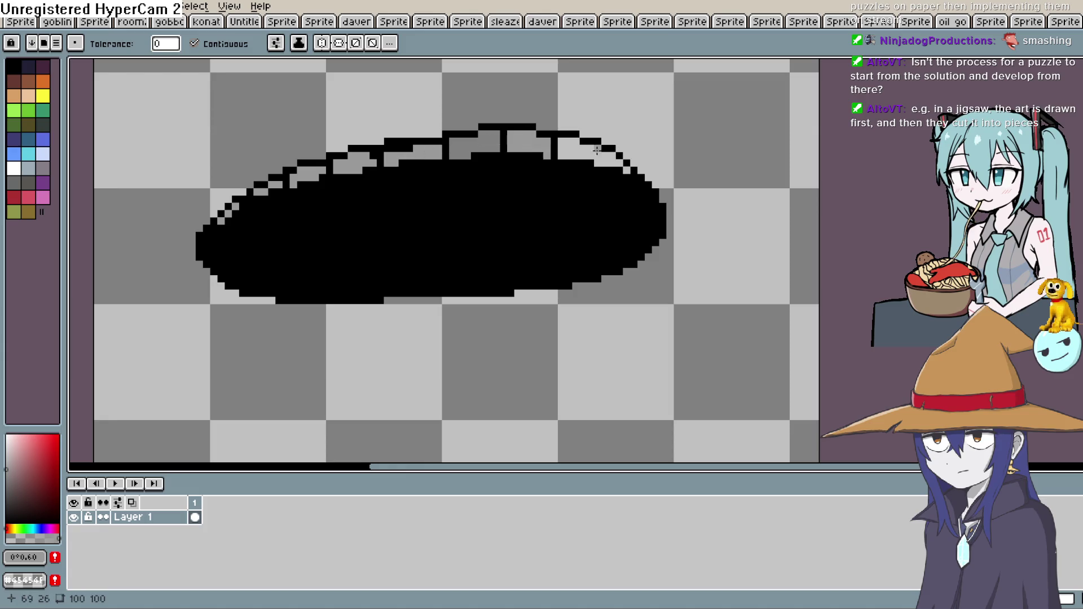
{"action": "scroll", "coordinate": [748, 206], "scroll_direction": "down", "scroll_amount": 2}
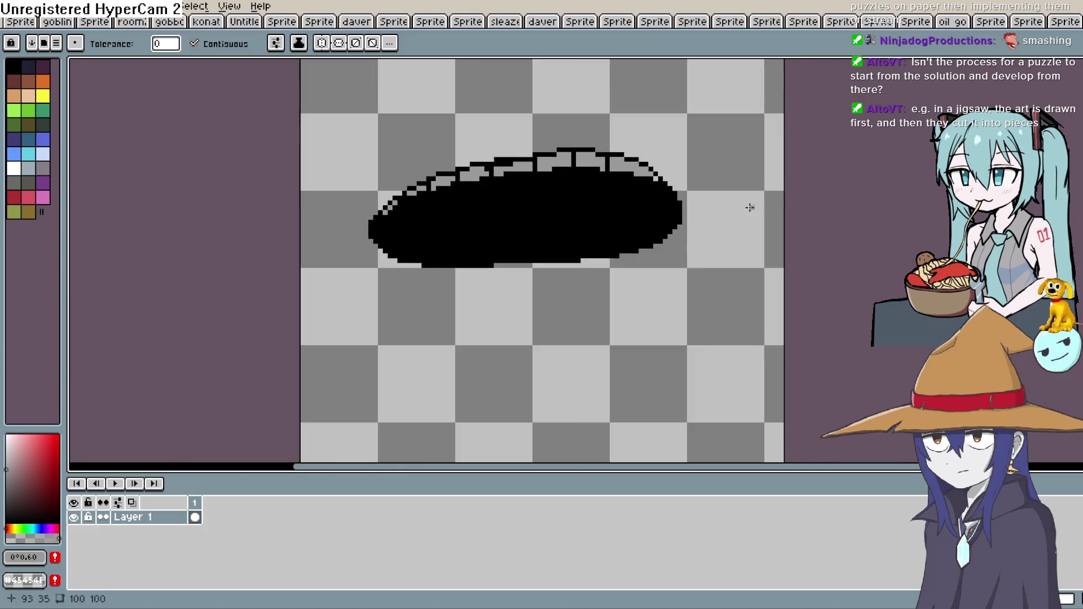
{"action": "scroll", "coordinate": [661, 179], "scroll_direction": "up", "scroll_amount": 1}
{"action": "scroll", "coordinate": [813, 98], "scroll_direction": "down", "scroll_amount": 2}
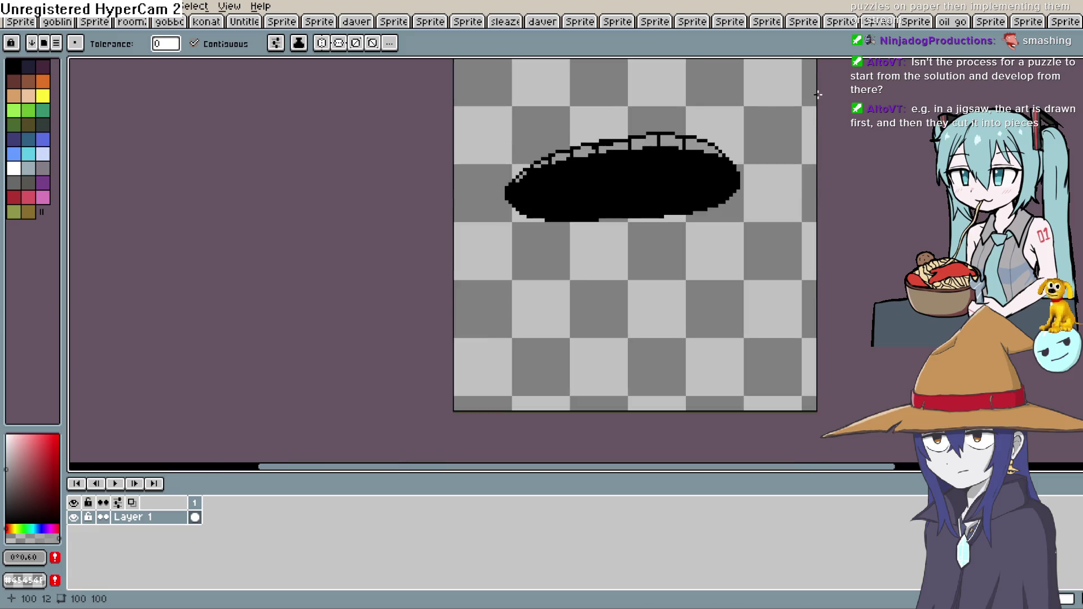
{"action": "scroll", "coordinate": [818, 94], "scroll_direction": "down", "scroll_amount": 3}
{"action": "scroll", "coordinate": [818, 96], "scroll_direction": "up", "scroll_amount": 3}
{"action": "scroll", "coordinate": [818, 97], "scroll_direction": "up", "scroll_amount": 2}
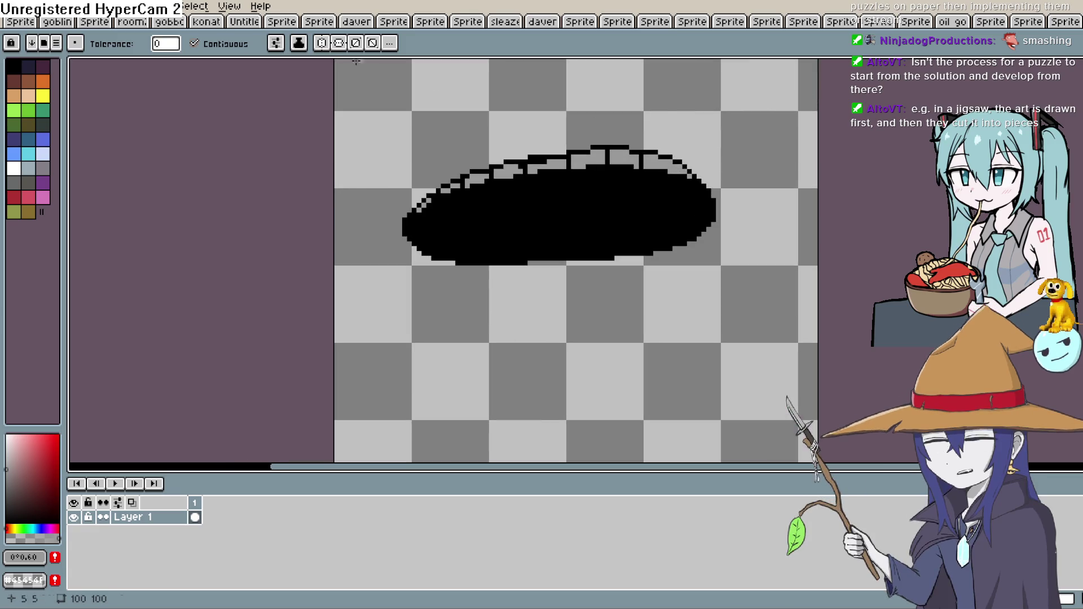
{"action": "left_click", "coordinate": [17, 7]}
{"action": "mouse_move", "coordinate": [31, 126]}
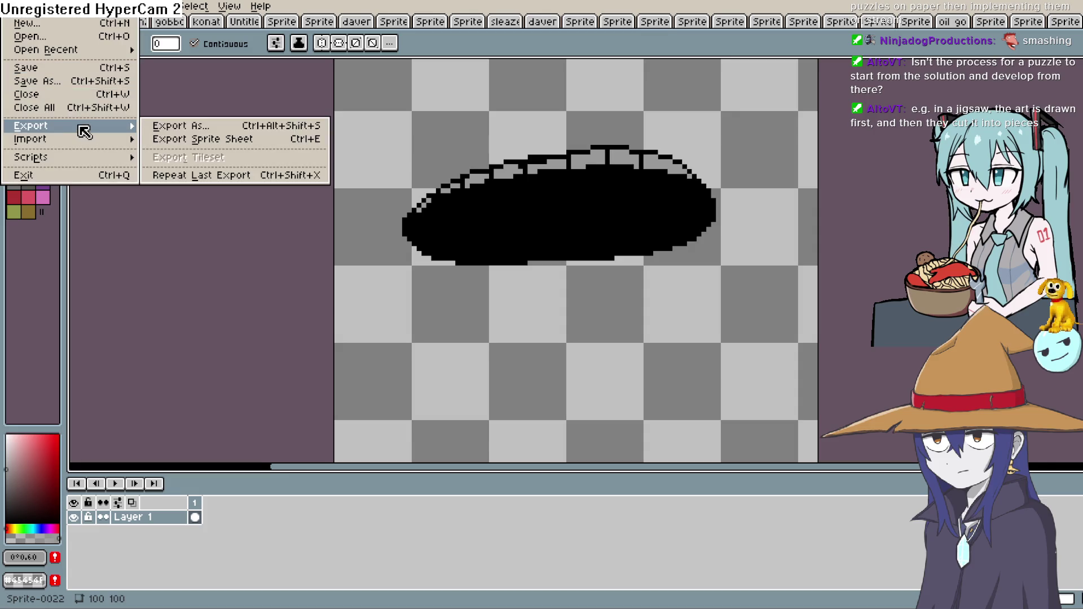
- Export the hole drawing as hole.png and switch back to Construct 3
{"action": "left_click", "coordinate": [164, 125]}
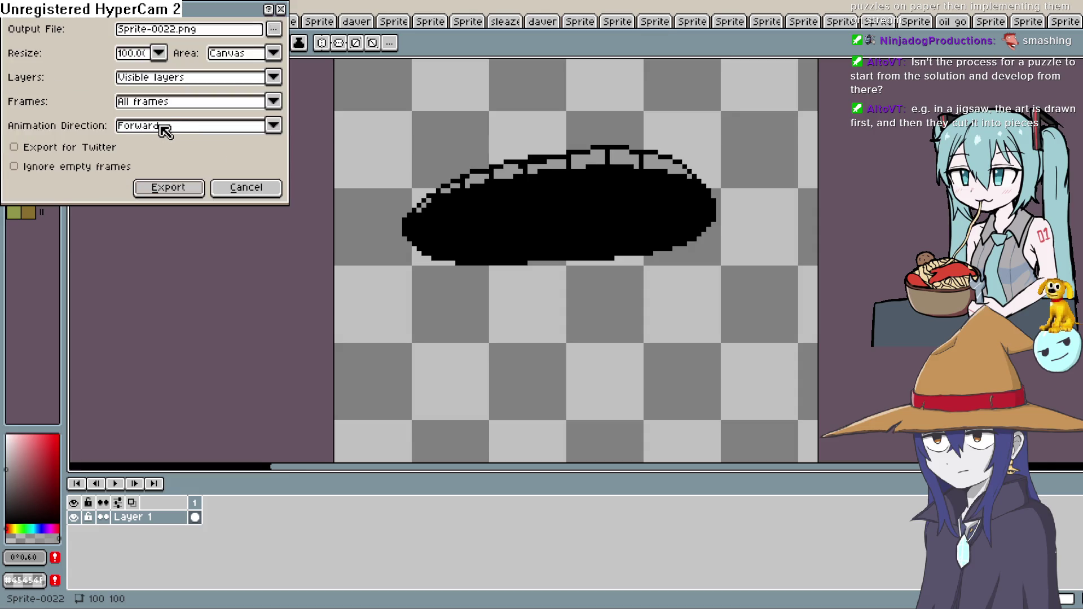
{"action": "left_click", "coordinate": [273, 28]}
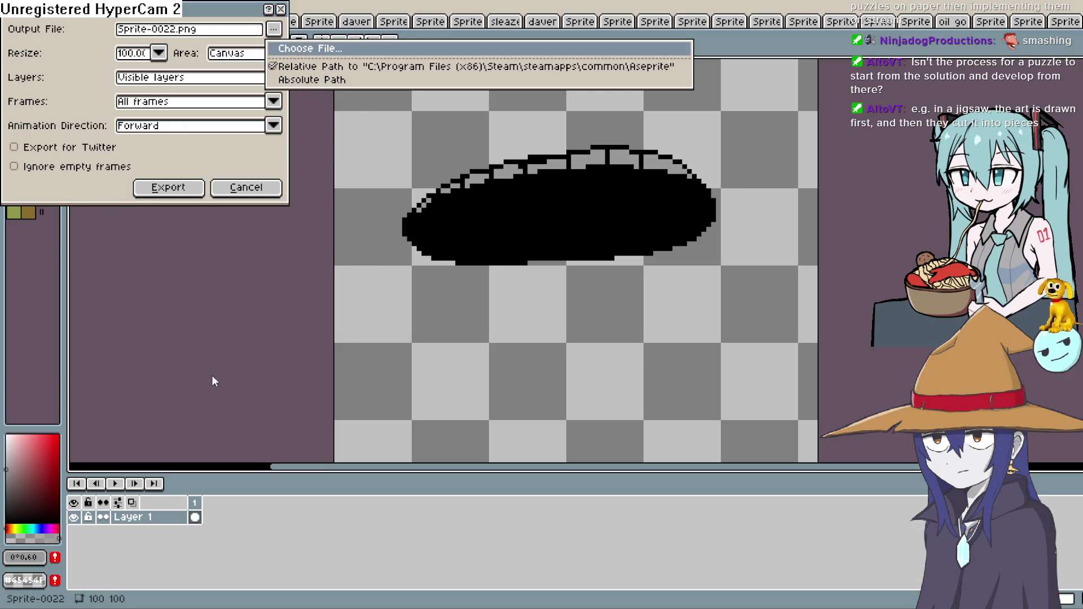
{"action": "type", "text": "hole.png"}
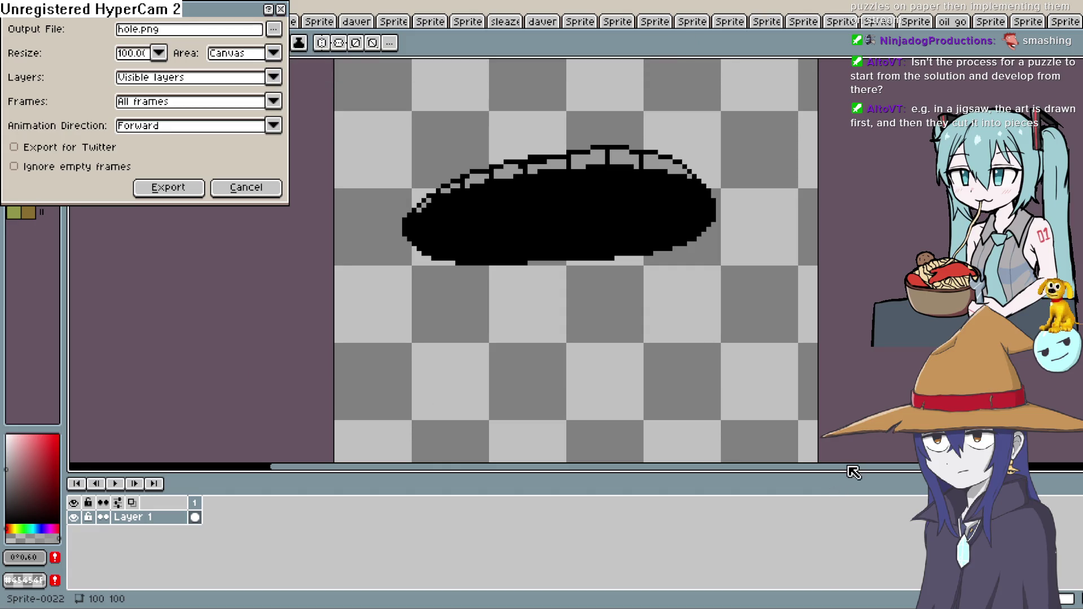
{"action": "left_click", "coordinate": [174, 187]}
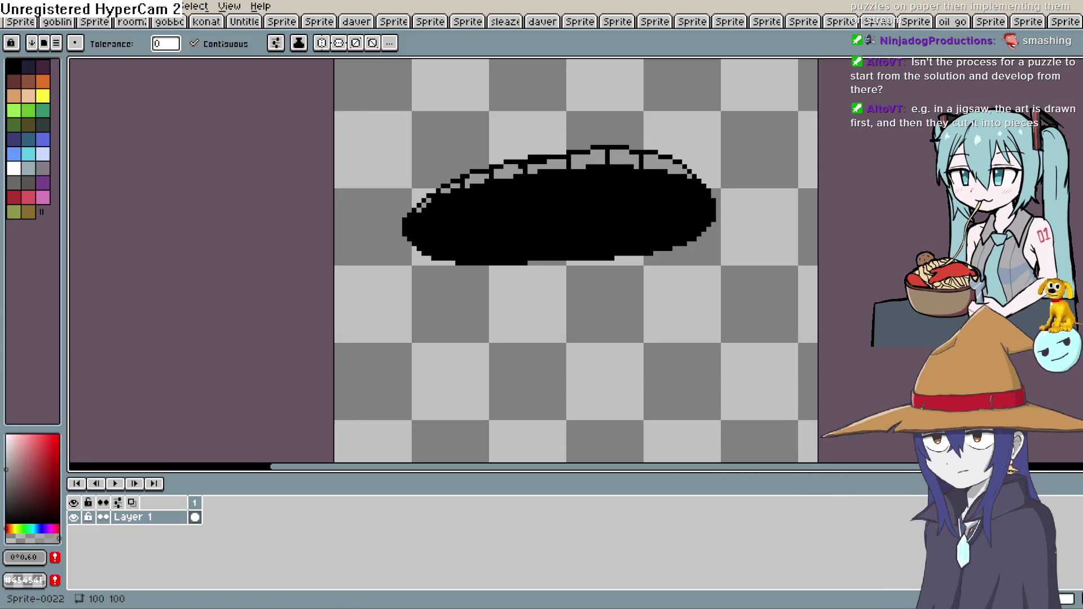
{"action": "key", "text": "alt+Tab"}
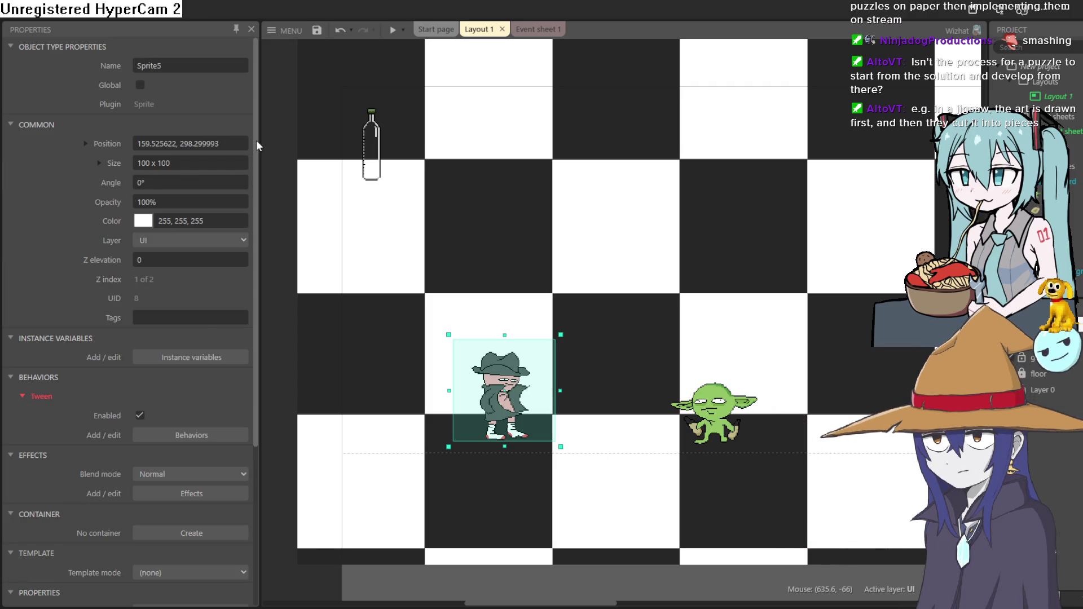
- Reposition the hero near the goblin on the board, run a quick preview, and close it
{"action": "mouse_move", "coordinate": [627, 167]}
{"action": "left_mouse_down"}
{"action": "mouse_move", "coordinate": [652, 188]}
{"action": "mouse_move", "coordinate": [642, 214]}
{"action": "left_mouse_up"}
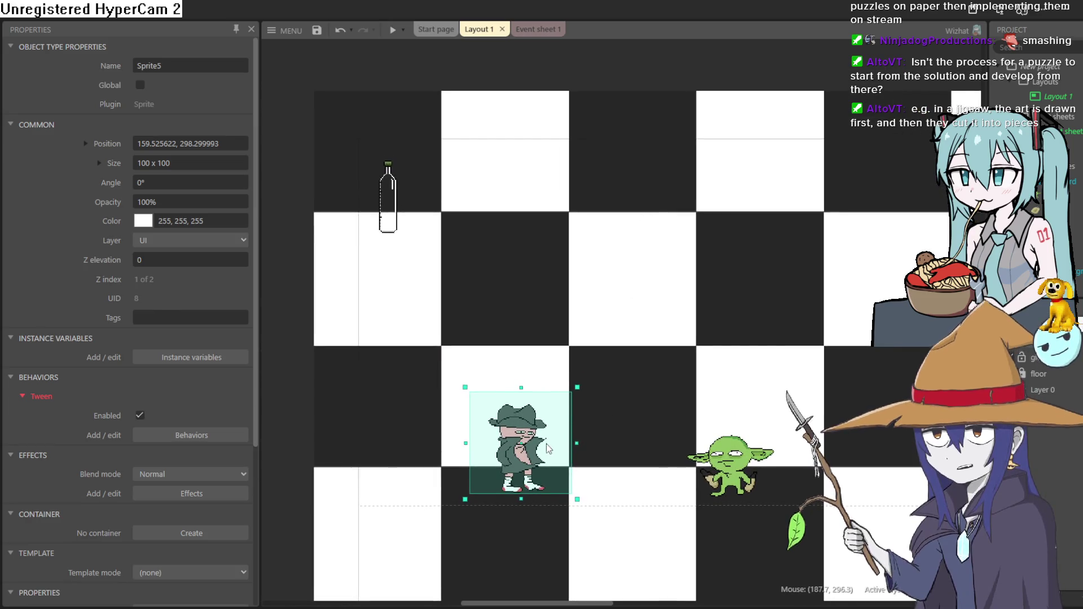
{"action": "mouse_move", "coordinate": [550, 449]}
{"action": "left_mouse_down"}
{"action": "mouse_move", "coordinate": [569, 435]}
{"action": "mouse_move", "coordinate": [543, 447]}
{"action": "mouse_move", "coordinate": [531, 179]}
{"action": "mouse_move", "coordinate": [529, 452]}
{"action": "left_mouse_up"}
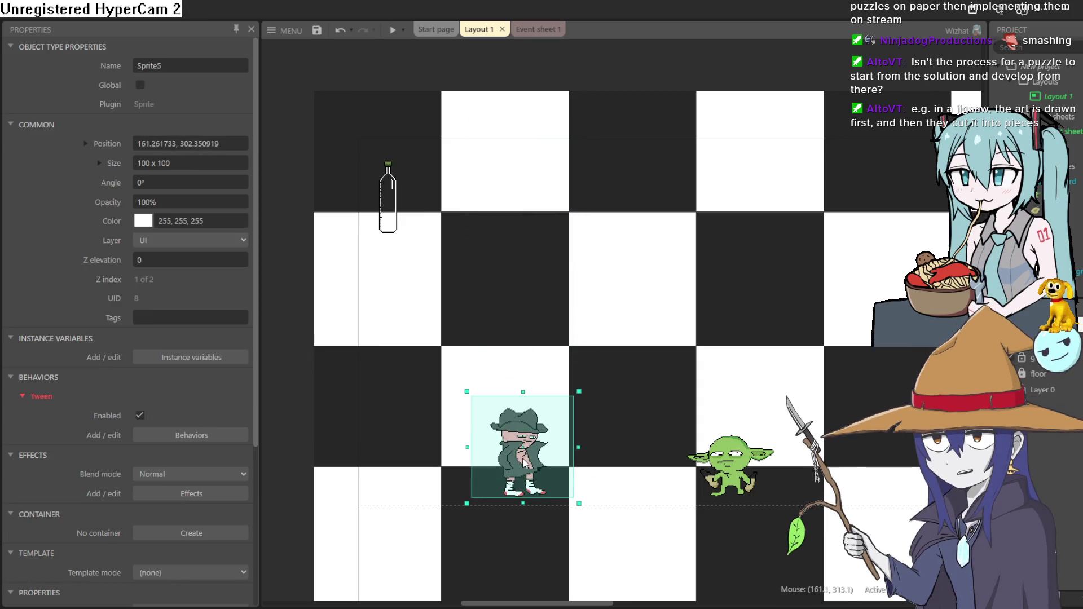
{"action": "mouse_move", "coordinate": [524, 441]}
{"action": "left_mouse_down"}
{"action": "mouse_move", "coordinate": [526, 217]}
{"action": "mouse_move", "coordinate": [520, 457]}
{"action": "left_mouse_up"}
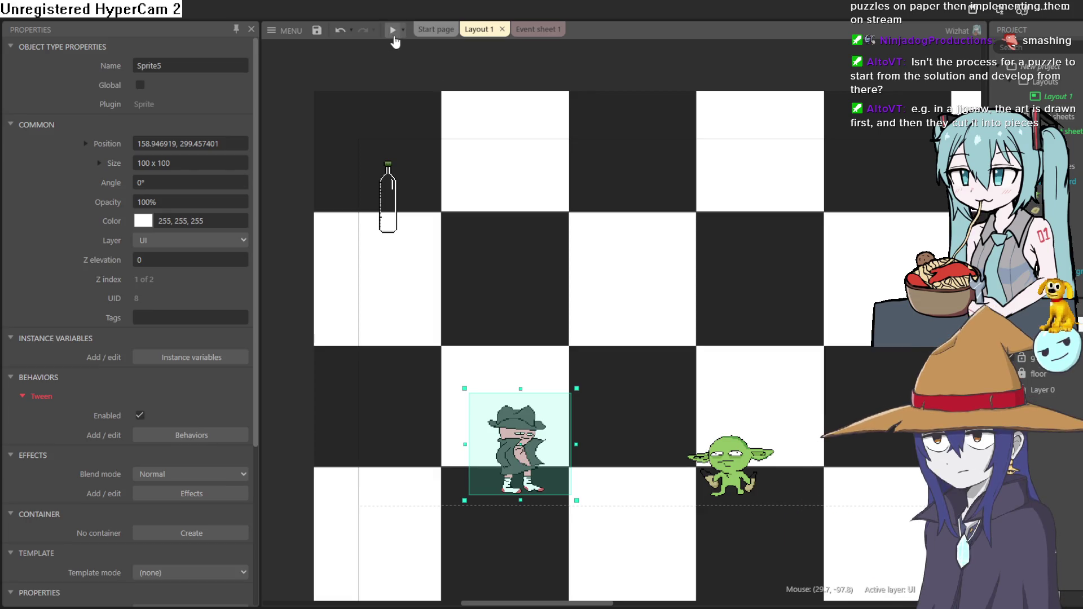
{"action": "left_click", "coordinate": [394, 33]}
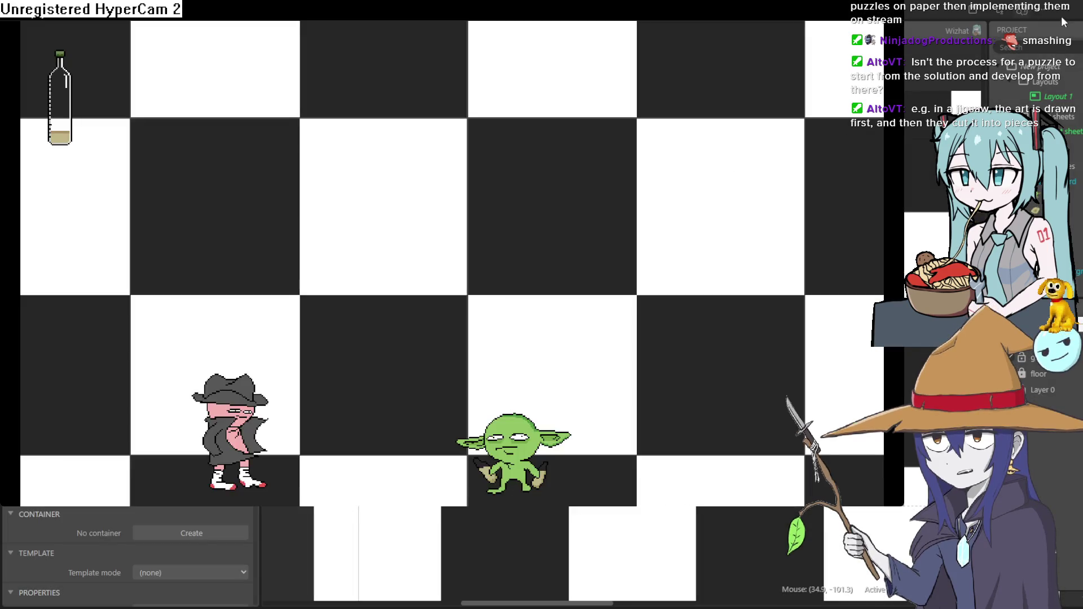
{"action": "left_click", "coordinate": [1060, 18]}
{"action": "scroll", "coordinate": [590, 167], "scroll_direction": "up", "scroll_amount": 3}
- Insert a new Sprite object into the layout and place it, bringing up its image editor
{"action": "left_click", "coordinate": [547, 123]}
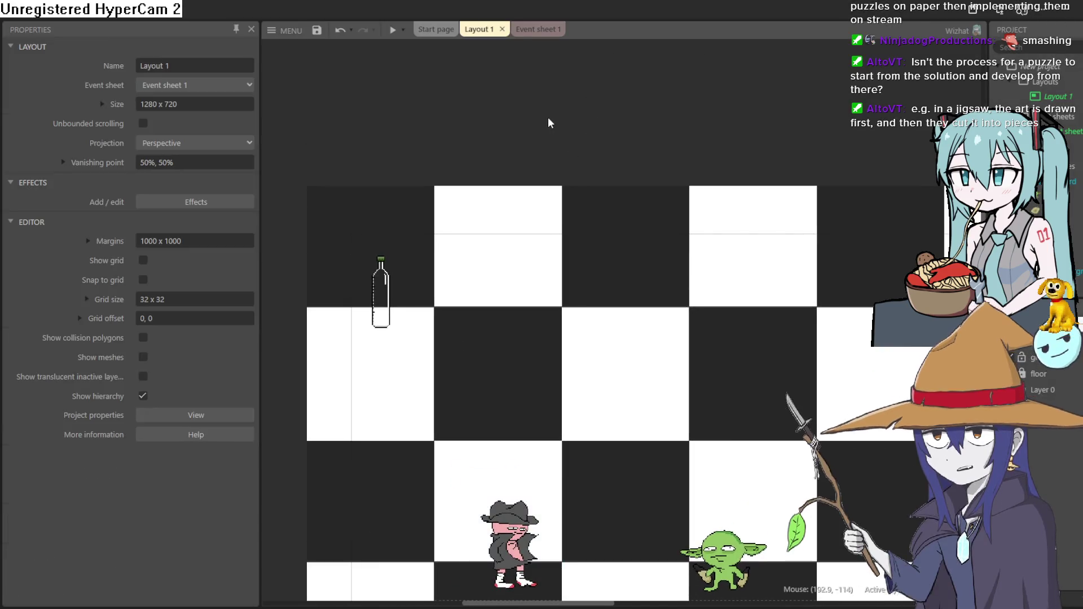
{"action": "double_click", "coordinate": [548, 123]}
{"action": "left_click", "coordinate": [665, 381]}
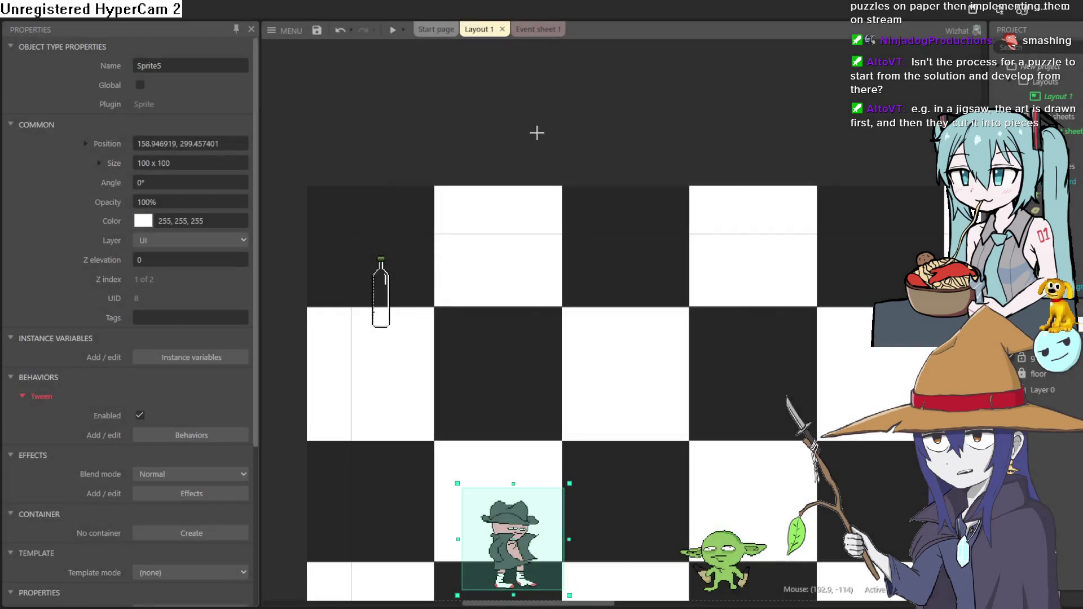
{"action": "left_click", "coordinate": [538, 133]}
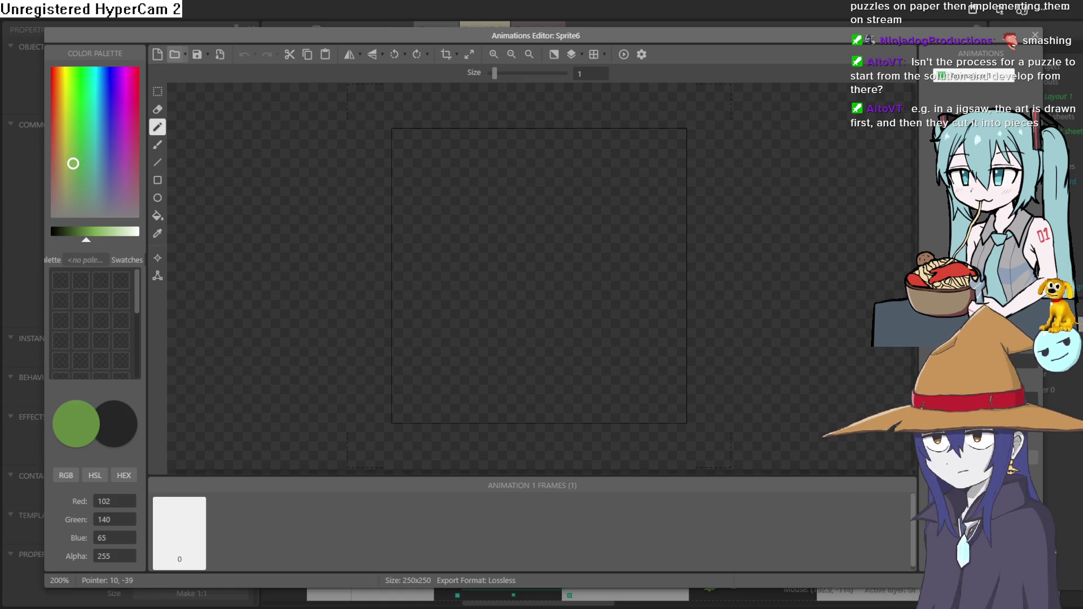
- Load the crate image into the new sprite, place it on a white tile, and Ctrl-drag a copy stacked above it
{"action": "left_click", "coordinate": [822, 336]}
{"action": "left_click", "coordinate": [1034, 36]}
{"action": "mouse_move", "coordinate": [542, 139]}
{"action": "left_mouse_down"}
{"action": "mouse_move", "coordinate": [515, 267]}
{"action": "mouse_move", "coordinate": [525, 273]}
{"action": "left_mouse_up"}
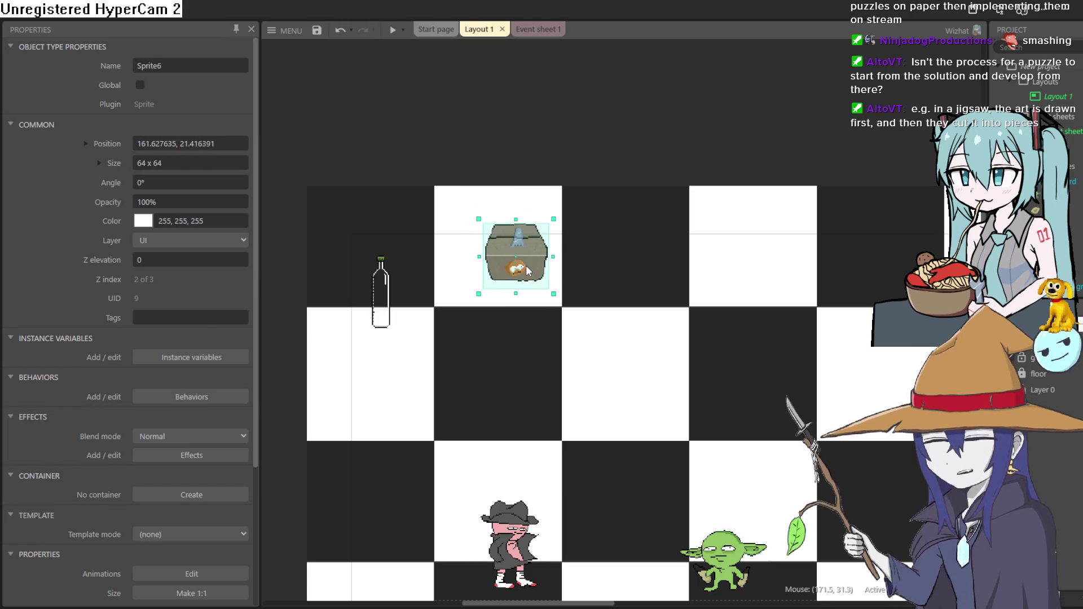
{"action": "mouse_move", "coordinate": [523, 288]}
{"action": "left_mouse_down"}
{"action": "mouse_move", "coordinate": [495, 286]}
{"action": "mouse_move", "coordinate": [518, 277]}
{"action": "mouse_move", "coordinate": [486, 254]}
{"action": "mouse_move", "coordinate": [456, 321]}
{"action": "mouse_move", "coordinate": [525, 242]}
{"action": "left_mouse_up"}
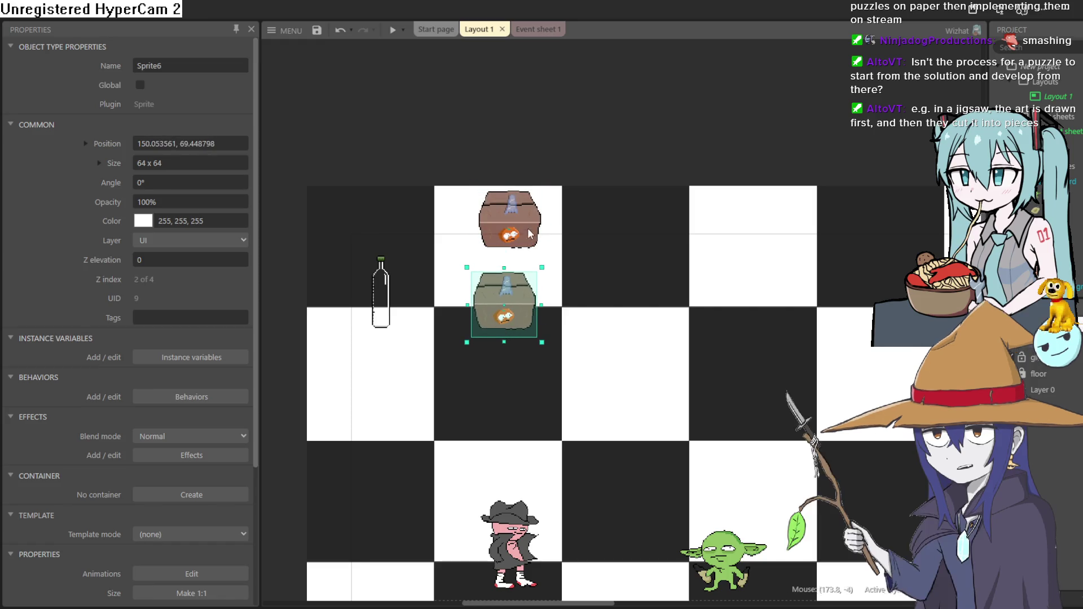
{"action": "left_click_drag", "start_coordinate": [507, 327], "coordinate": [522, 279]}
{"action": "scroll", "coordinate": [522, 279], "scroll_direction": "down", "scroll_amount": 1}
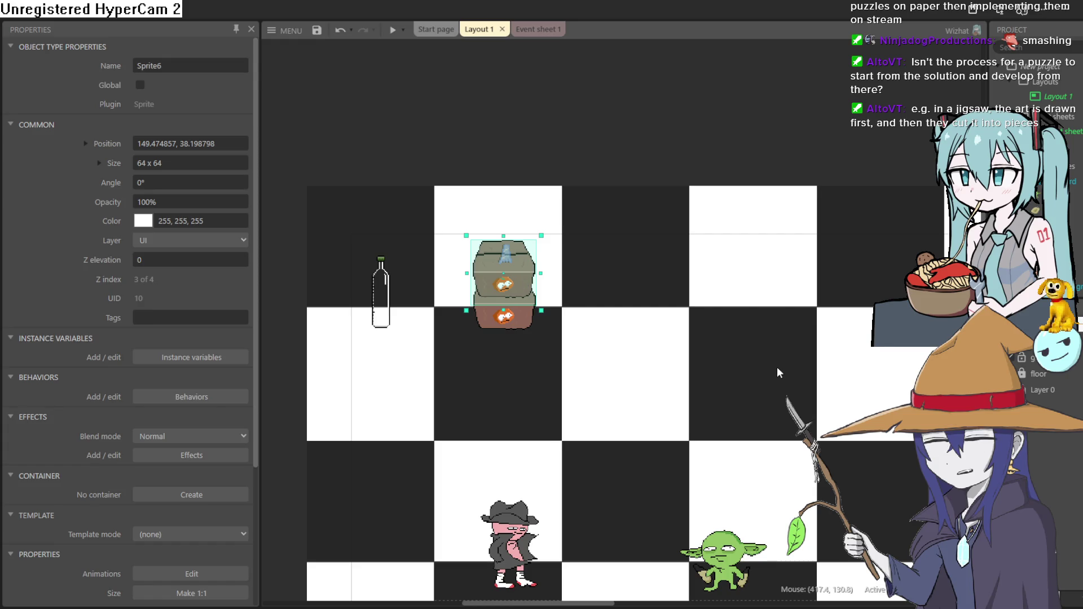
{"action": "scroll", "coordinate": [521, 279], "scroll_direction": "down", "scroll_amount": 3}
{"action": "scroll", "coordinate": [537, 280], "scroll_direction": "up", "scroll_amount": 1}
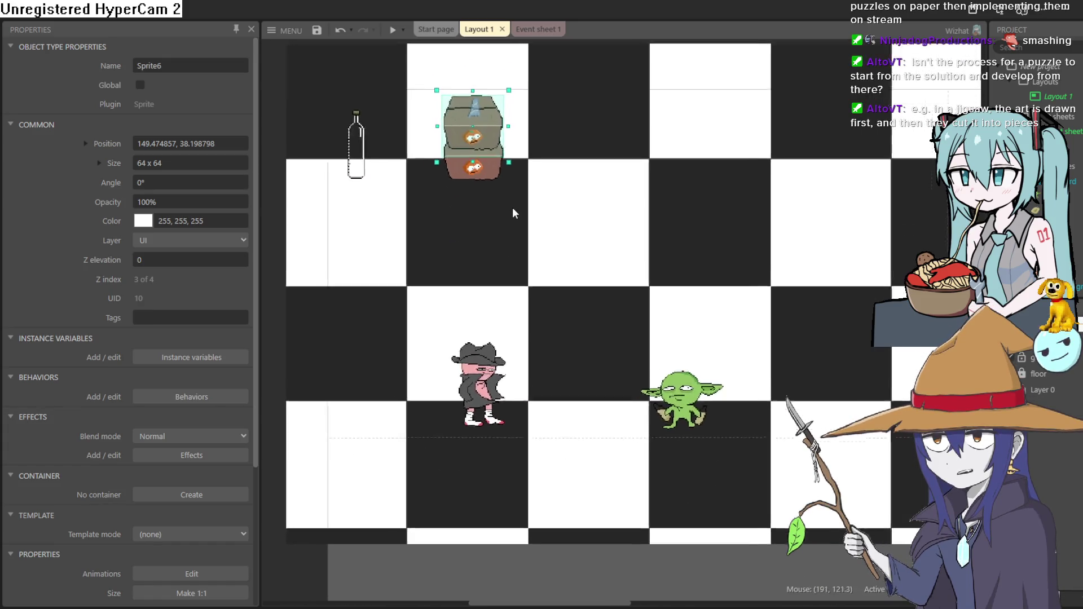
{"action": "left_click", "coordinate": [480, 170]}
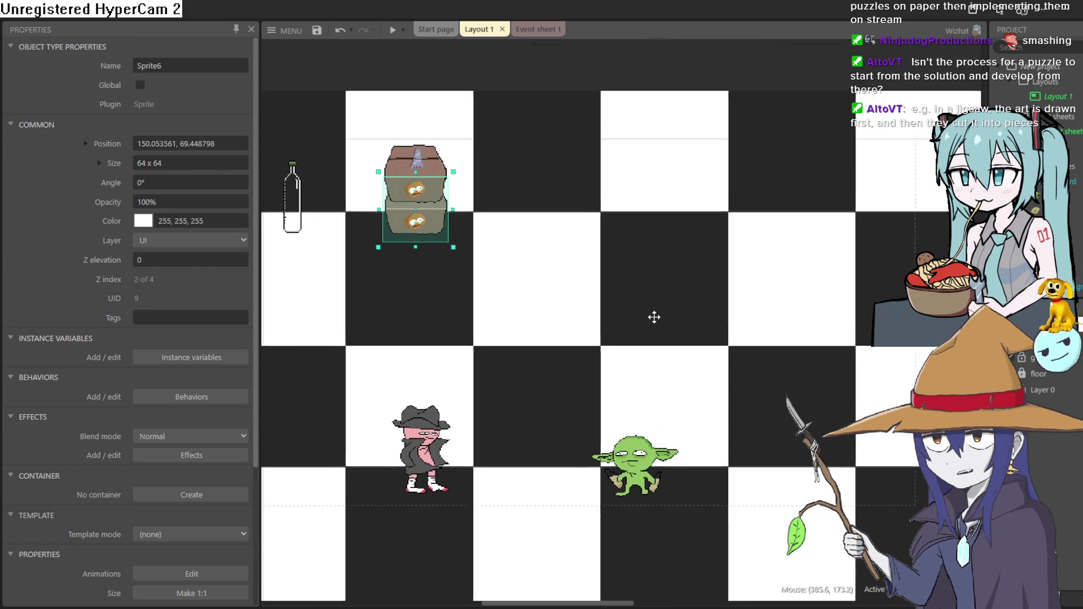
{"action": "left_click_drag", "start_coordinate": [622, 280], "coordinate": [649, 330]}
{"action": "mouse_move", "coordinate": [415, 479]}
{"action": "left_mouse_down"}
{"action": "mouse_move", "coordinate": [396, 265]}
{"action": "mouse_move", "coordinate": [415, 480]}
{"action": "left_mouse_up"}
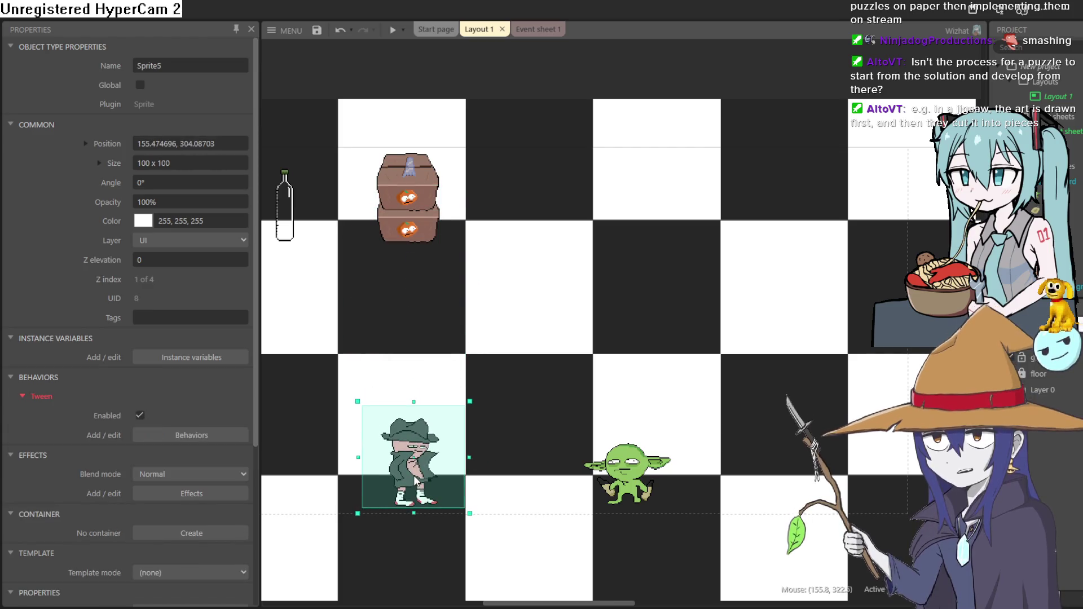
- Bring up the Z Order bar from the hero's context menu and expand the goblin, glob and UI layer lists
{"action": "right_click", "coordinate": [415, 480]}
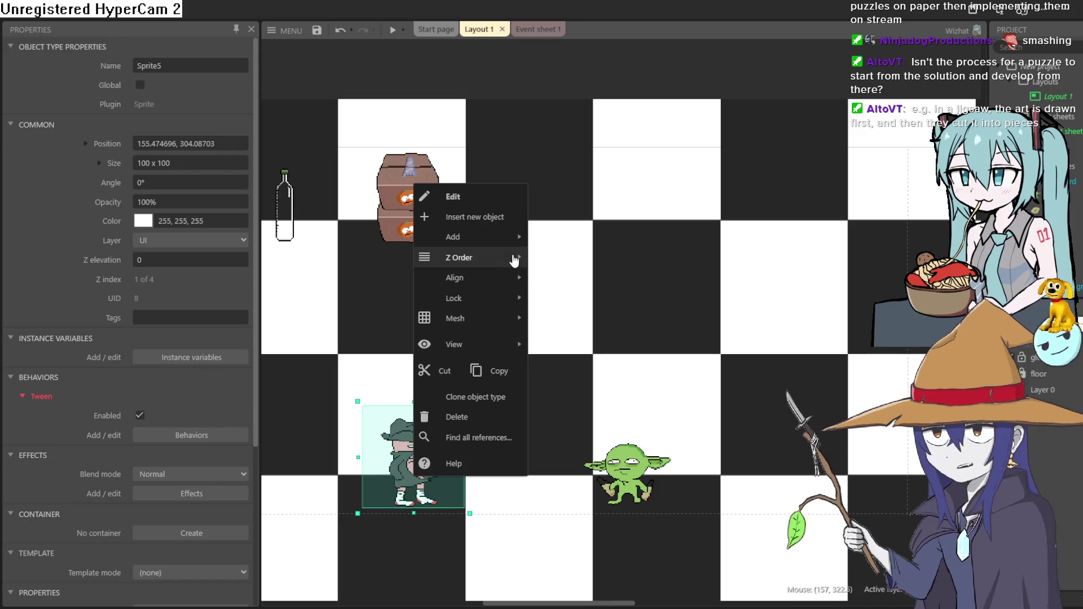
{"action": "mouse_move", "coordinate": [462, 257]}
{"action": "left_click", "coordinate": [604, 333]}
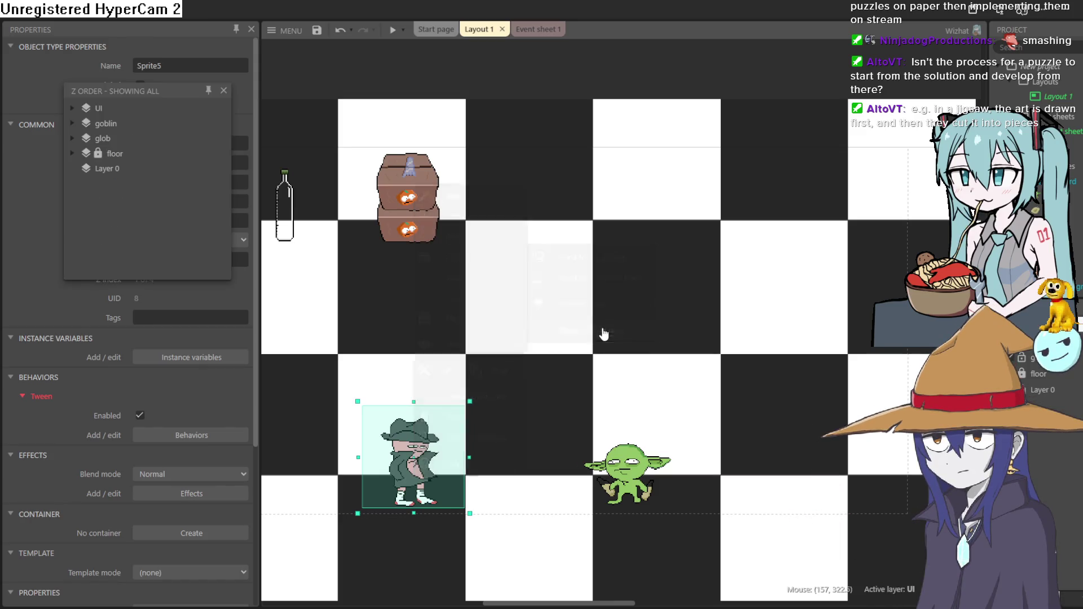
{"action": "left_click", "coordinate": [77, 120]}
{"action": "left_click", "coordinate": [75, 120]}
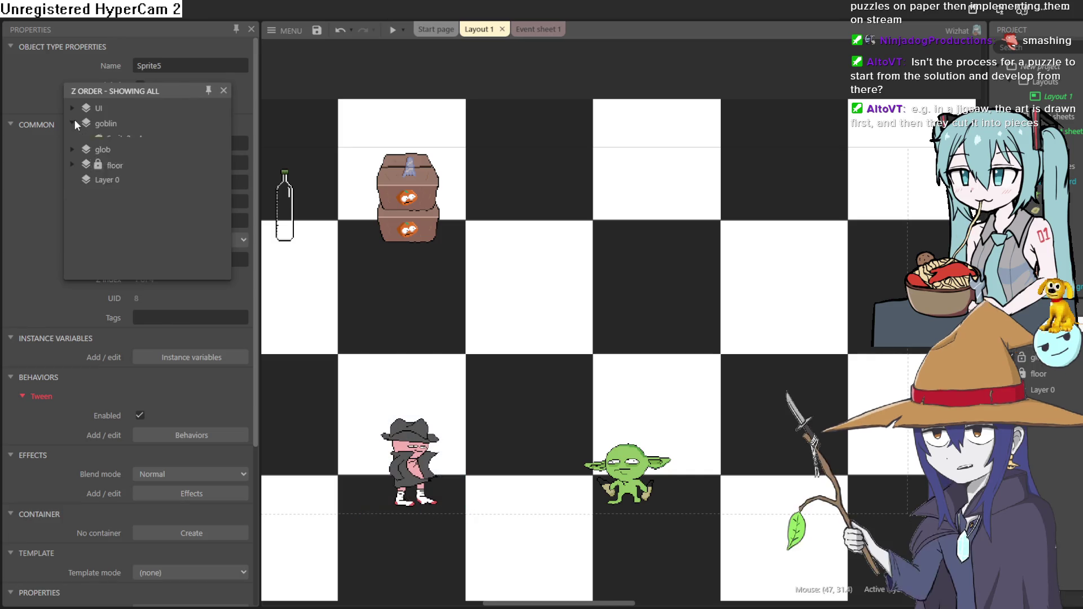
{"action": "left_click", "coordinate": [74, 120]}
{"action": "left_click", "coordinate": [73, 139]}
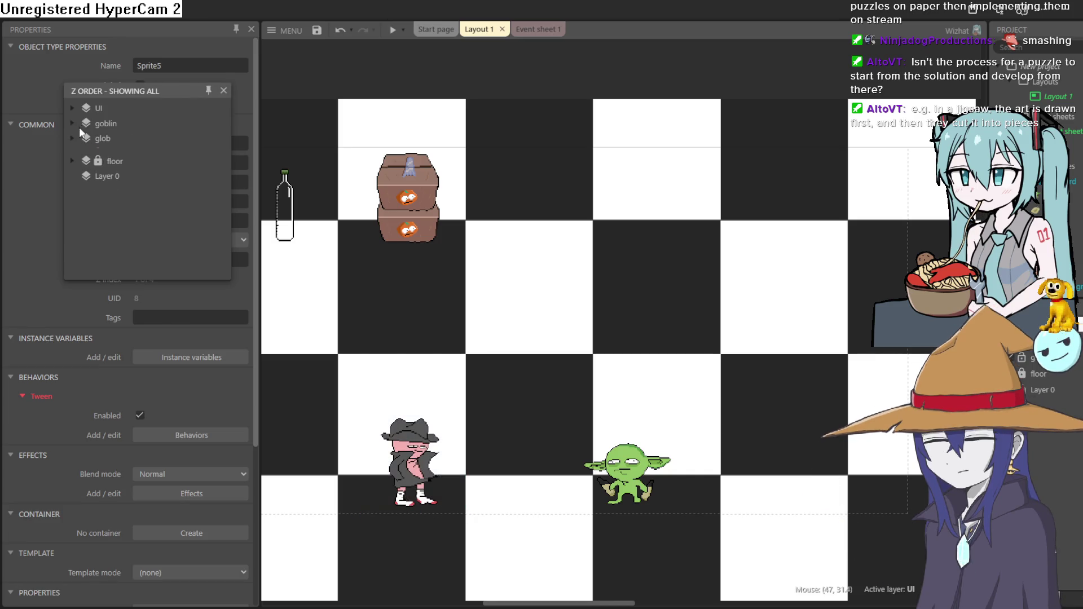
{"action": "left_click", "coordinate": [78, 109]}
- Select both Sprite6 crates and the Sprite5 hero under UI and drag them into the goblin layer, nudging them slightly
{"action": "left_click", "coordinate": [119, 125]}
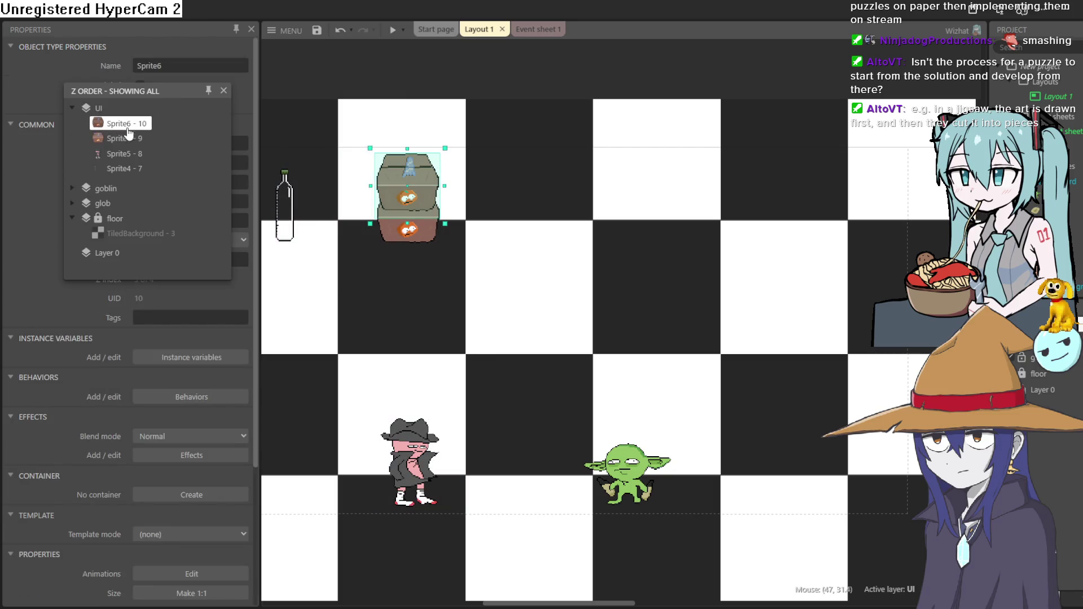
{"action": "left_click", "coordinate": [127, 154], "text": "shift"}
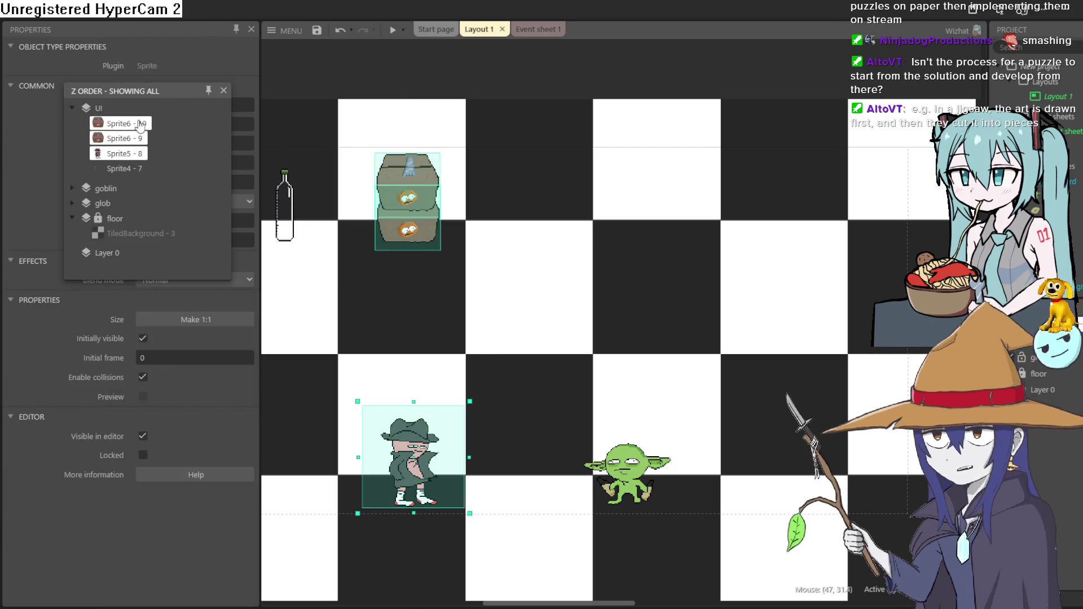
{"action": "left_click_drag", "start_coordinate": [140, 125], "coordinate": [118, 188]}
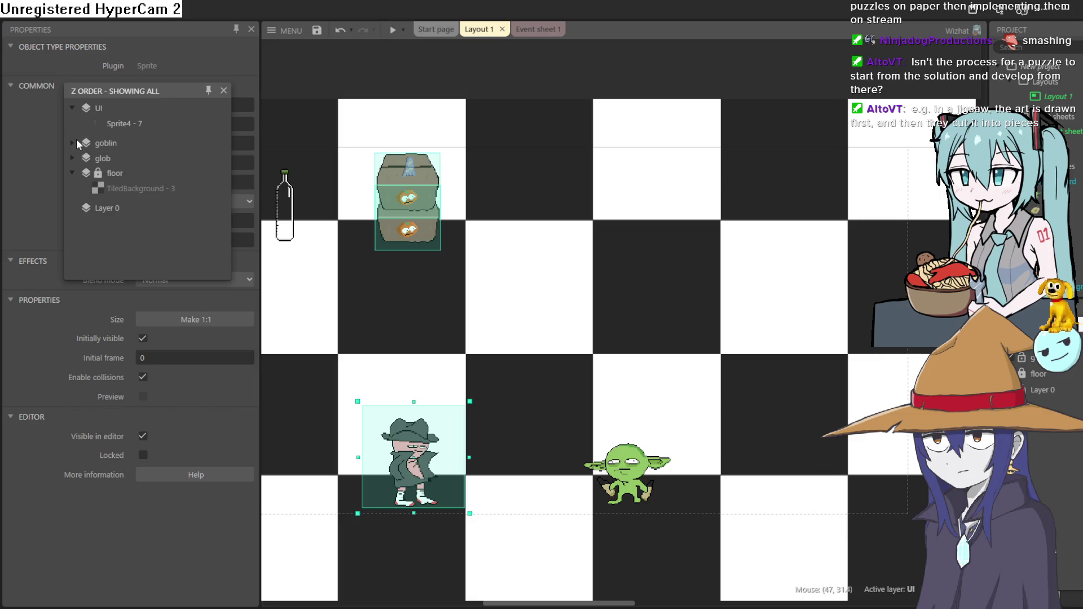
{"action": "key", "text": "Down"}
{"action": "key", "text": "Down"}
{"action": "key", "text": "Down"}
{"action": "key", "text": "Right"}
{"action": "key", "text": "Right"}
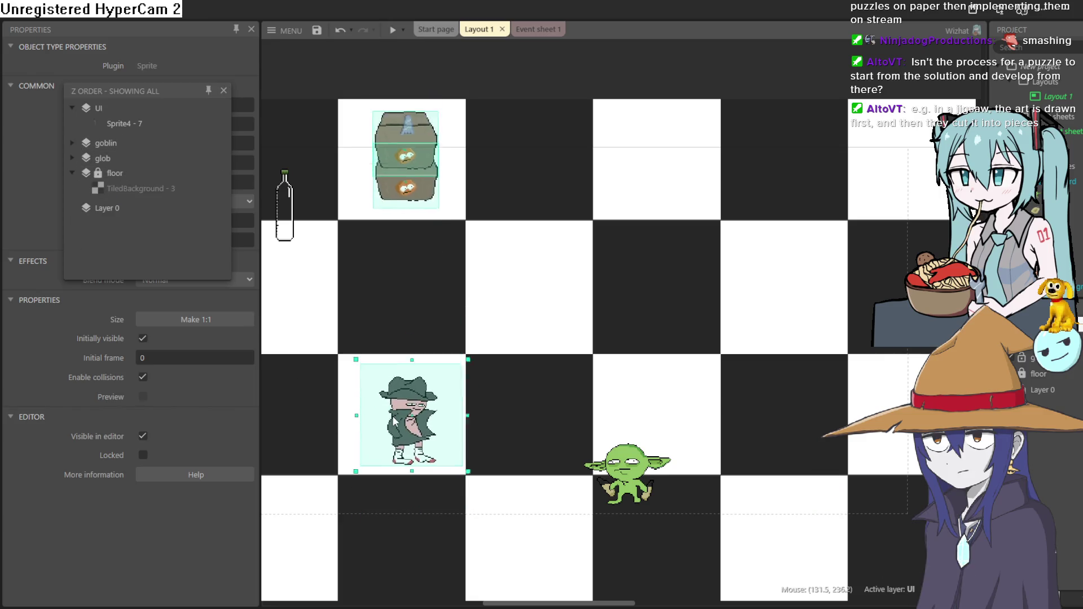
{"action": "key", "text": "Up"}
{"action": "key", "text": "Up"}
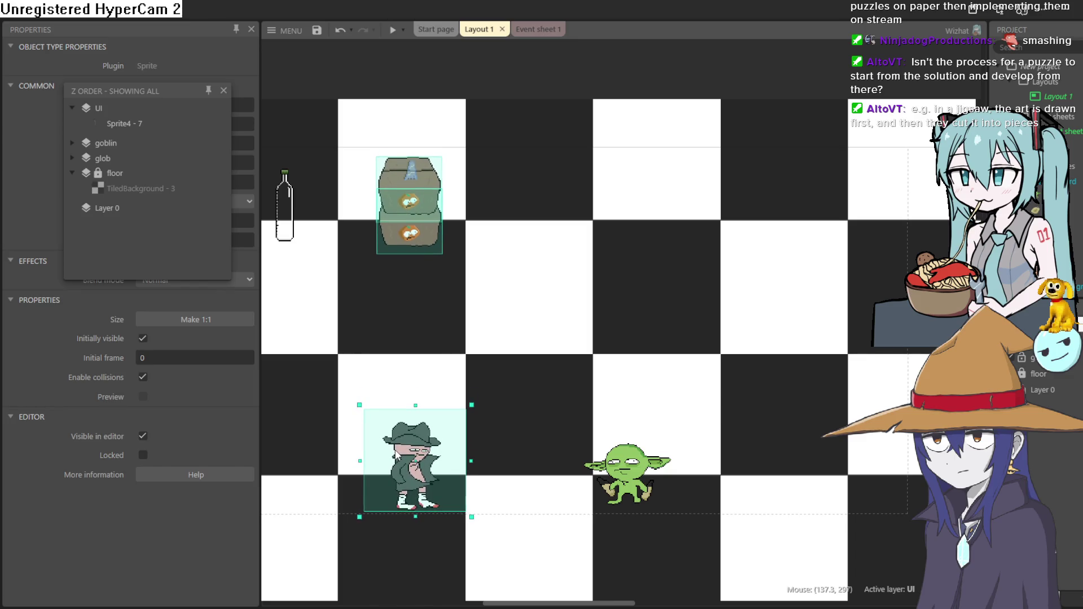
- Move the hero up the board so it sits below the crates
{"action": "left_click", "coordinate": [464, 79]}
{"action": "mouse_move", "coordinate": [414, 461]}
{"action": "left_mouse_down"}
{"action": "mouse_move", "coordinate": [403, 344]}
{"action": "mouse_move", "coordinate": [399, 423]}
{"action": "left_mouse_up"}
{"action": "left_click", "coordinate": [402, 224]}
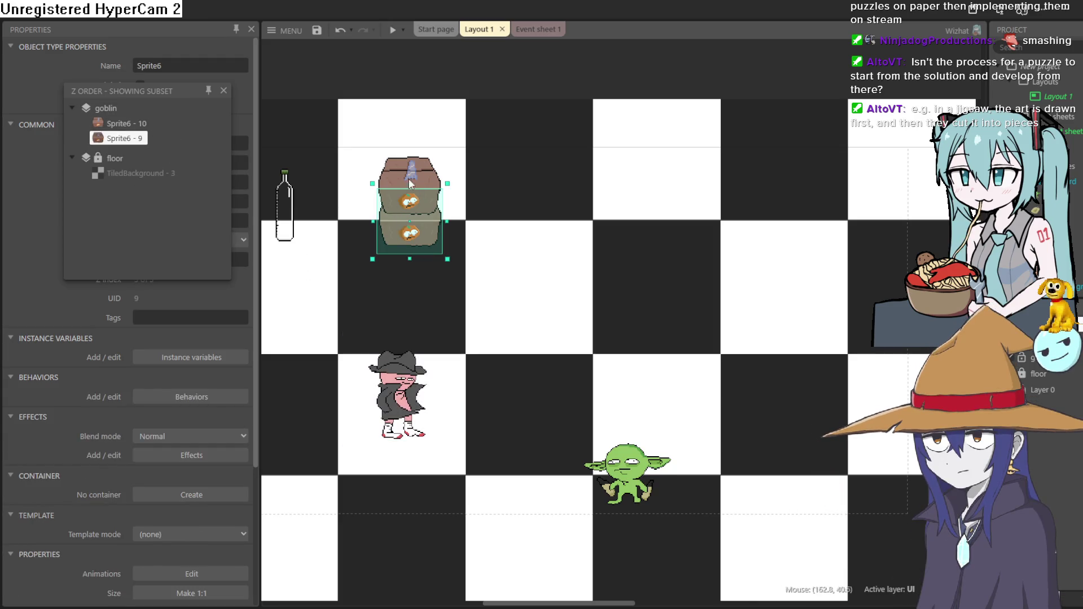
{"action": "left_click", "coordinate": [224, 90]}
{"action": "right_click", "coordinate": [405, 387]}
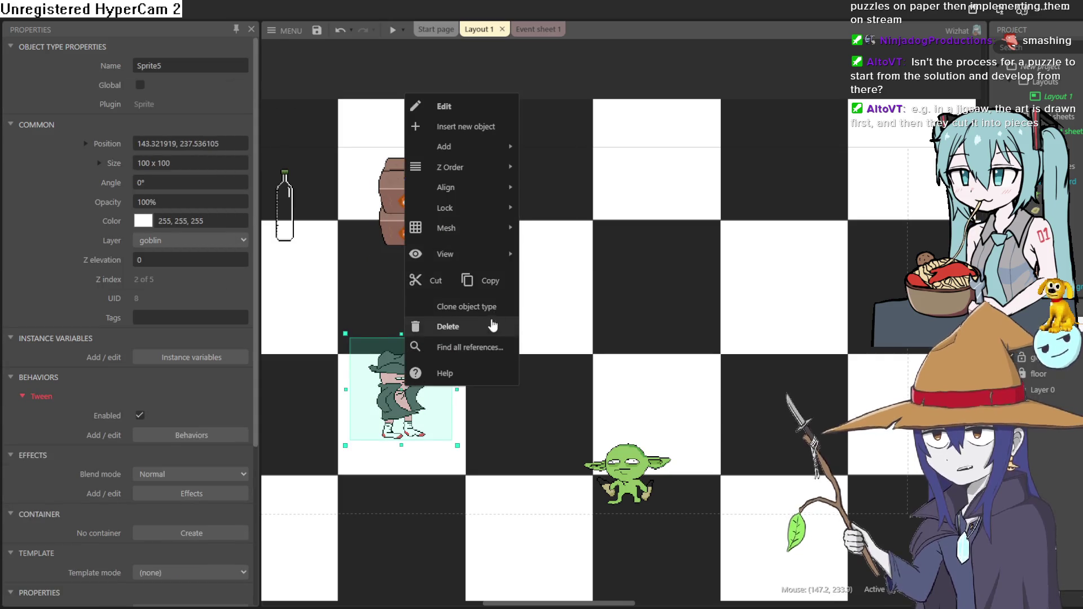
{"action": "mouse_move", "coordinate": [449, 167]}
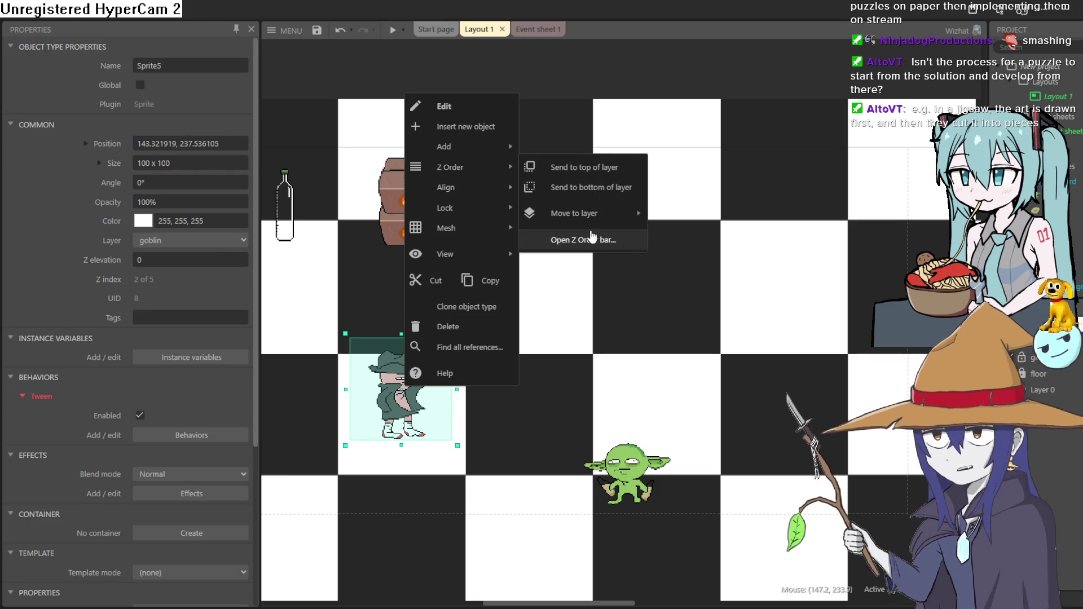
- Reorder Sprite5 within the goblin layer in the Z Order bar and close the bar
{"action": "left_click", "coordinate": [592, 238]}
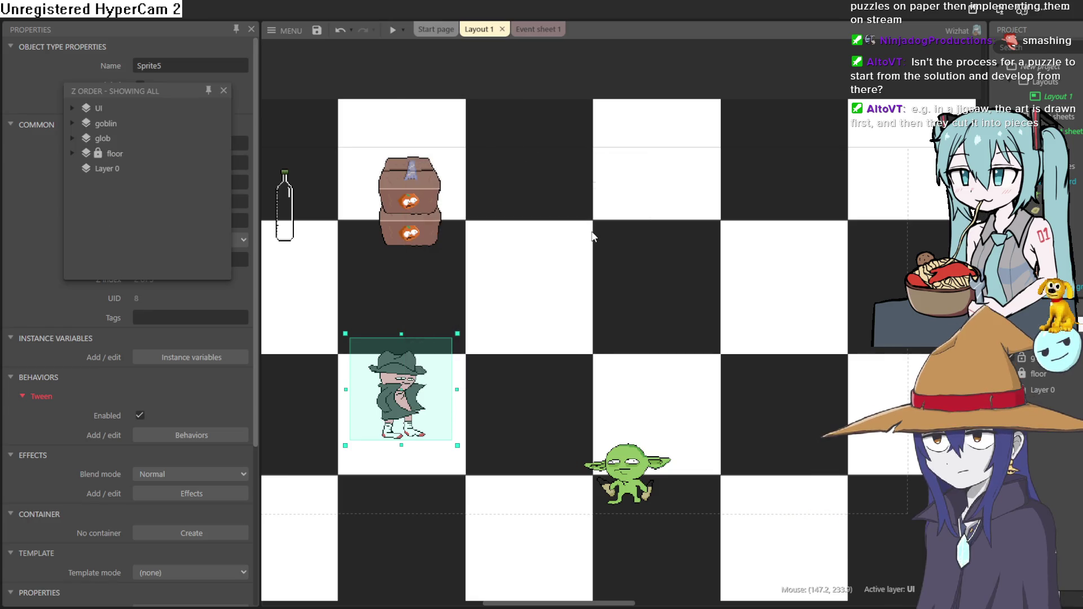
{"action": "left_click", "coordinate": [73, 124]}
{"action": "left_click_drag", "start_coordinate": [118, 168], "coordinate": [122, 132]}
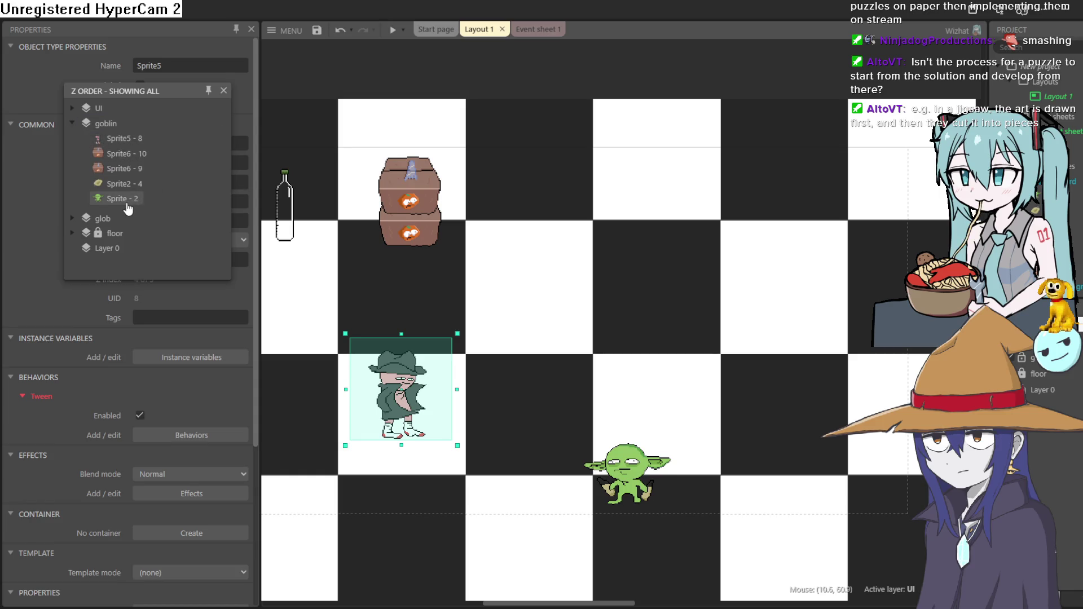
{"action": "left_click", "coordinate": [224, 91]}
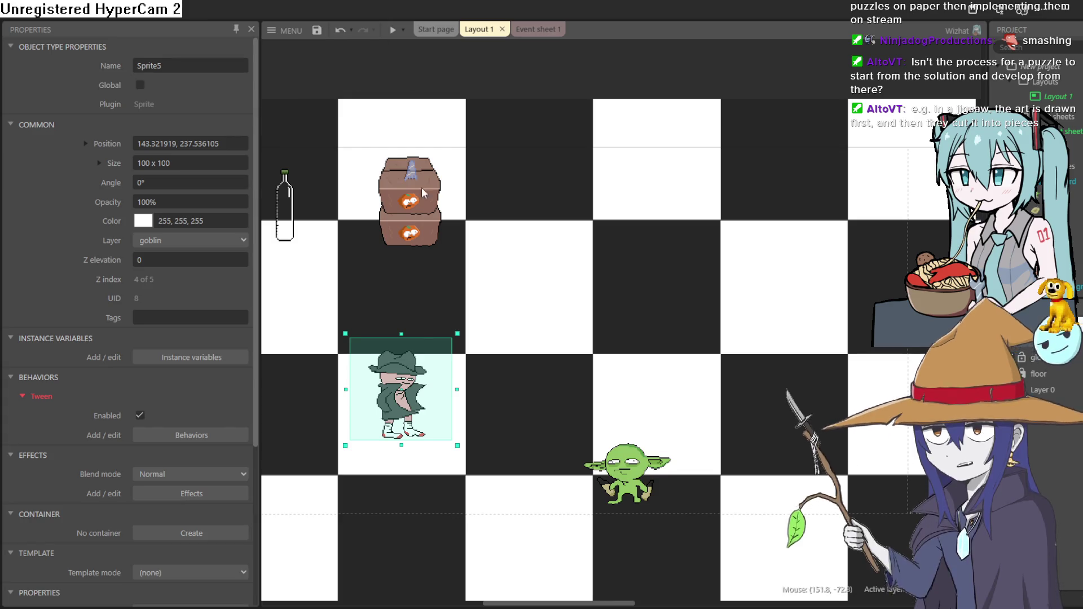
- Ctrl-drag a third crate to the left of the stack, undo an extra copy, and settle the hero back below the crates
{"action": "mouse_move", "coordinate": [403, 390]}
{"action": "left_mouse_down"}
{"action": "mouse_move", "coordinate": [418, 227]}
{"action": "mouse_move", "coordinate": [417, 237]}
{"action": "left_mouse_up"}
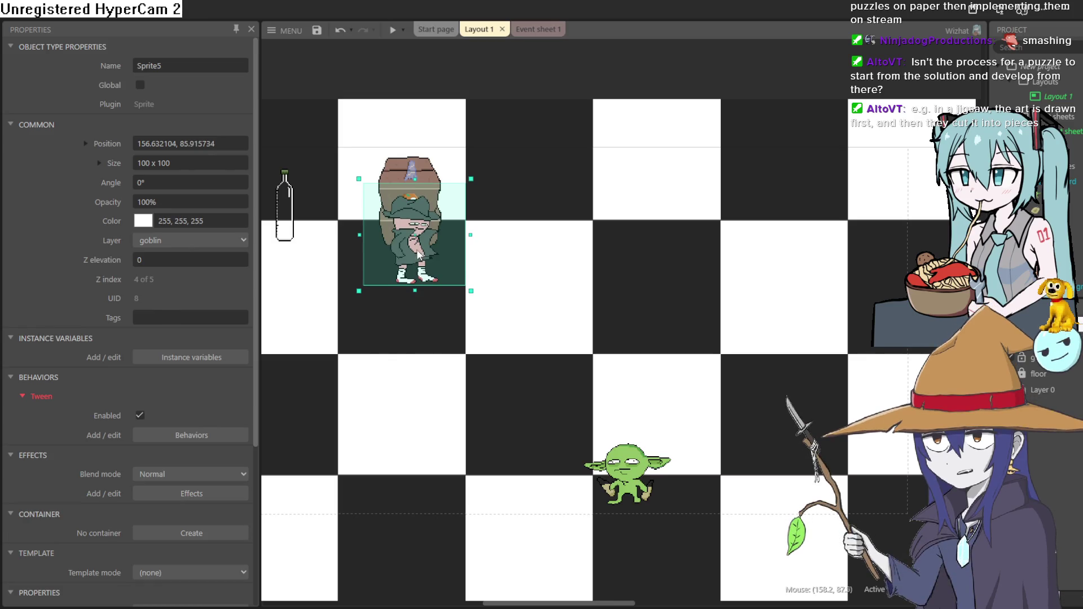
{"action": "mouse_move", "coordinate": [412, 380]}
{"action": "left_mouse_down"}
{"action": "mouse_move", "coordinate": [487, 348]}
{"action": "mouse_move", "coordinate": [486, 371]}
{"action": "left_mouse_up"}
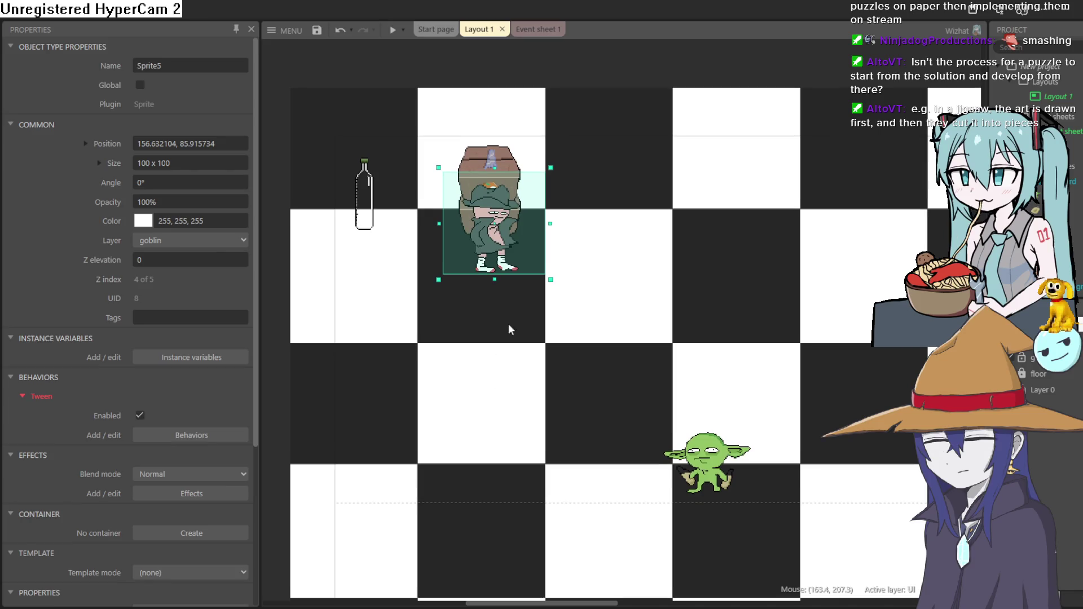
{"action": "mouse_move", "coordinate": [498, 258]}
{"action": "left_mouse_down"}
{"action": "mouse_move", "coordinate": [685, 267]}
{"action": "mouse_move", "coordinate": [478, 388]}
{"action": "mouse_move", "coordinate": [468, 456]}
{"action": "left_mouse_up"}
{"action": "mouse_move", "coordinate": [499, 191]}
{"action": "left_mouse_down"}
{"action": "mouse_move", "coordinate": [431, 246]}
{"action": "mouse_move", "coordinate": [443, 256]}
{"action": "left_mouse_up"}
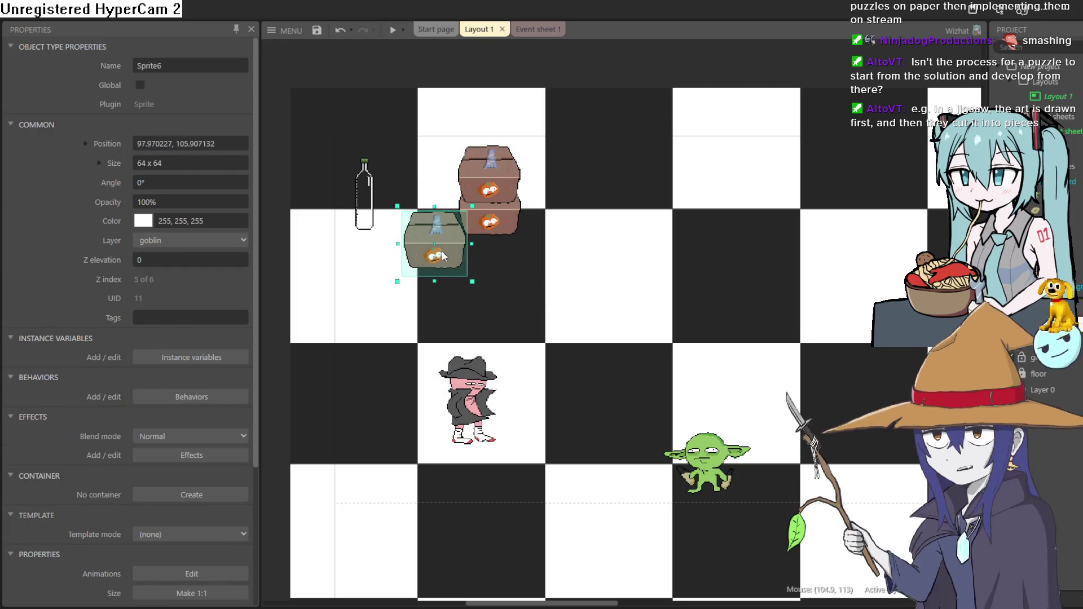
{"action": "mouse_move", "coordinate": [470, 398]}
{"action": "left_mouse_down"}
{"action": "mouse_move", "coordinate": [579, 229]}
{"action": "mouse_move", "coordinate": [883, 227]}
{"action": "left_mouse_up"}
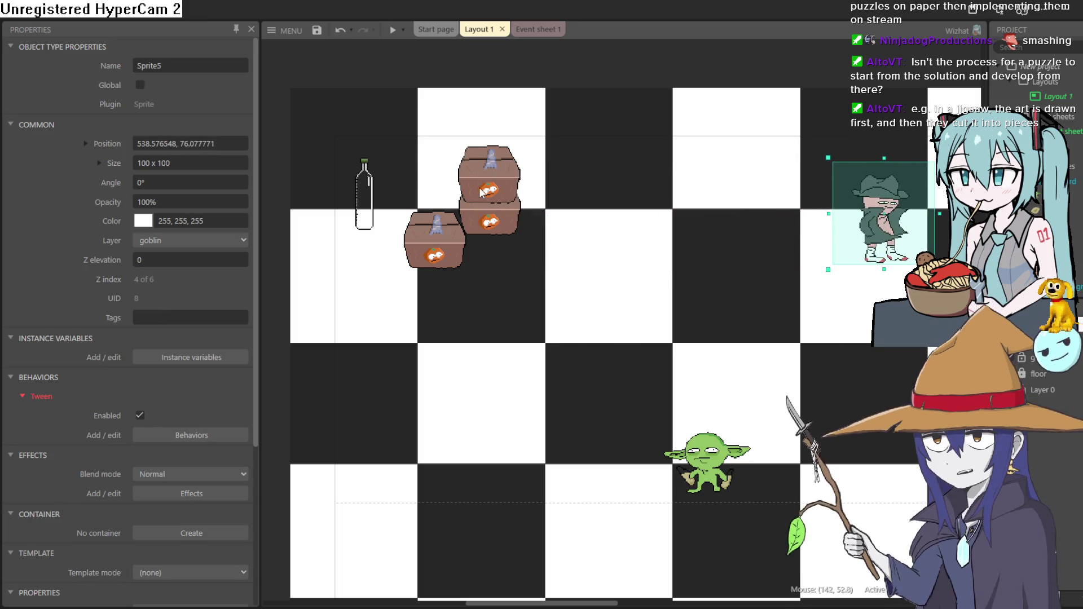
{"action": "left_click_drag", "start_coordinate": [481, 193], "coordinate": [428, 234]}
{"action": "key", "text": "ctrl+z"}
{"action": "mouse_move", "coordinate": [877, 211]}
{"action": "left_mouse_down"}
{"action": "mouse_move", "coordinate": [466, 435]}
{"action": "mouse_move", "coordinate": [484, 213]}
{"action": "mouse_move", "coordinate": [492, 446]}
{"action": "left_mouse_up"}
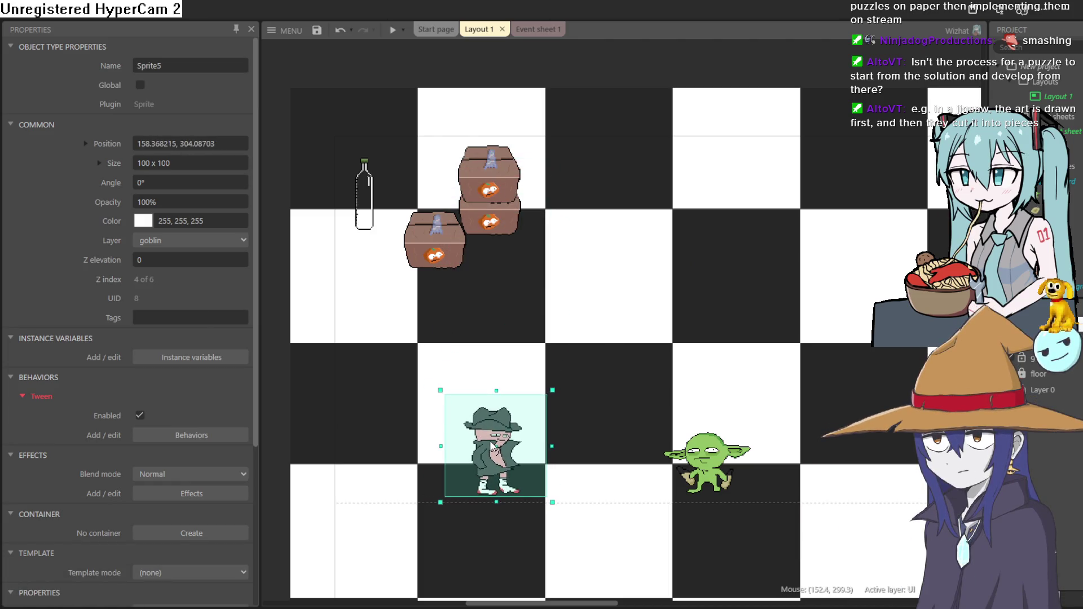
- Preview the layout, walk the goblin behind the crates, throw a blob, walk down to the hero, and close the run
{"action": "left_click", "coordinate": [391, 28]}
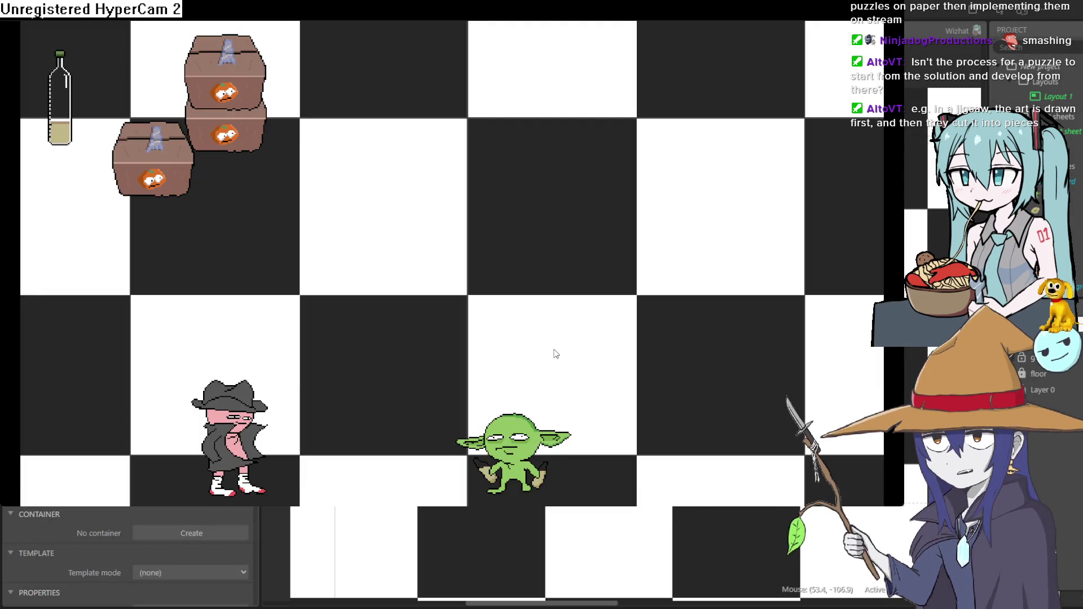
{"action": "key", "text": "Up"}
{"action": "key", "text": "Left"}
{"action": "key", "text": "Left"}
{"action": "key", "text": "Up"}
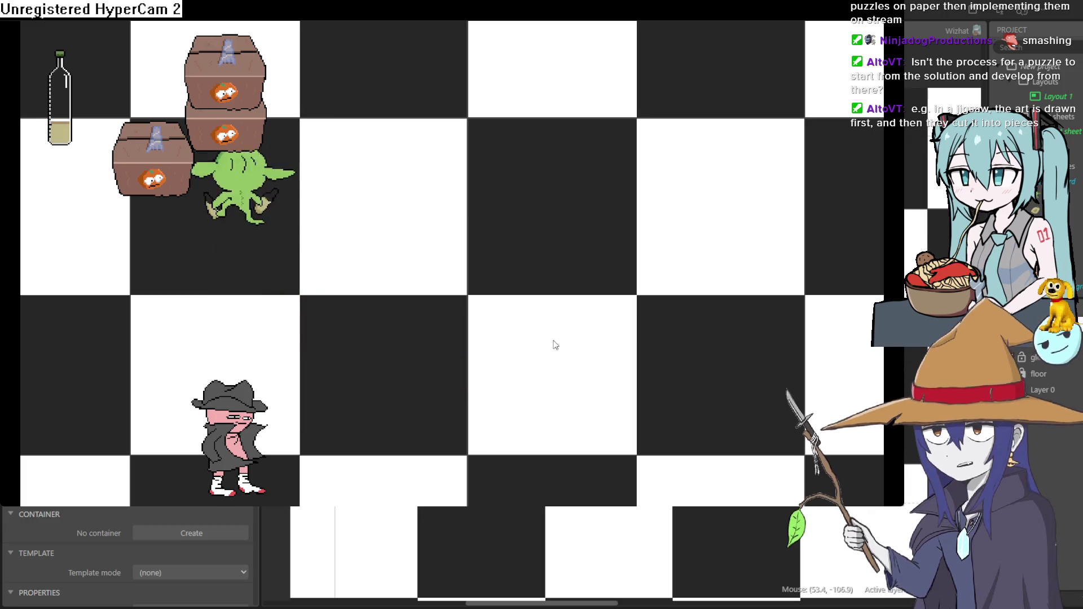
{"action": "key", "text": "Right"}
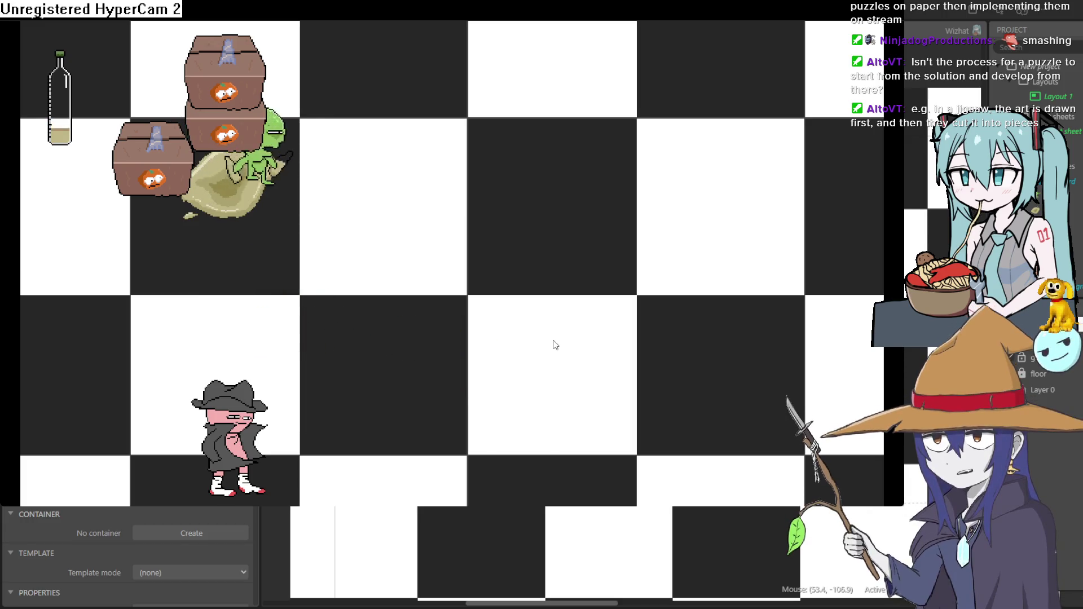
{"action": "key", "text": "Down"}
{"action": "key", "text": "Left"}
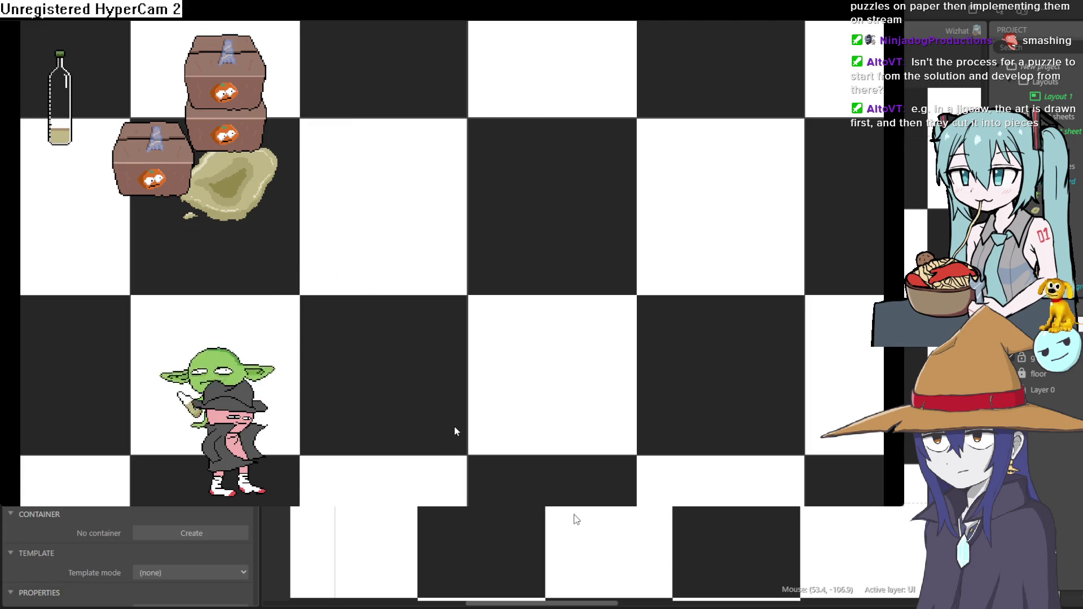
{"action": "key", "text": "Down"}
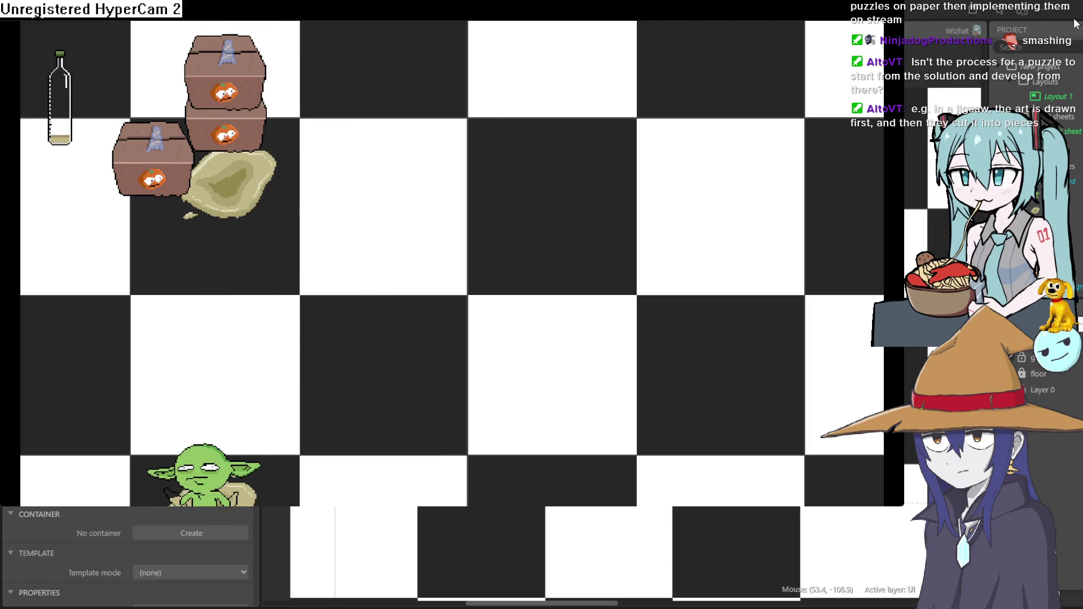
{"action": "left_click", "coordinate": [1076, 23]}
{"action": "left_click", "coordinate": [489, 251]}
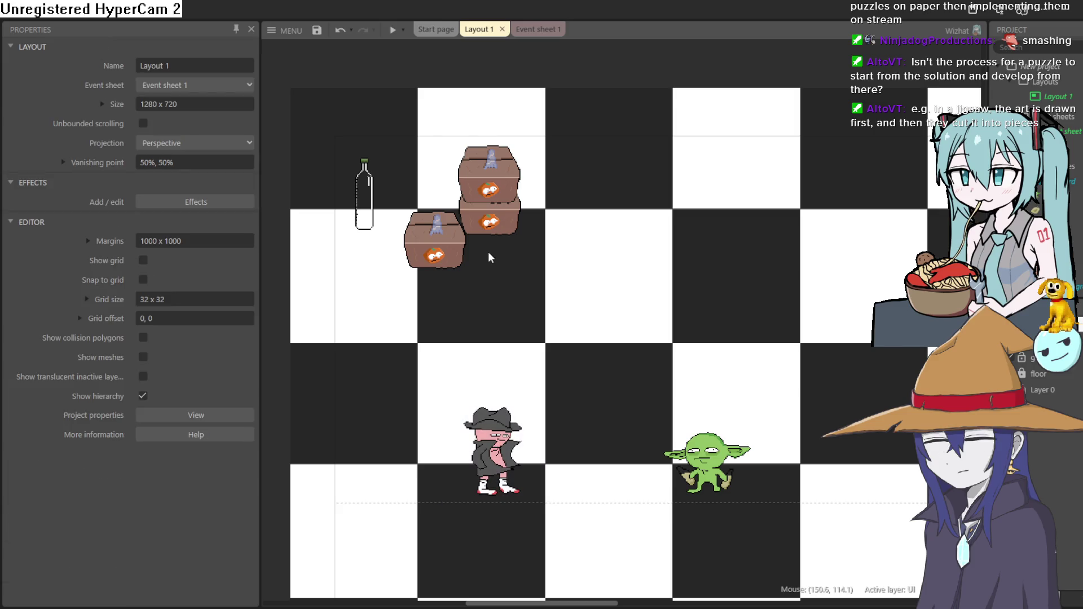
- Add an event on the event sheet: Sprite6 On collision with Sprite5
{"action": "left_click", "coordinate": [493, 228]}
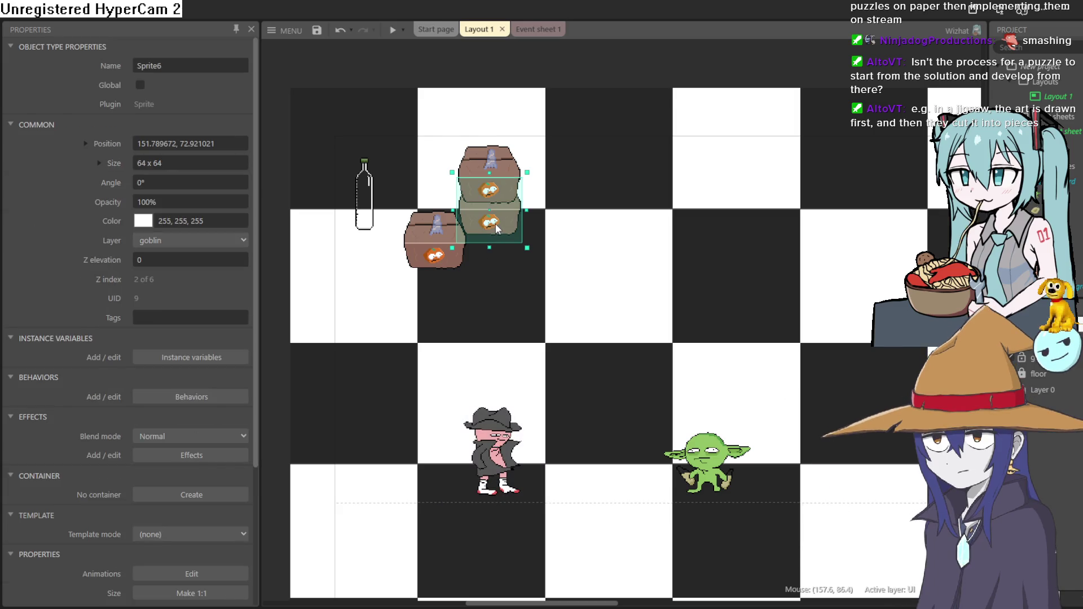
{"action": "left_click", "coordinate": [538, 29]}
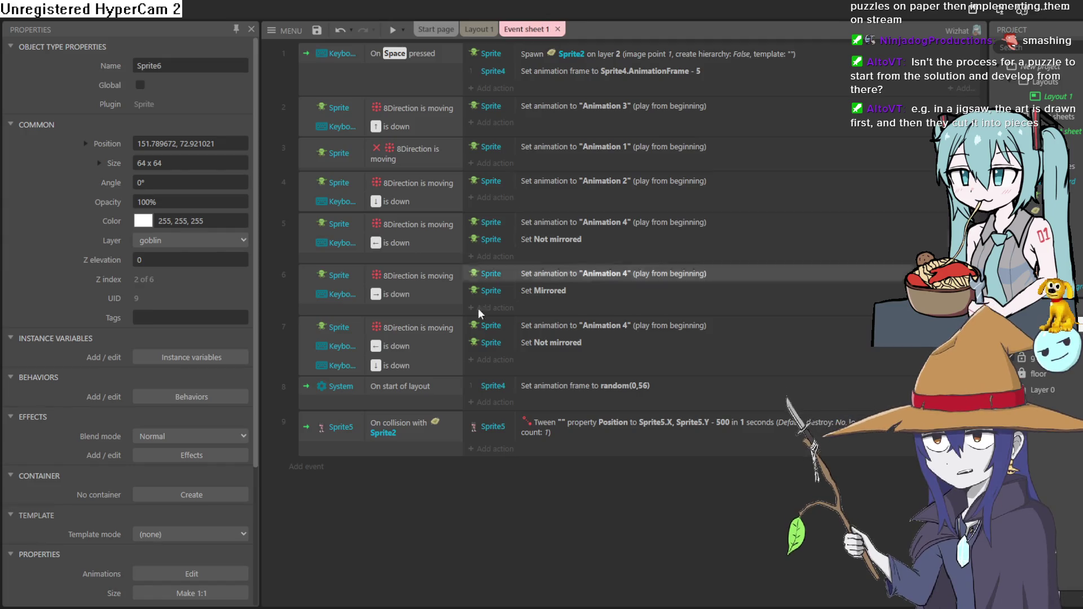
{"action": "left_click", "coordinate": [304, 469]}
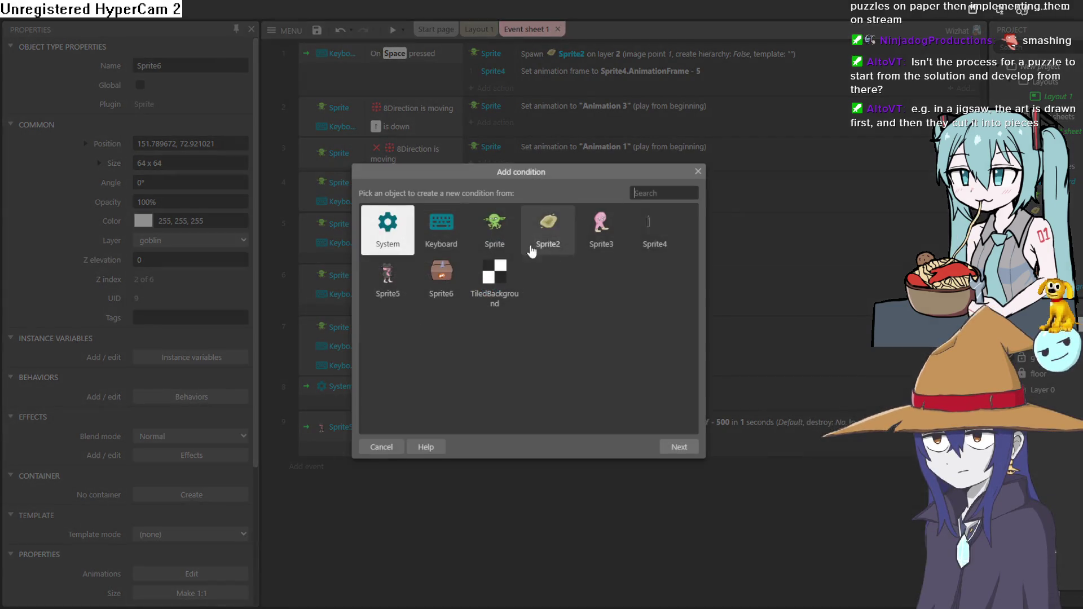
{"action": "double_click", "coordinate": [436, 289]}
{"action": "scroll", "coordinate": [579, 274], "scroll_direction": "down", "scroll_amount": 1}
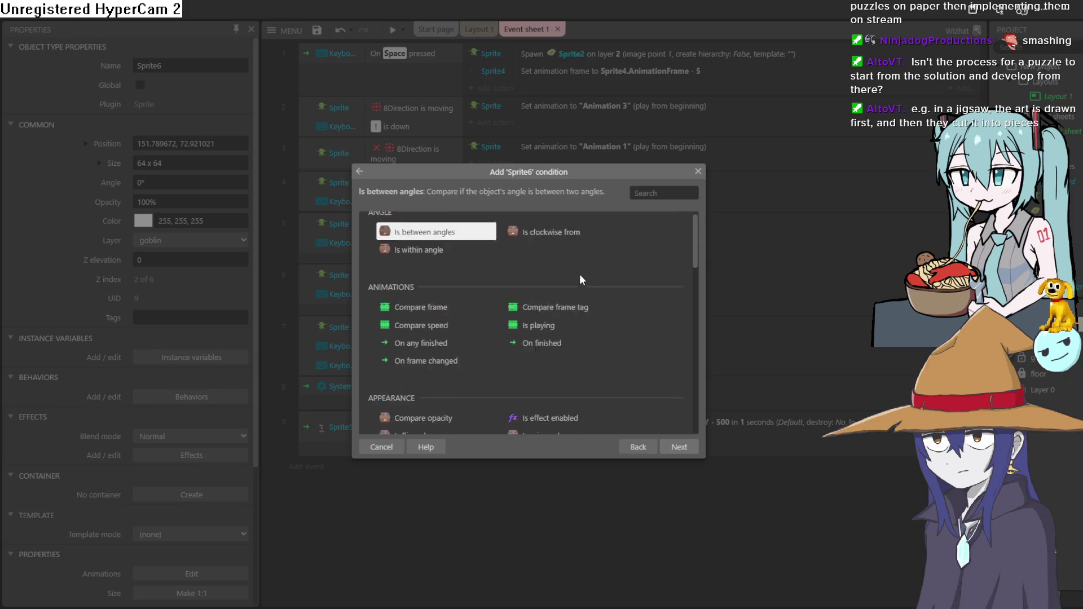
{"action": "scroll", "coordinate": [586, 289], "scroll_direction": "down", "scroll_amount": 3}
{"action": "double_click", "coordinate": [591, 318]}
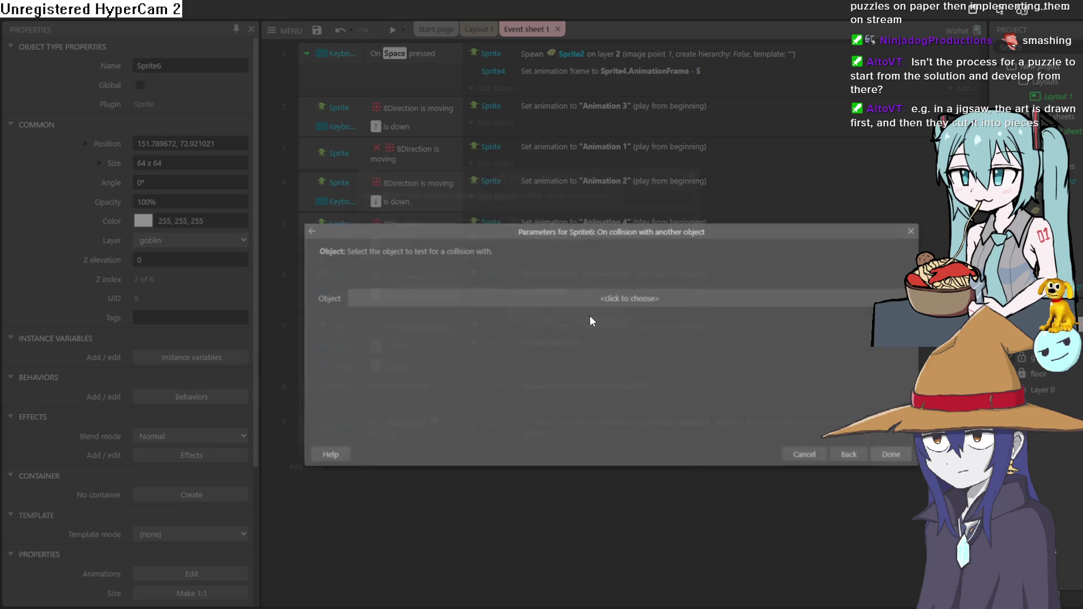
{"action": "left_click", "coordinate": [595, 300]}
{"action": "double_click", "coordinate": [498, 303]}
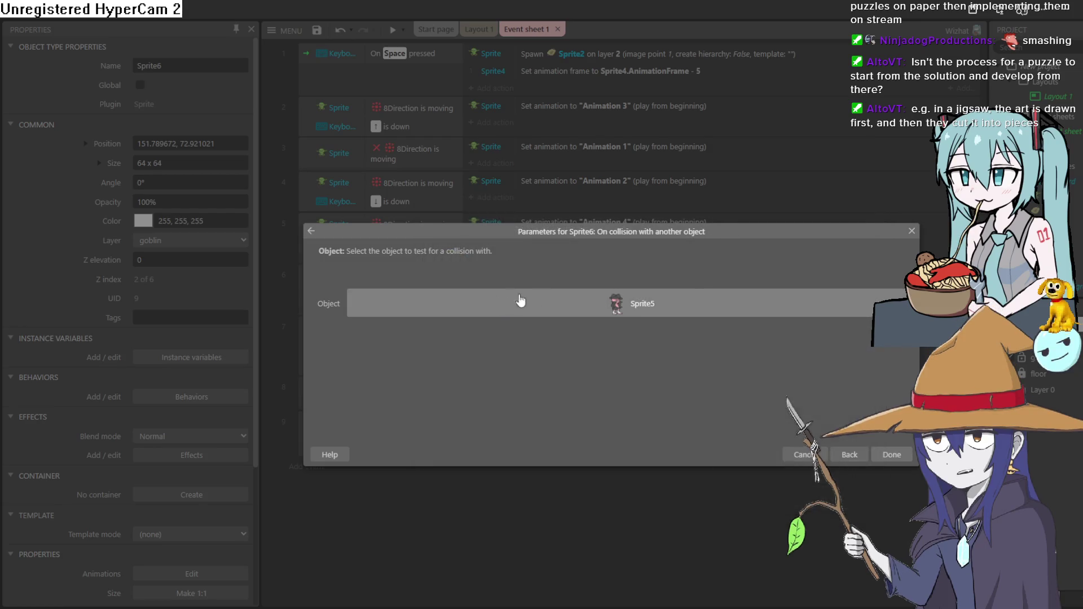
{"action": "left_click", "coordinate": [890, 454]}
- Add a two-property Tween on Sprite5 to Sprite5.X + 1000, Sprite5.Y, then preview with the goblin walking toward the hero
{"action": "left_click", "coordinate": [500, 467]}
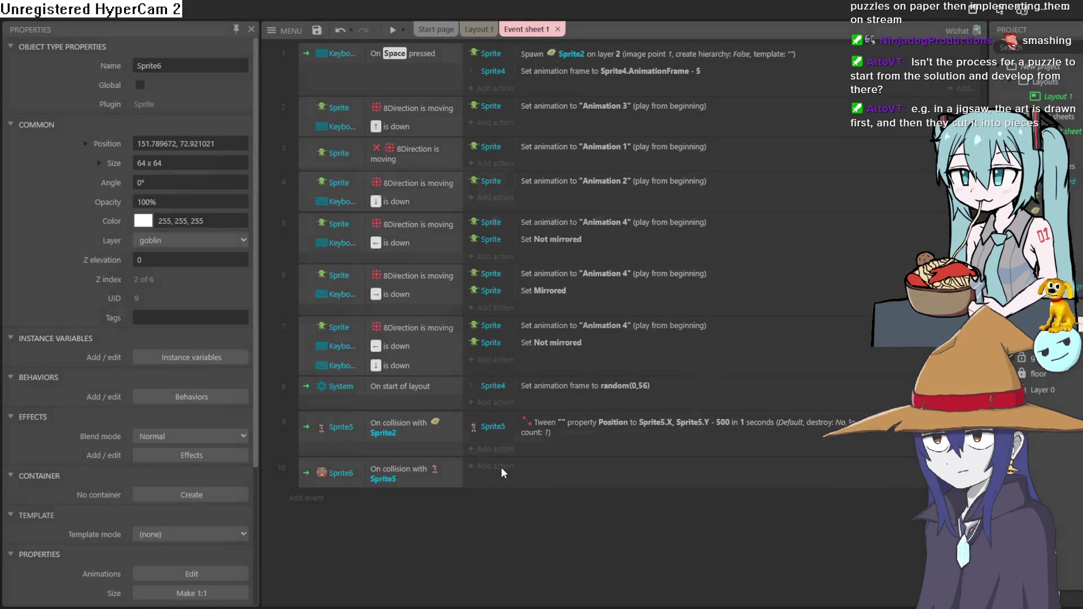
{"action": "double_click", "coordinate": [388, 277]}
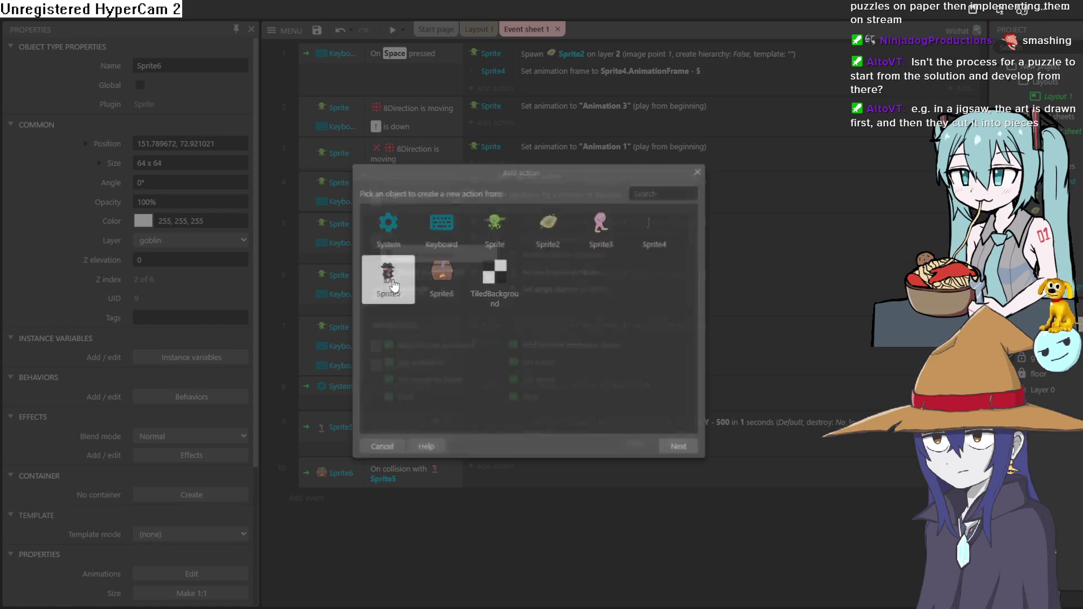
{"action": "scroll", "coordinate": [552, 307], "scroll_direction": "down", "scroll_amount": 5}
{"action": "scroll", "coordinate": [549, 316], "scroll_direction": "down", "scroll_amount": 3}
{"action": "scroll", "coordinate": [549, 316], "scroll_direction": "down", "scroll_amount": 2}
{"action": "scroll", "coordinate": [513, 321], "scroll_direction": "down", "scroll_amount": 4}
{"action": "scroll", "coordinate": [477, 291], "scroll_direction": "up", "scroll_amount": 4}
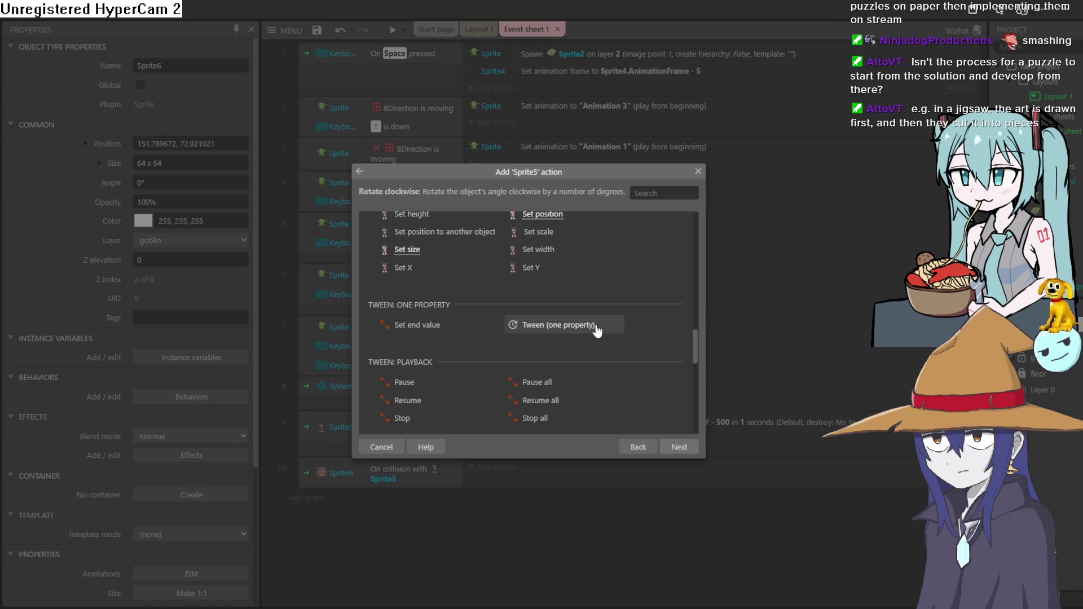
{"action": "scroll", "coordinate": [596, 331], "scroll_direction": "down", "scroll_amount": 3}
{"action": "double_click", "coordinate": [572, 370]}
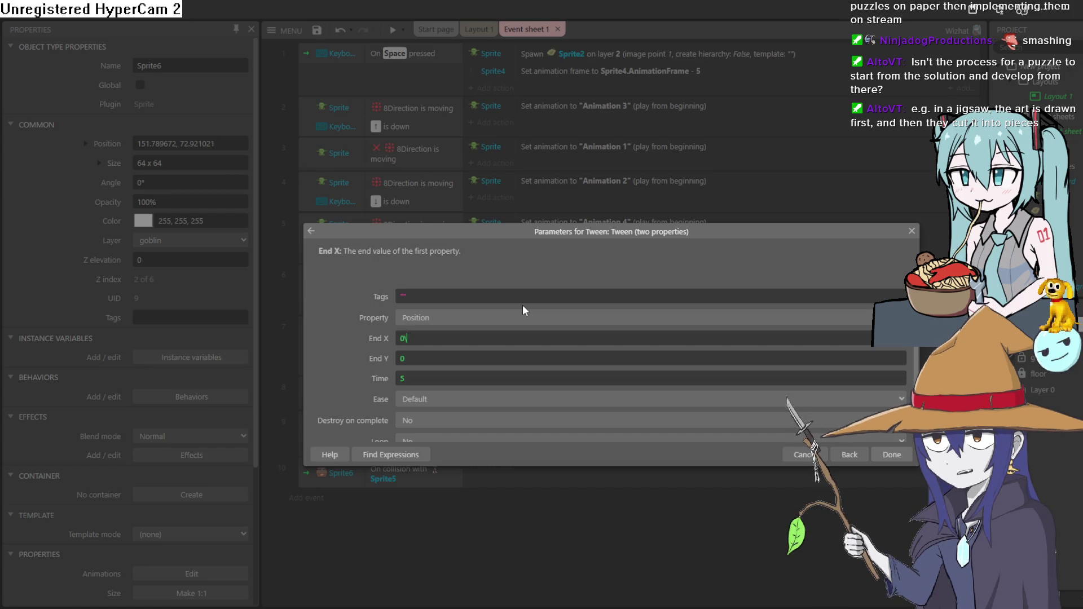
{"action": "key", "text": "BackSpace"}
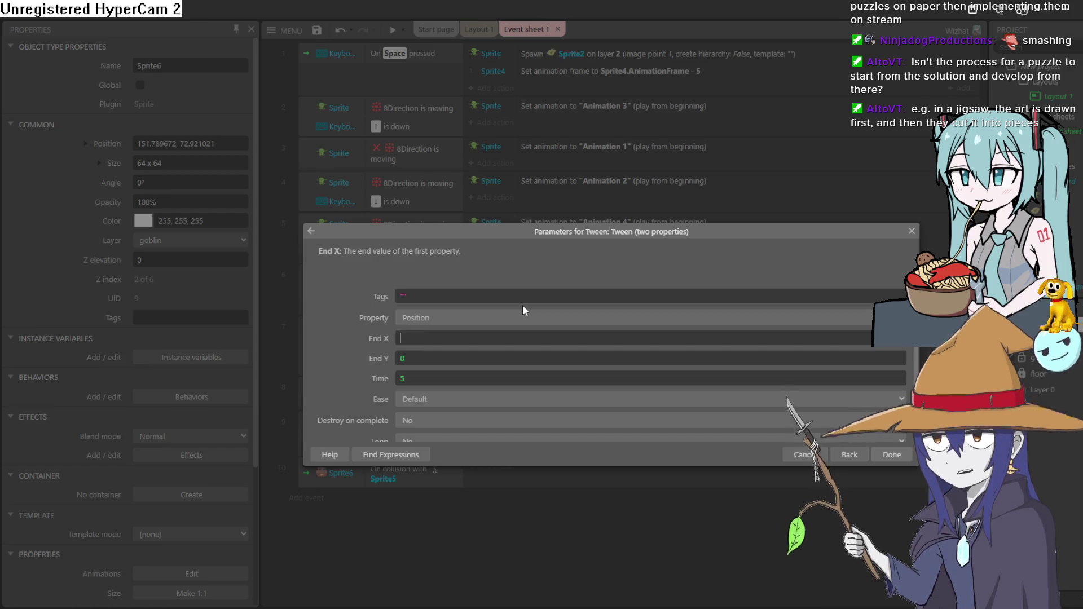
{"action": "type", "text": "s"}
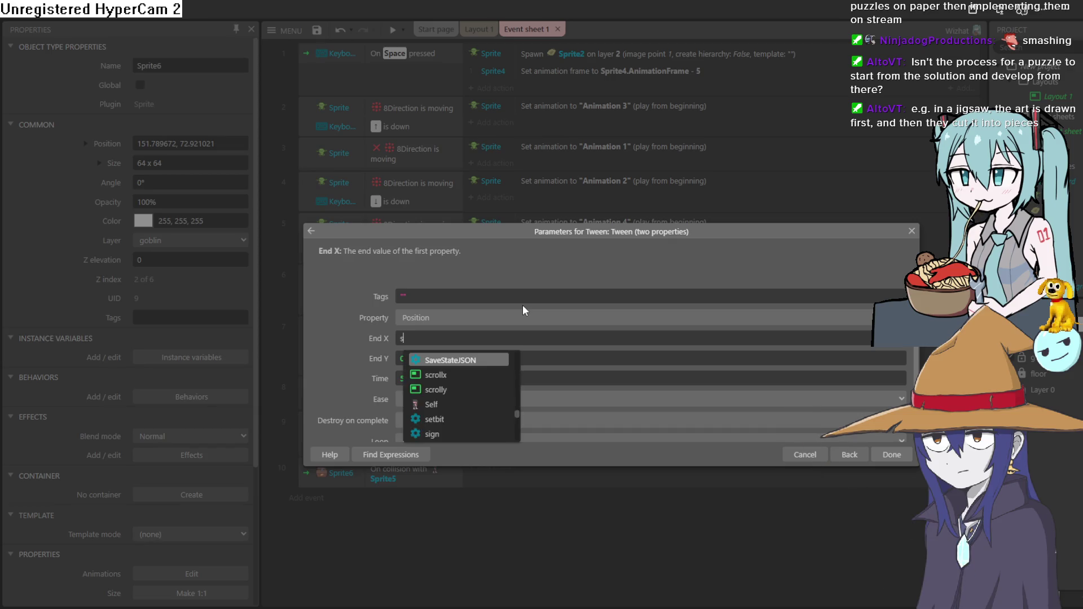
{"action": "type", "text": "pi"}
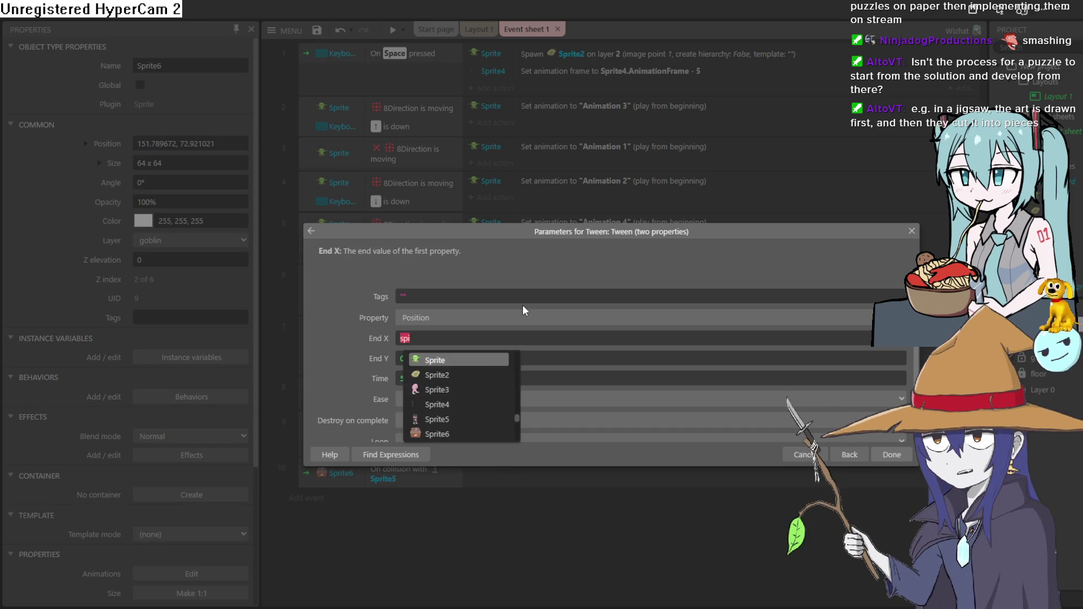
{"action": "key", "text": "Down"}
{"action": "key", "text": "Down"}
{"action": "key", "text": "Down"}
{"action": "key", "text": "Down"}
{"action": "key", "text": "Return"}
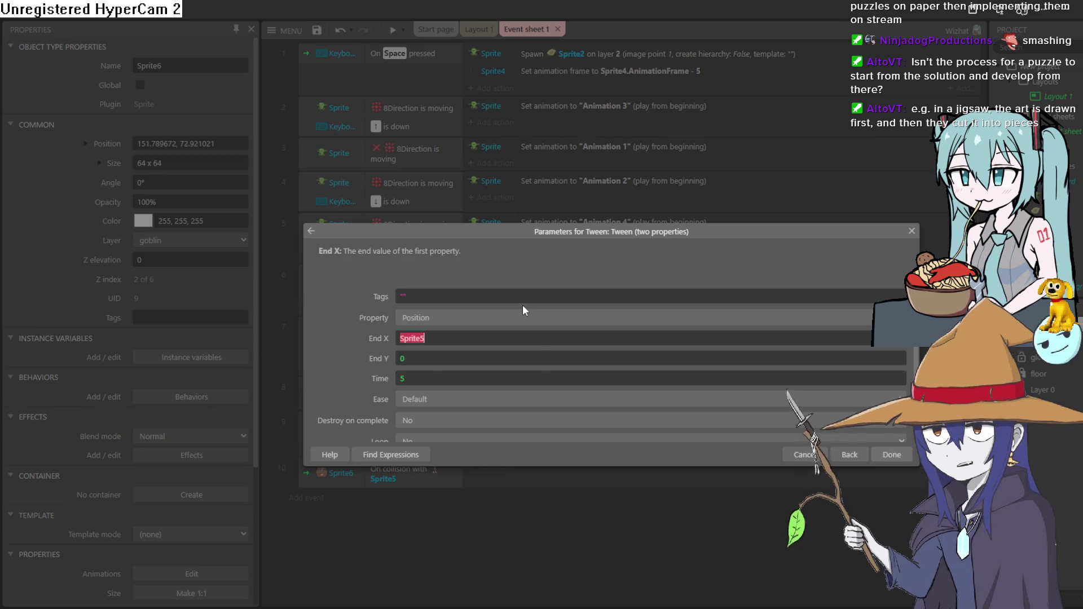
{"action": "key", "text": "ctrl+space"}
{"action": "type", "text": ".X"}
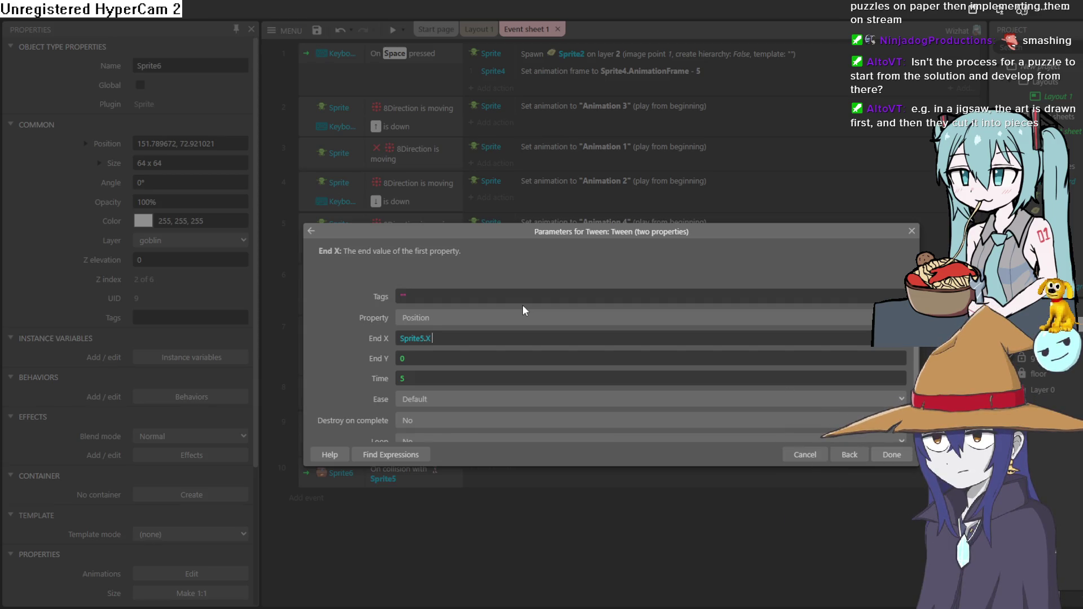
{"action": "type", "text": " + 1000"}
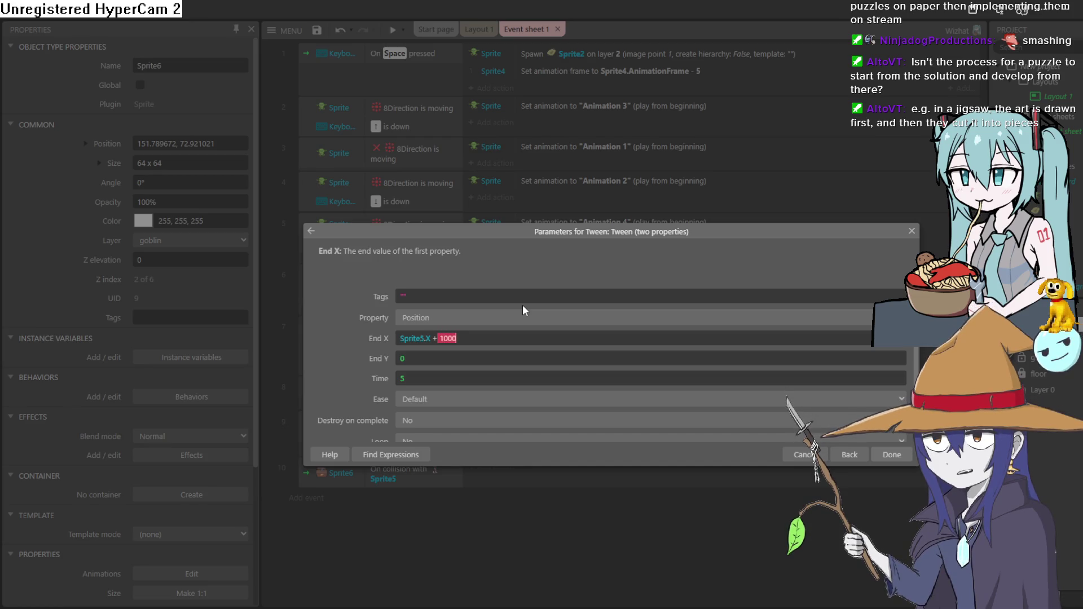
{"action": "key", "text": "Tab"}
{"action": "key", "text": "Tab"}
{"action": "type", "text": "1"}
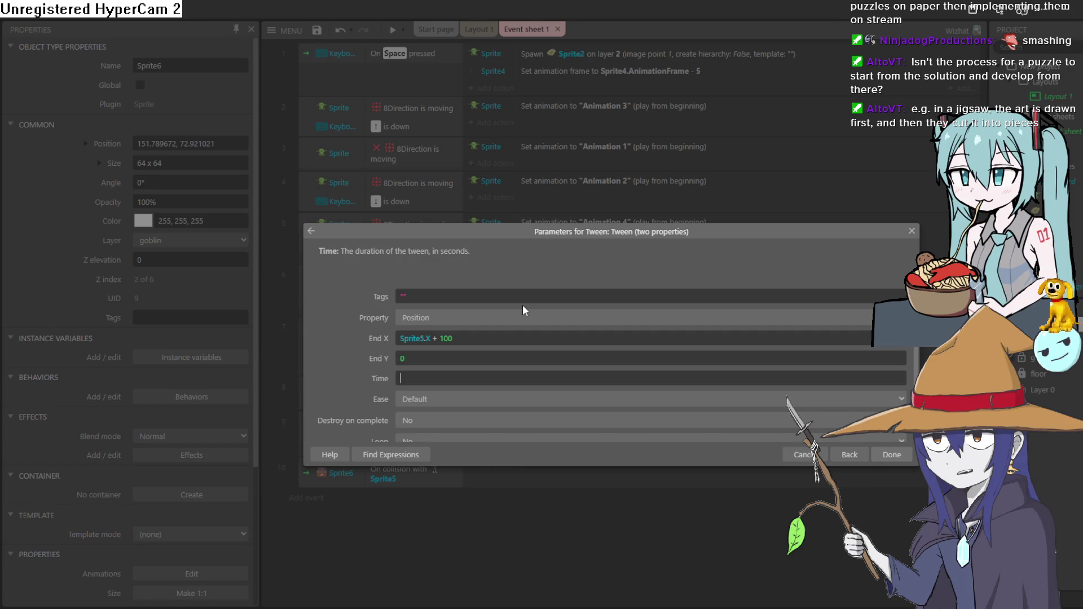
{"action": "left_click", "coordinate": [449, 357]}
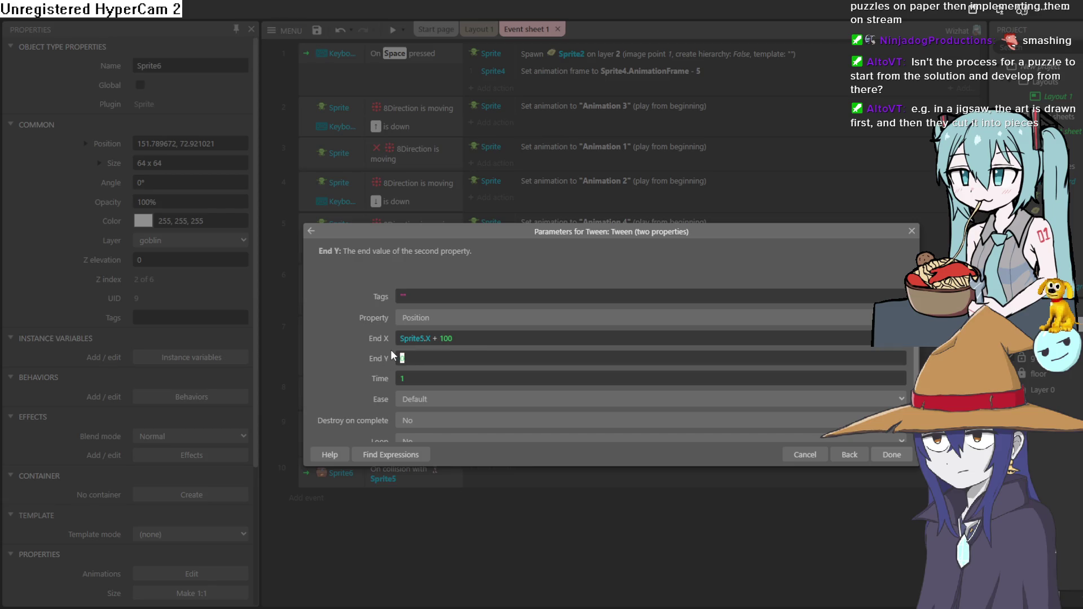
{"action": "type", "text": "sprite"}
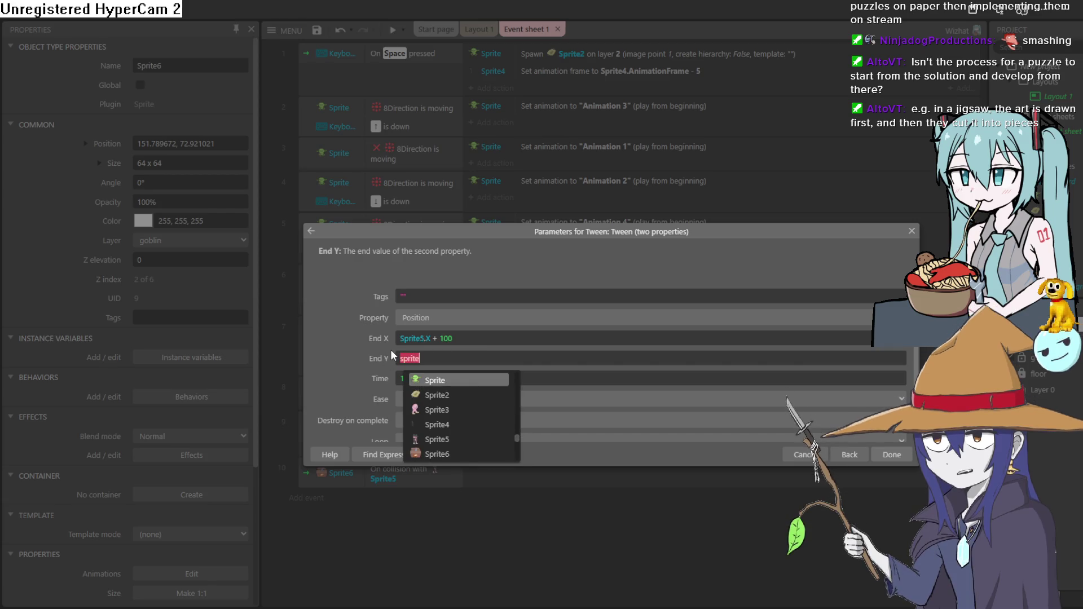
{"action": "key", "text": "Down"}
{"action": "key", "text": "Down"}
{"action": "key", "text": "Down"}
{"action": "key", "text": "Down"}
{"action": "key", "text": "Return"}
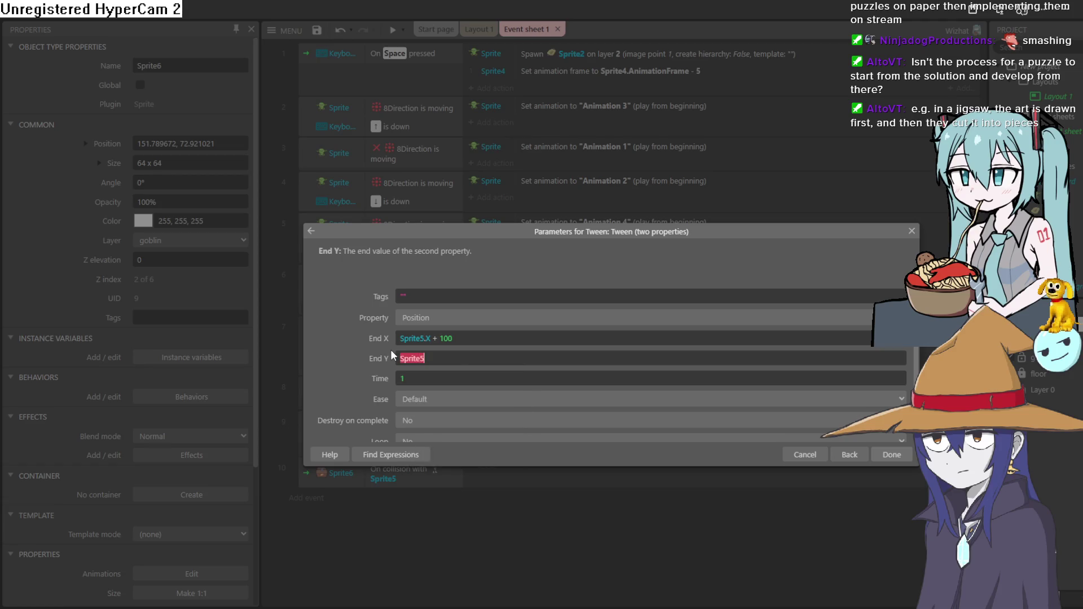
{"action": "type", "text": "."}
{"action": "type", "text": "Y"}
{"action": "key", "text": "Return"}
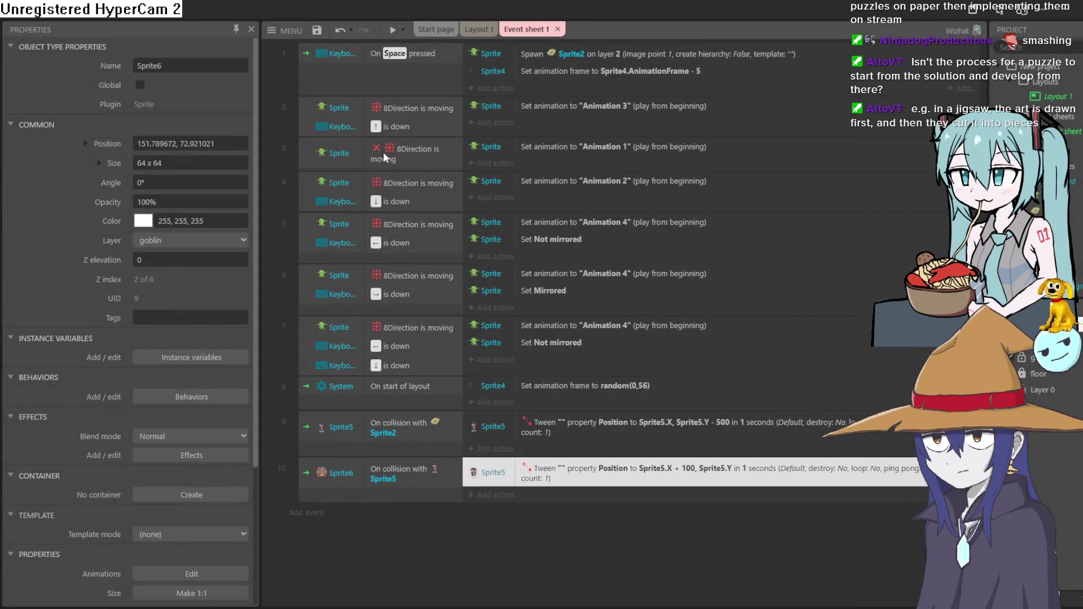
{"action": "left_click", "coordinate": [394, 29]}
{"action": "key", "text": "Left"}
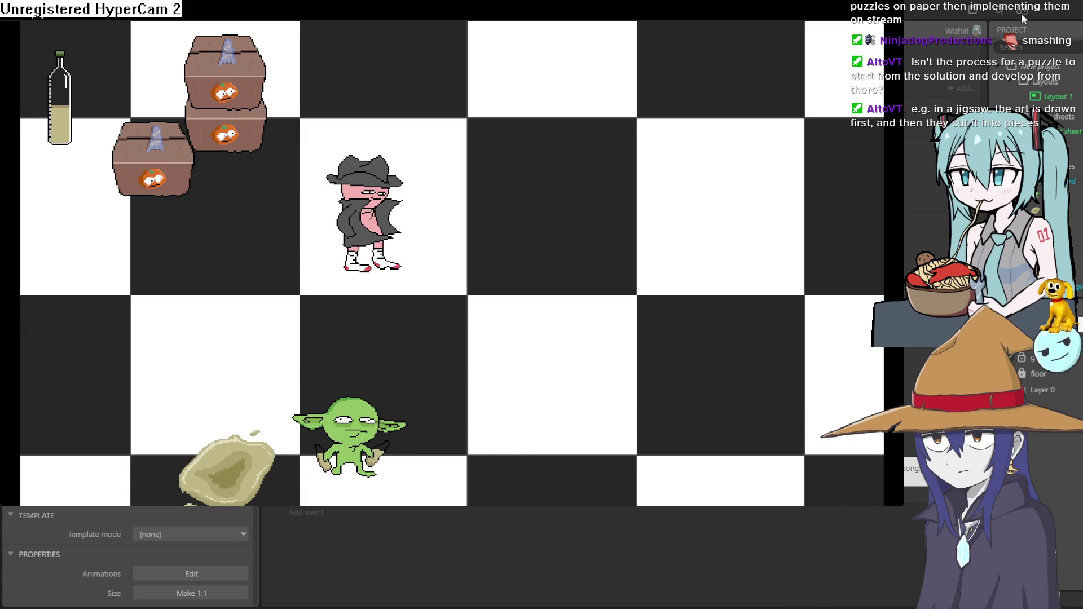
- Close the preview, change the knockback tween's End X from Sprite5.X + 100 to + 500, and preview again
{"action": "left_click", "coordinate": [1064, 19]}
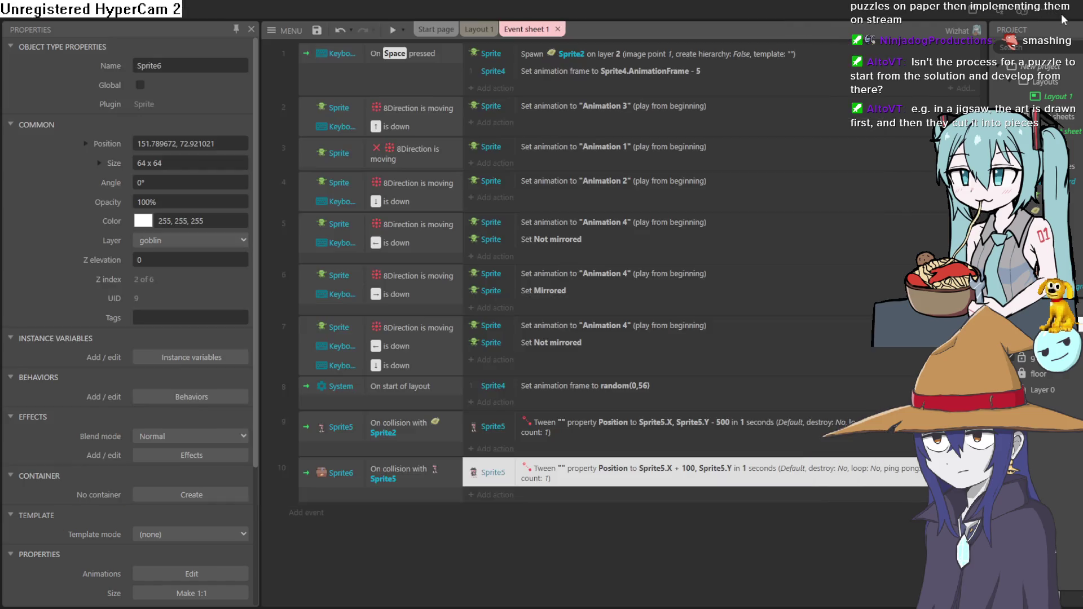
{"action": "double_click", "coordinate": [582, 475]}
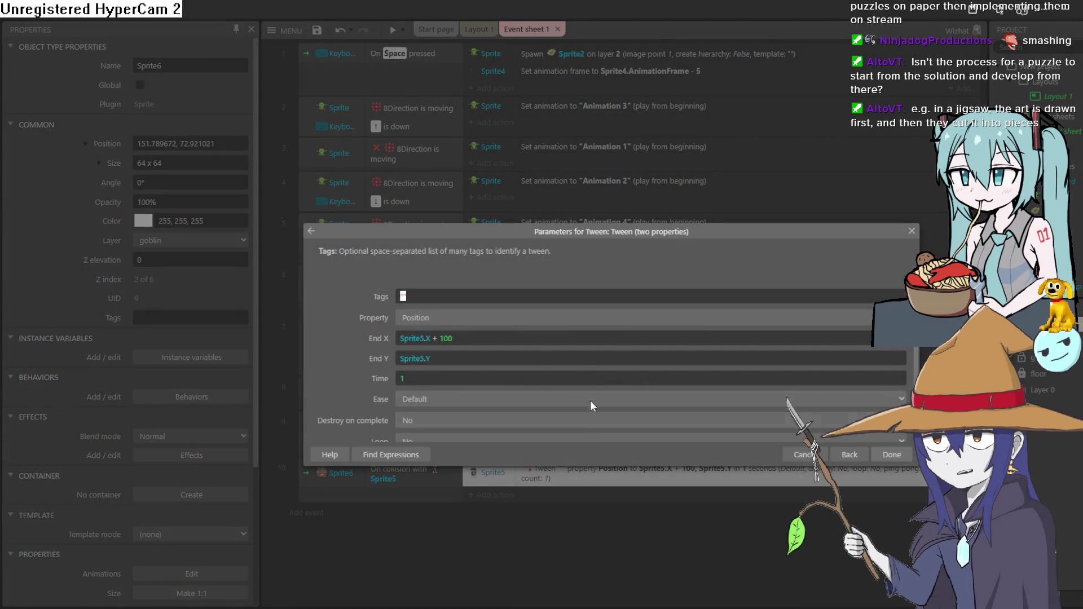
{"action": "double_click", "coordinate": [446, 338]}
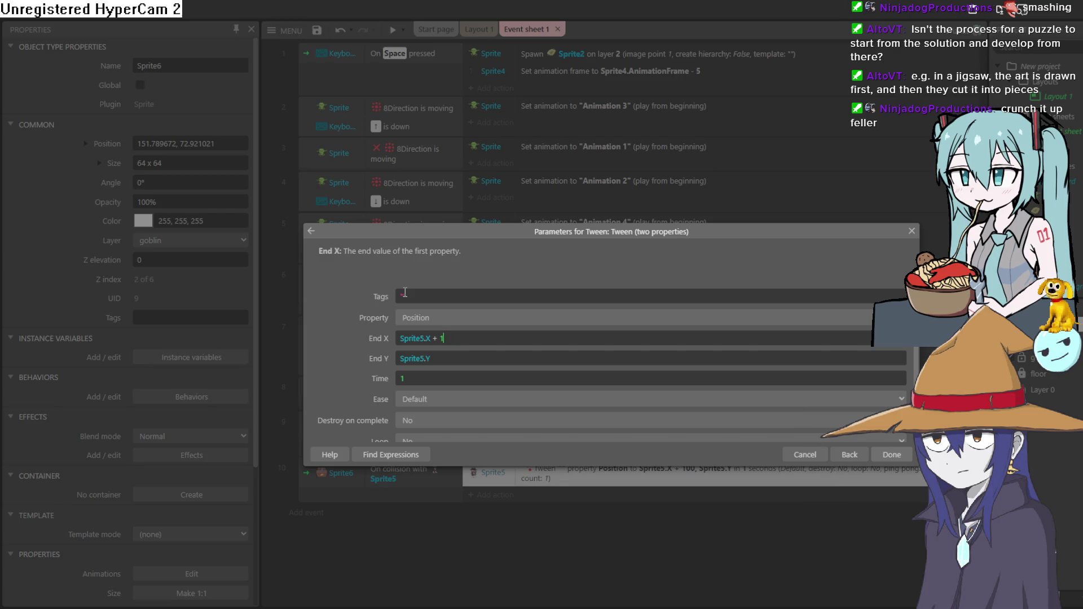
{"action": "type", "text": "500"}
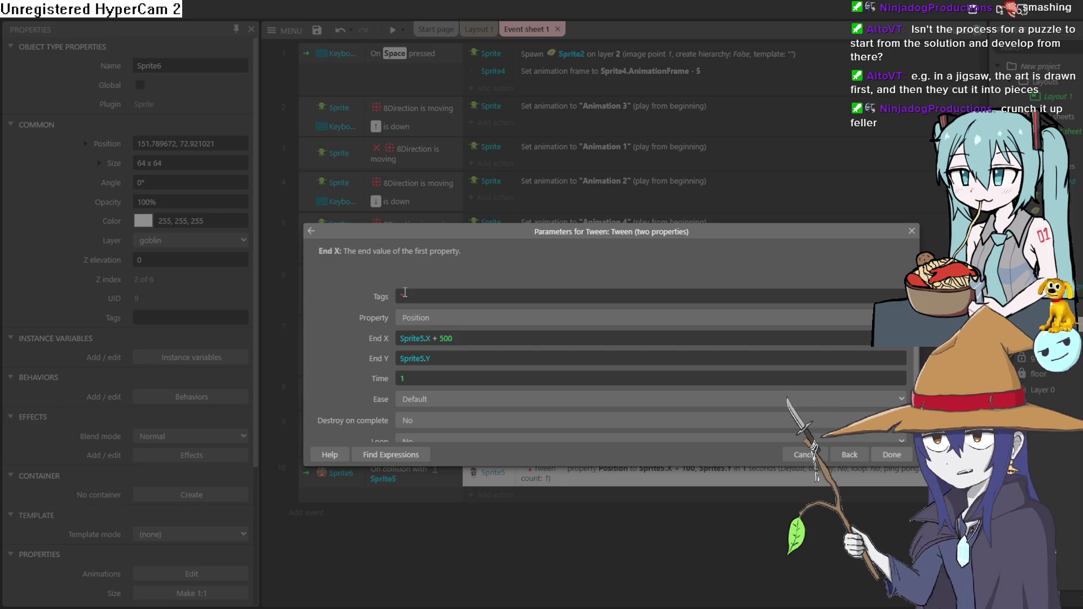
{"action": "left_click", "coordinate": [893, 454]}
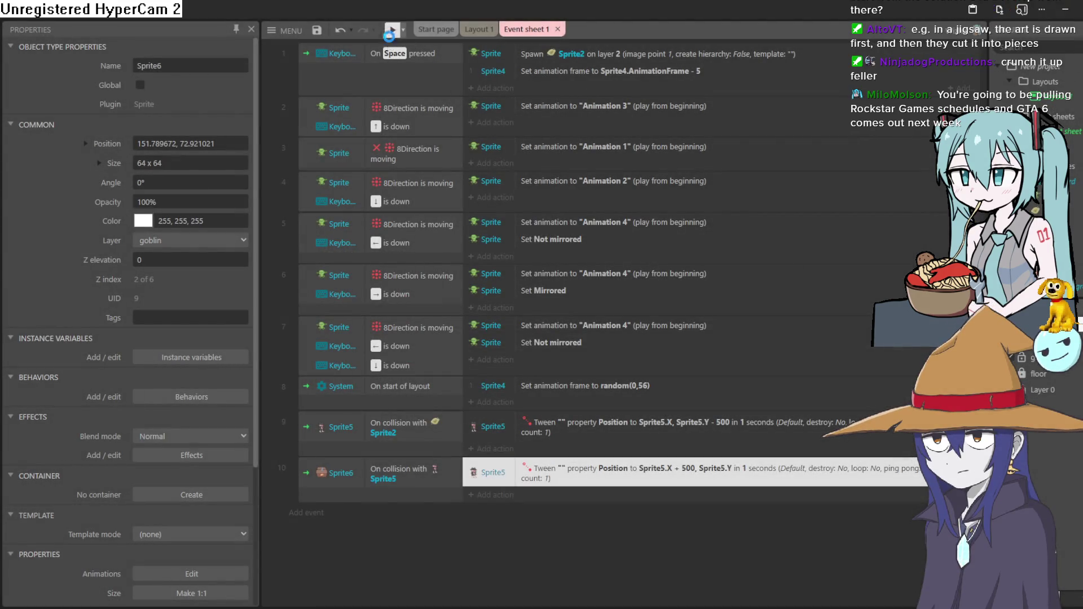
{"action": "left_click", "coordinate": [389, 39]}
- Walk the goblin into the hero and crates, then across to the right edge and back, dropping blobs
{"action": "key", "text": "Left"}
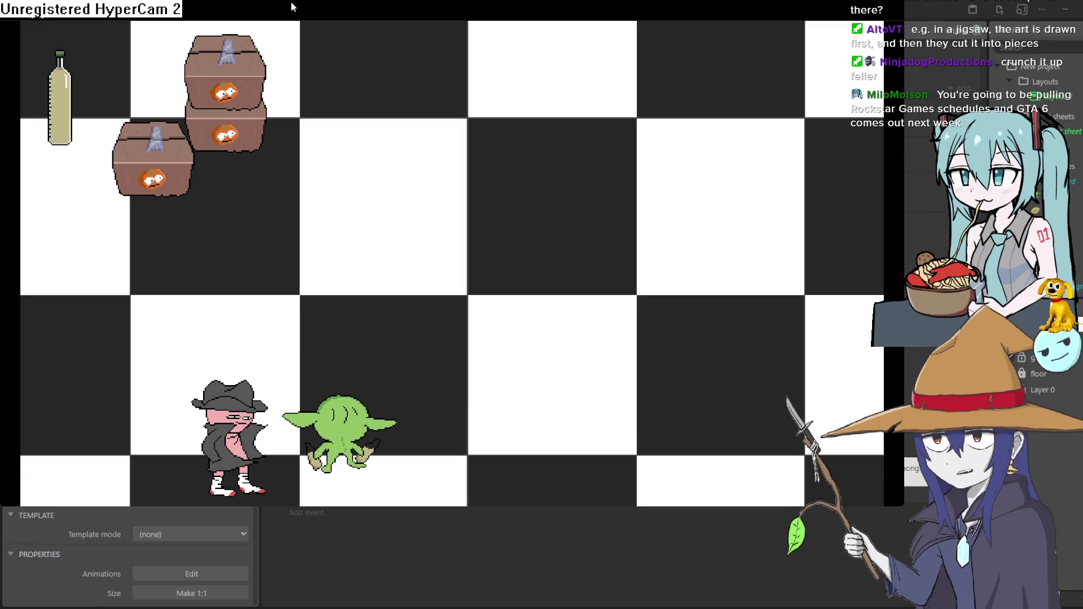
{"action": "key", "text": "Right"}
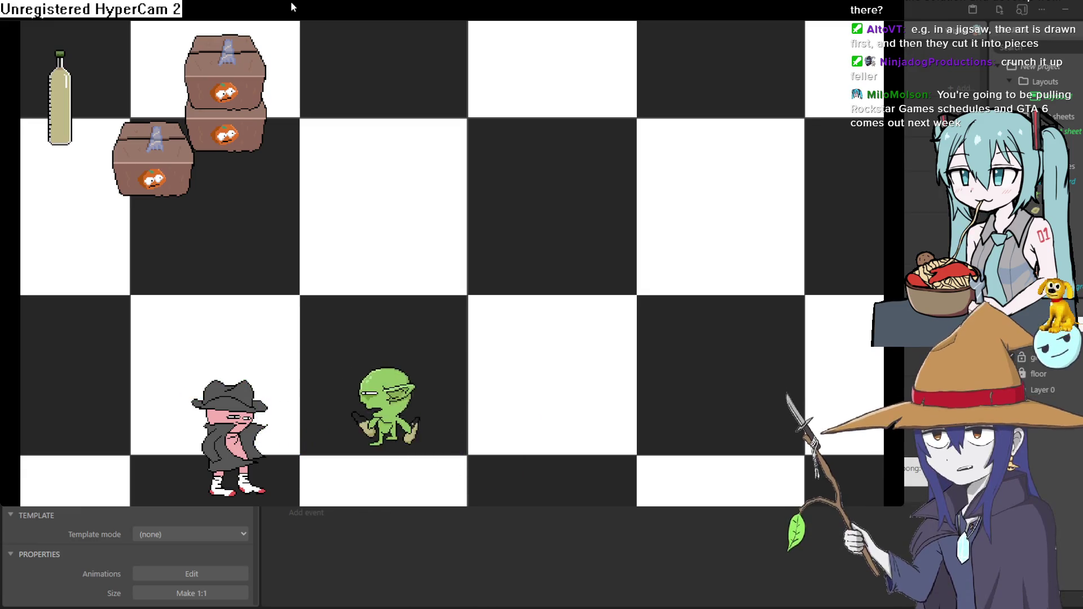
{"action": "key", "text": "Left"}
{"action": "key", "text": "Up"}
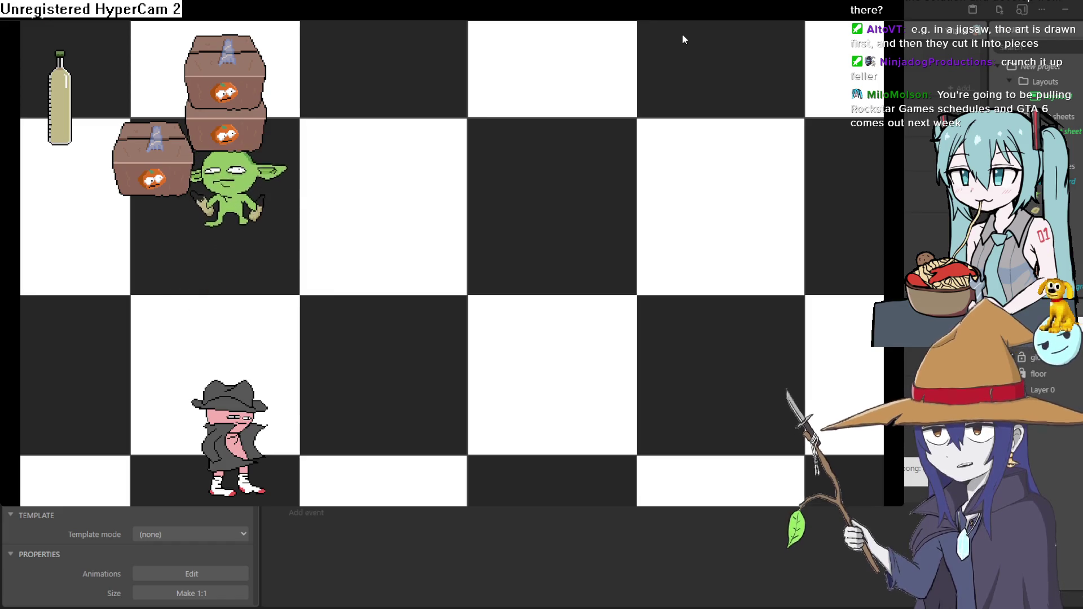
{"action": "key", "text": "Down"}
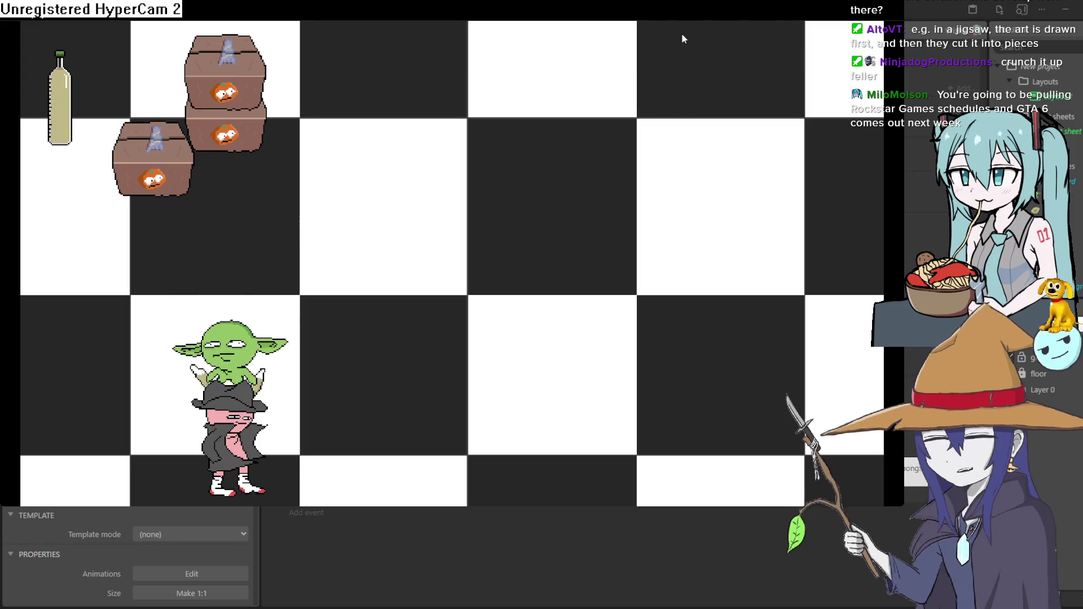
{"action": "key", "text": "Up"}
{"action": "key", "text": "Up"}
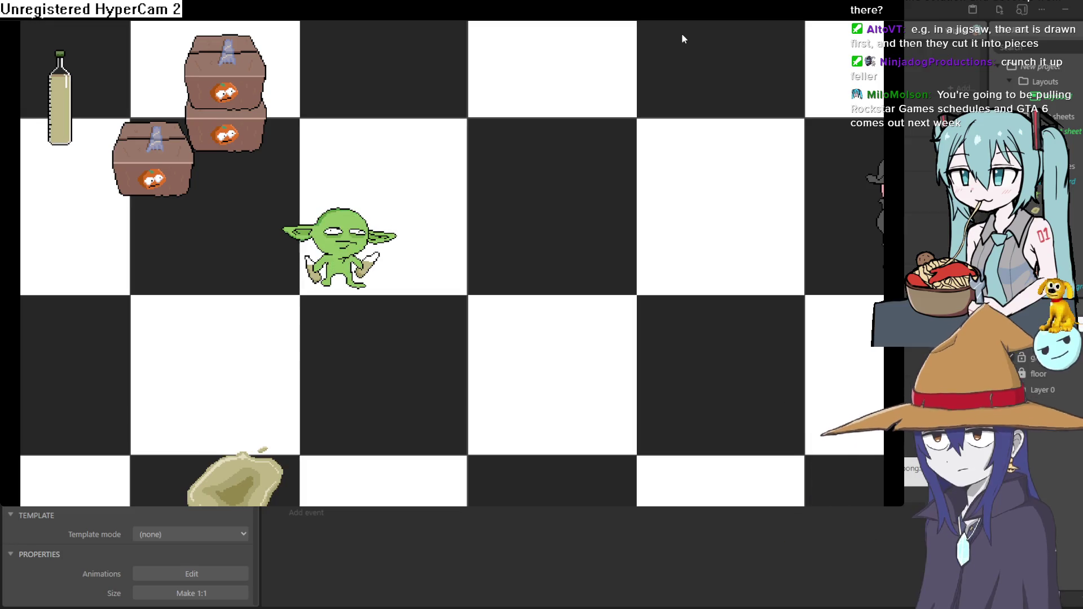
{"action": "key", "text": "Right"}
{"action": "key", "text": "Left"}
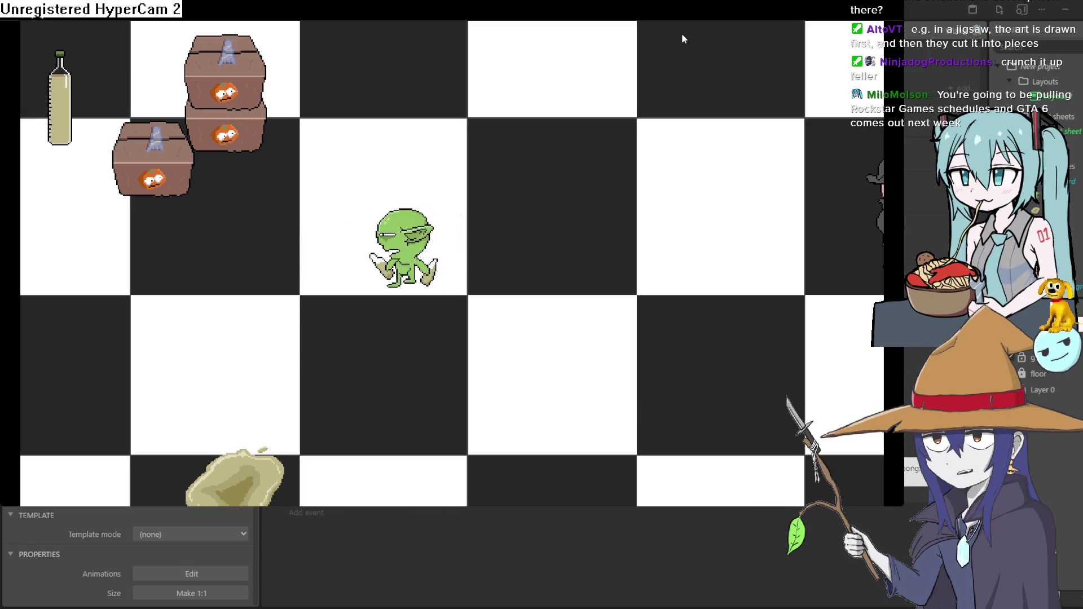
{"action": "key", "text": "Up"}
{"action": "key", "text": "Down"}
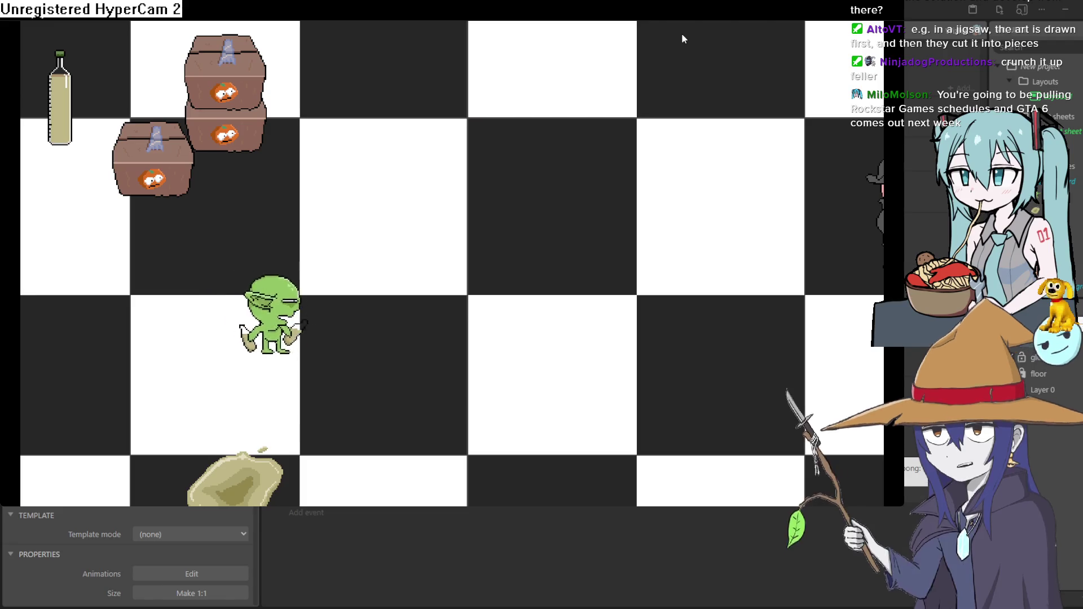
{"action": "key", "text": "Up"}
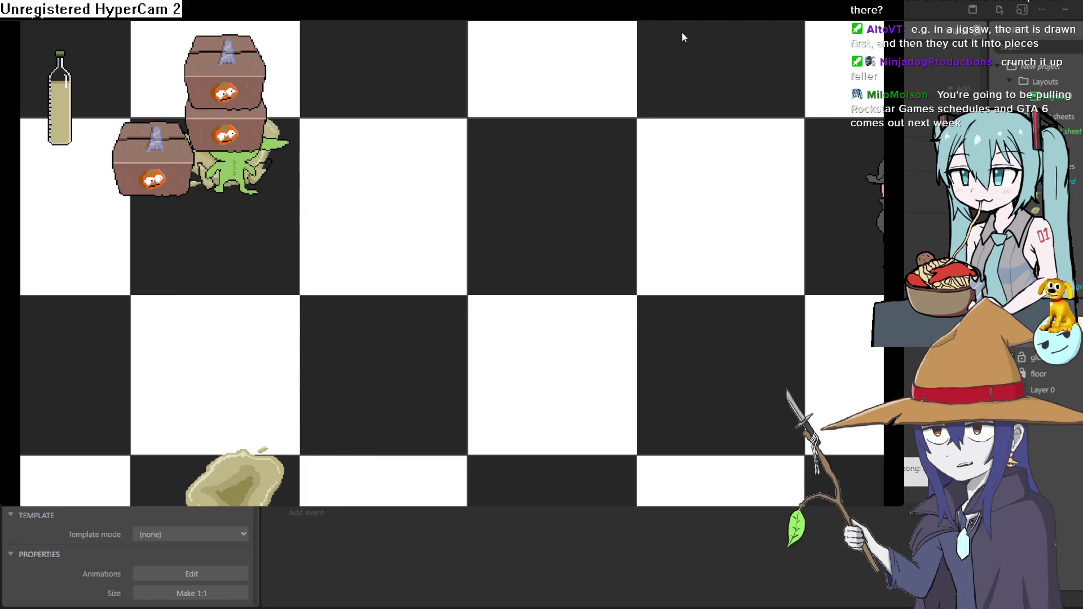
{"action": "key", "text": "Right"}
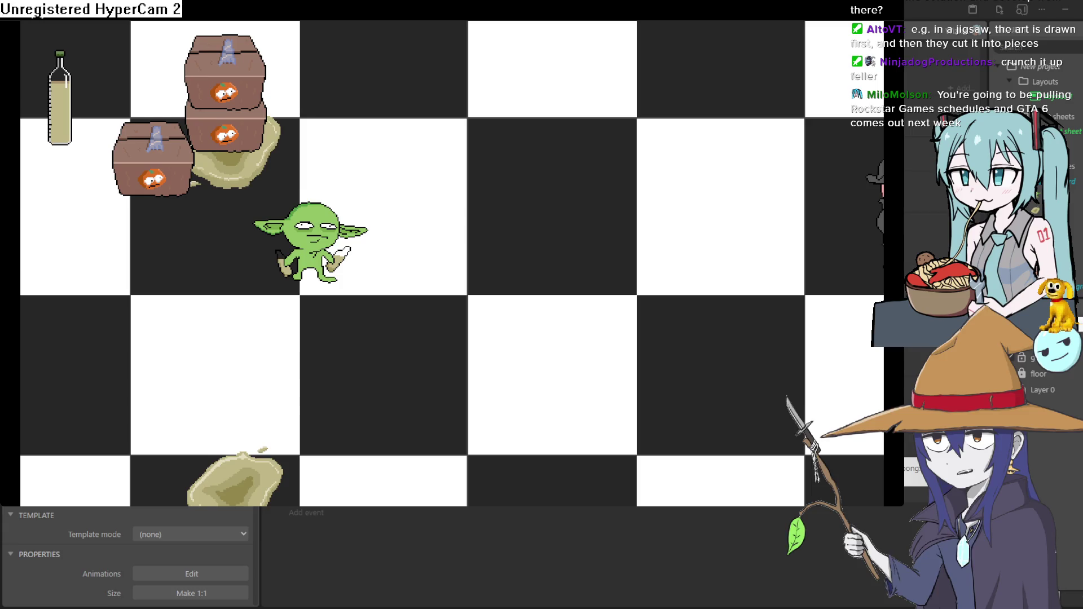
{"action": "key", "text": "Right"}
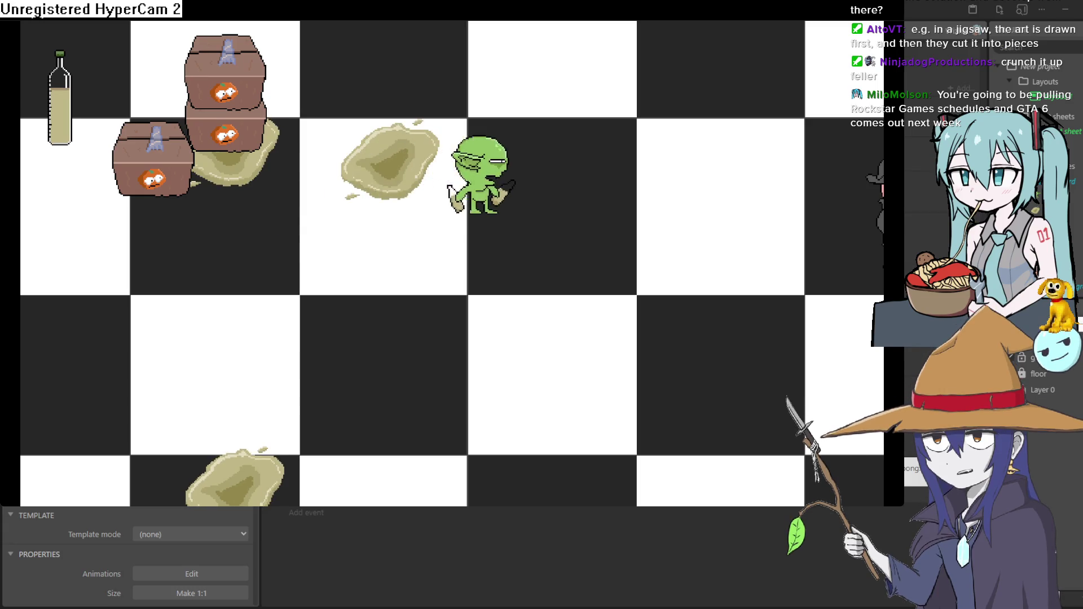
{"action": "key", "text": "Down"}
{"action": "key", "text": "Right"}
{"action": "key", "text": "Down"}
{"action": "key", "text": "Left"}
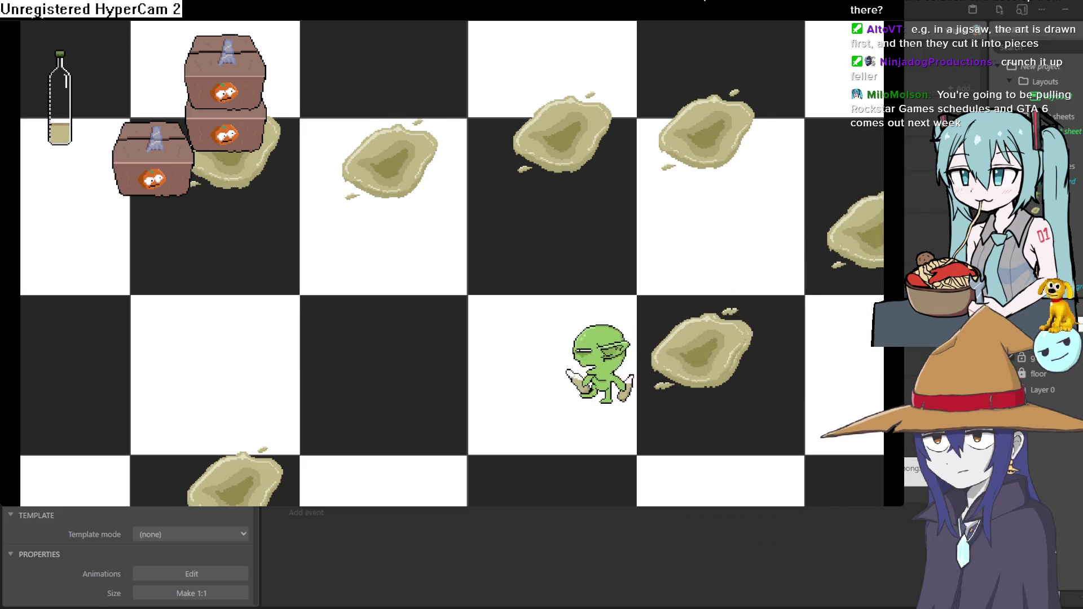
{"action": "key", "text": "Left"}
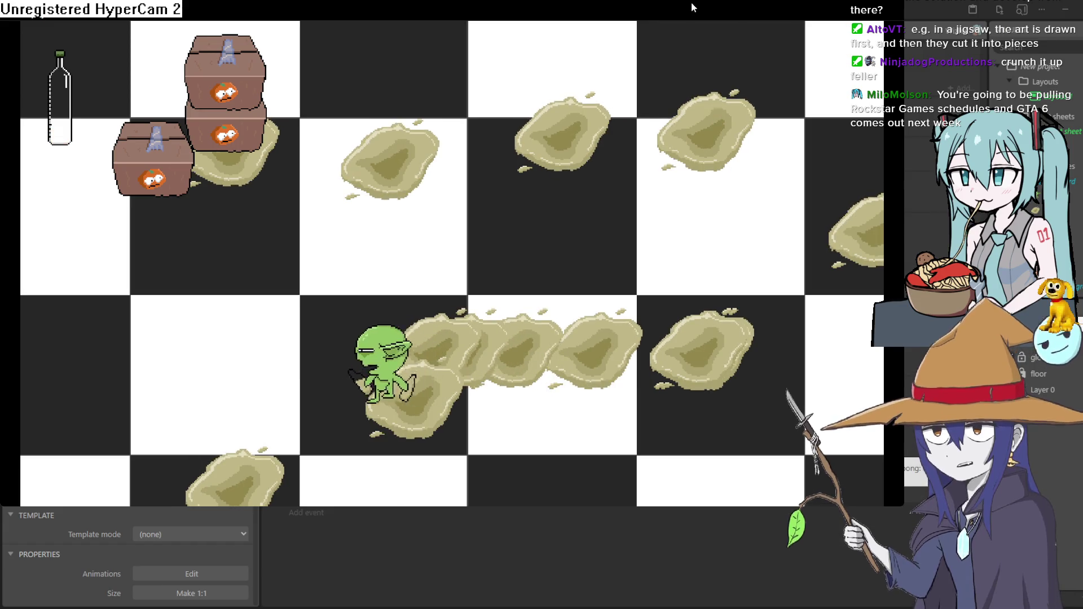
{"action": "key", "text": "Left"}
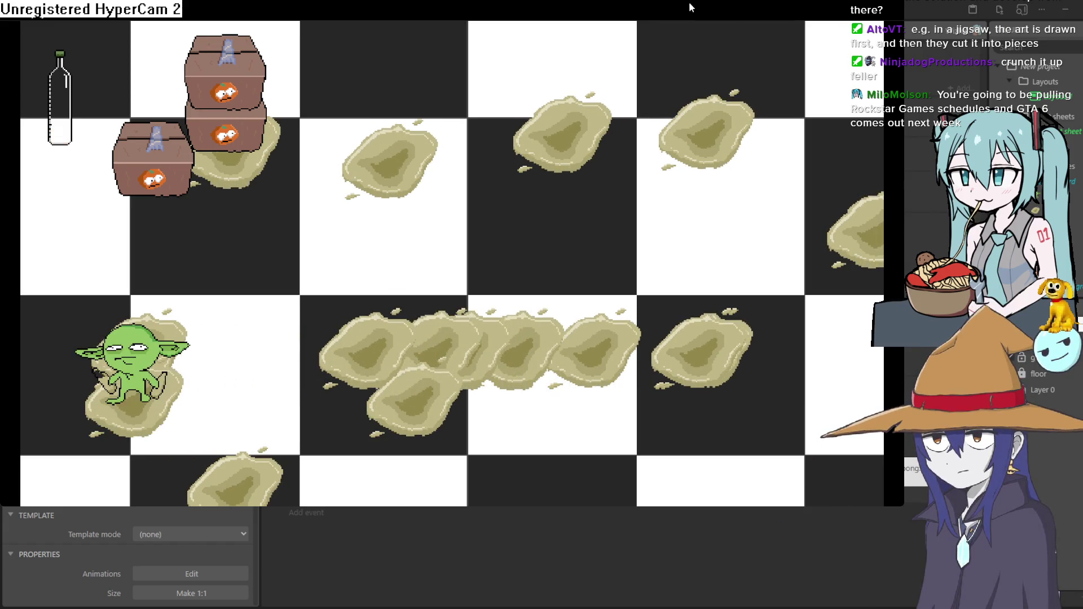
{"action": "key", "text": "Right"}
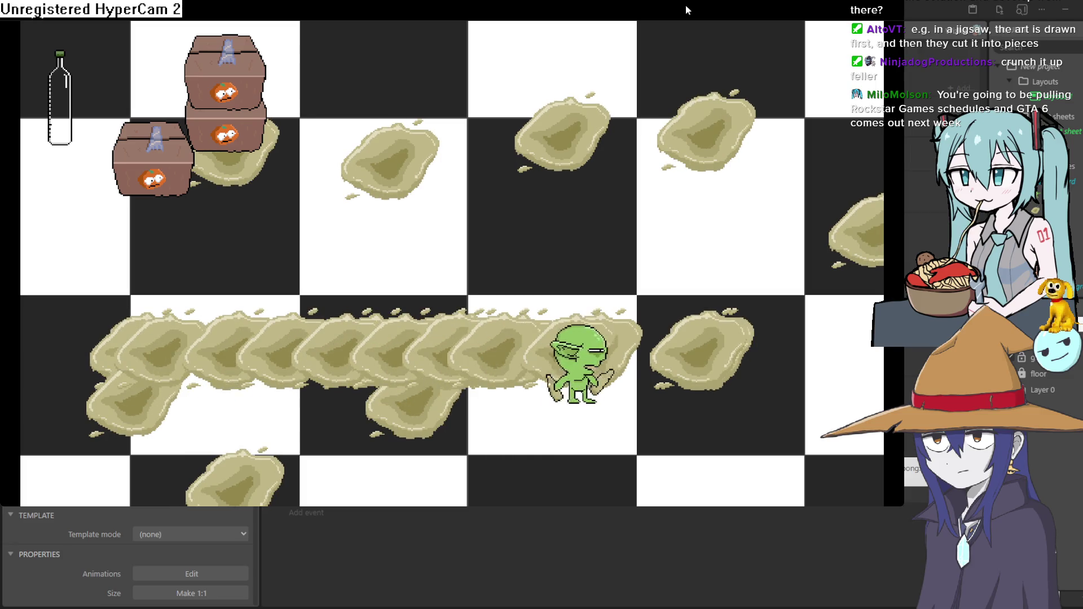
{"action": "key", "text": "Up"}
{"action": "key", "text": "Left"}
{"action": "key", "text": "Up"}
{"action": "key", "text": "Left"}
{"action": "key", "text": "Left"}
- Push the goblin against the crates and zigzag around them, leaving more blobs on the floor
{"action": "key", "text": "Down"}
{"action": "key", "text": "Up"}
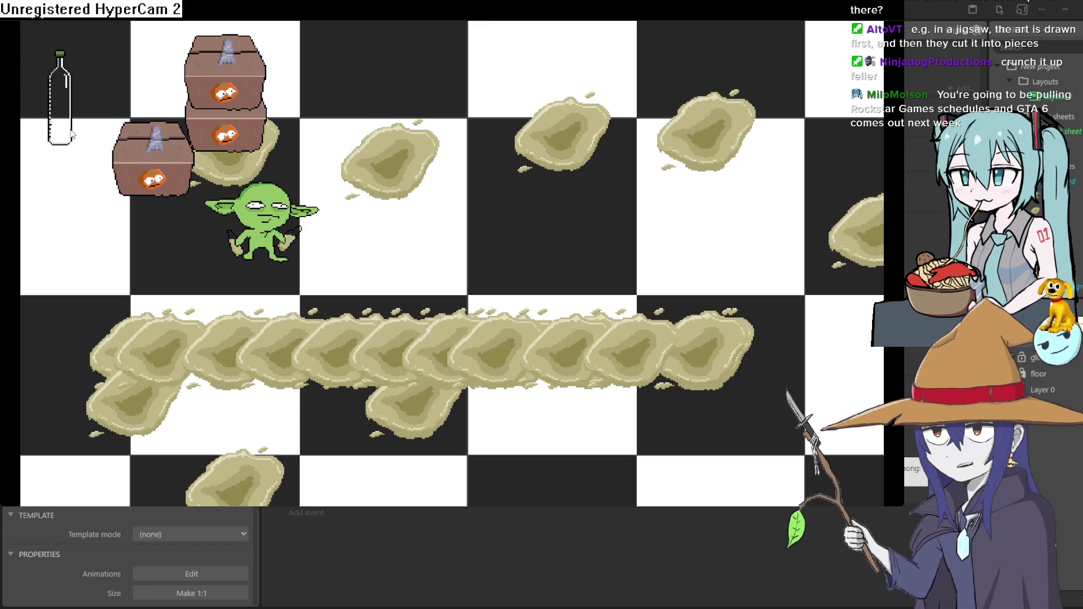
{"action": "key", "text": "Left"}
{"action": "key", "text": "Up"}
{"action": "key", "text": "Right"}
{"action": "key", "text": "Right"}
{"action": "key", "text": "Right"}
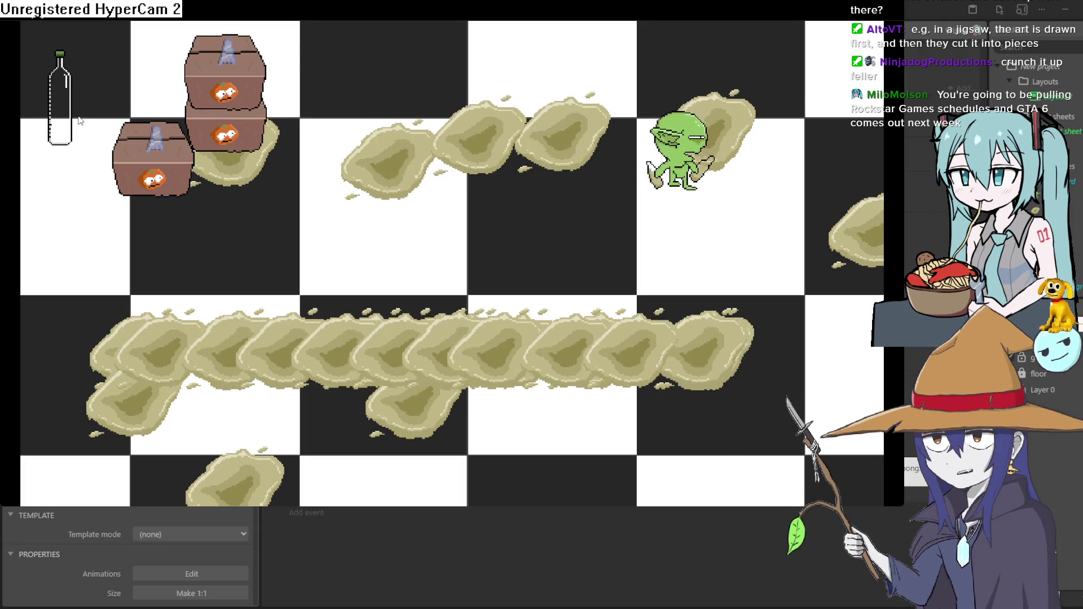
{"action": "key", "text": "Down"}
{"action": "key", "text": "Left"}
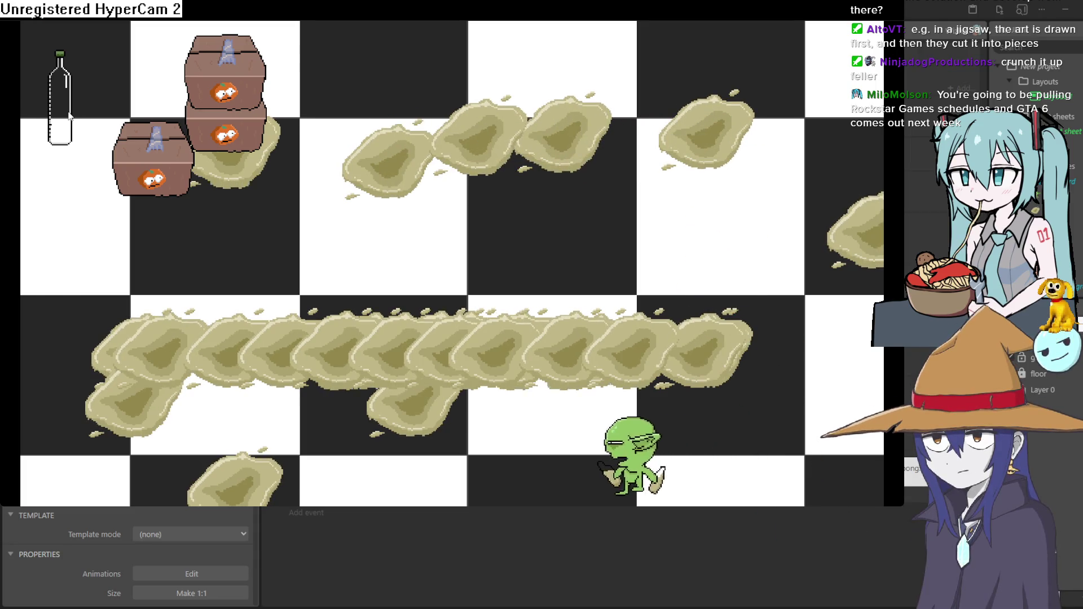
{"action": "key", "text": "Up"}
{"action": "key", "text": "Left"}
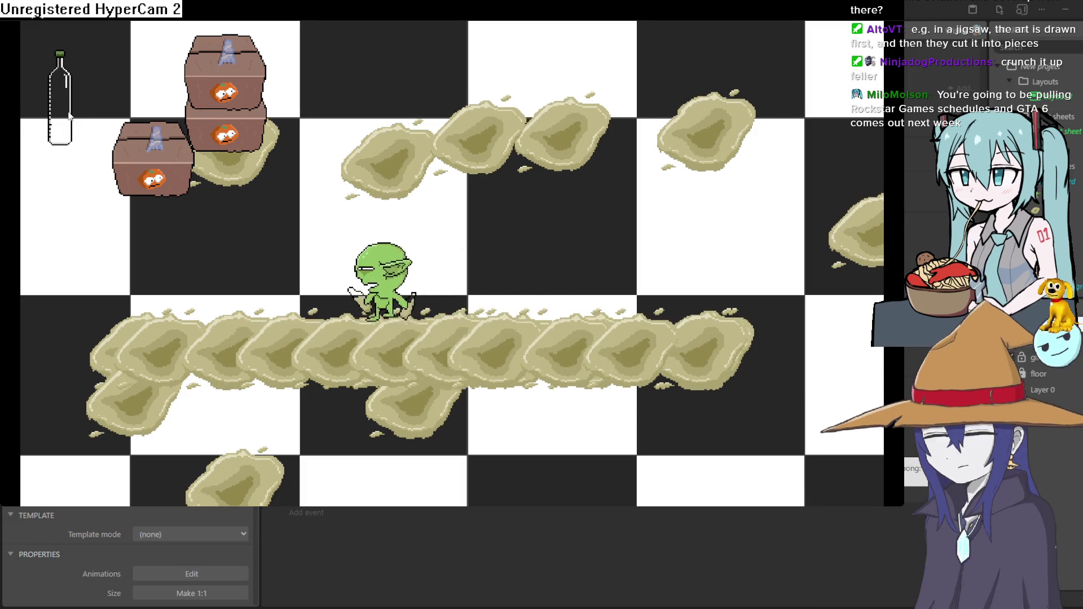
{"action": "key", "text": "Up"}
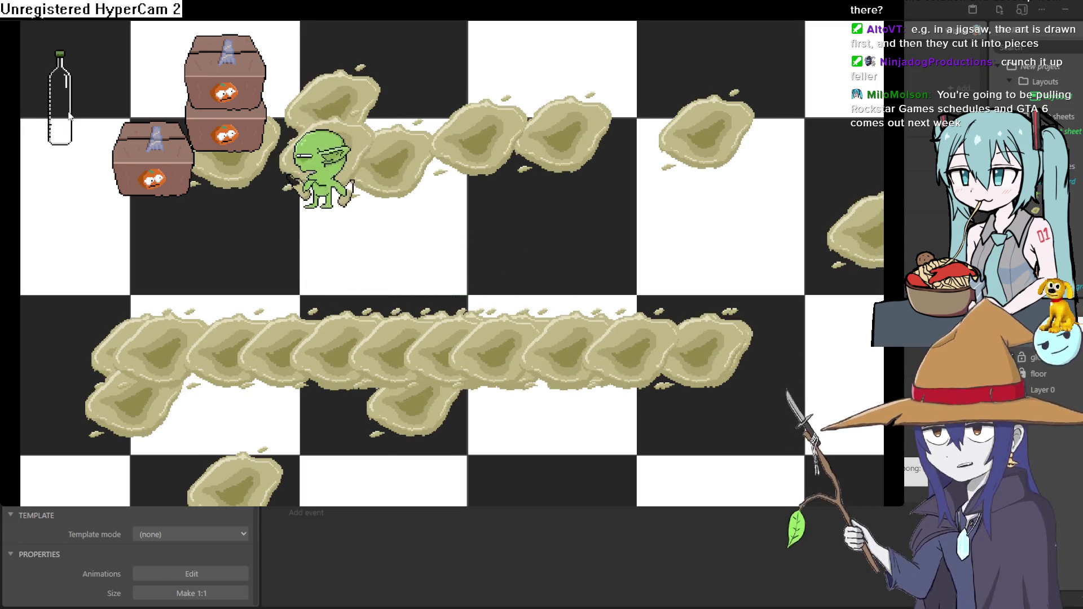
{"action": "key", "text": "Left"}
{"action": "key", "text": "Up"}
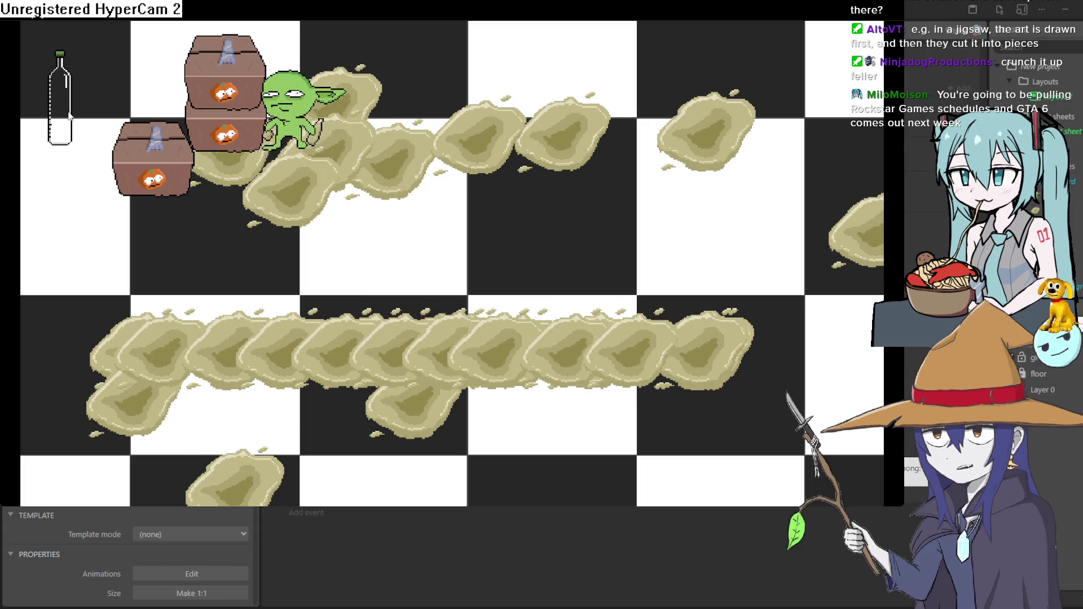
{"action": "key", "text": "Down"}
{"action": "key", "text": "Right"}
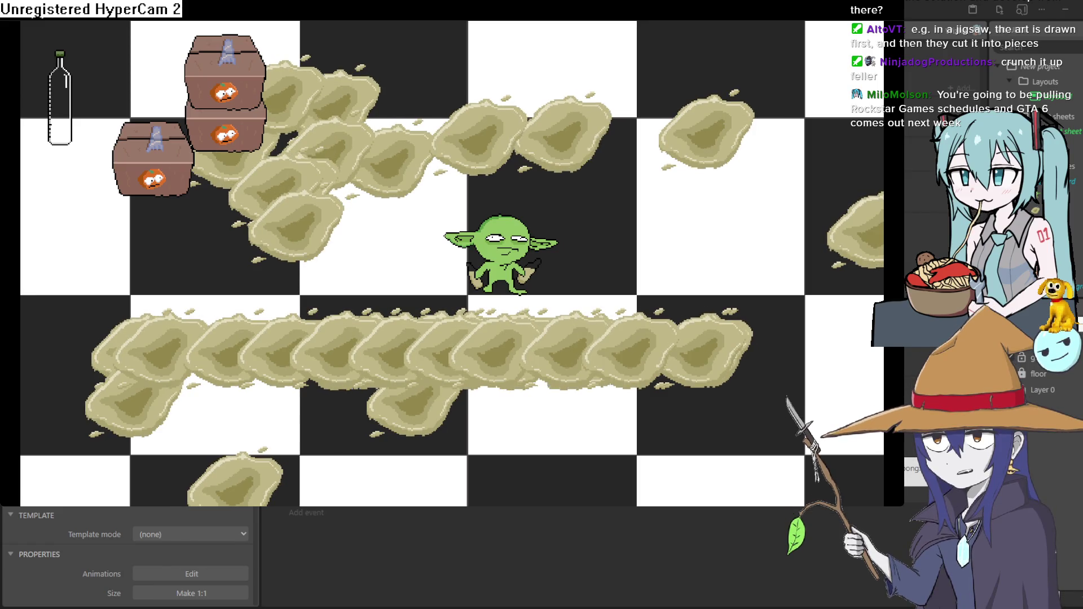
{"action": "key", "text": "Right"}
{"action": "key", "text": "Right"}
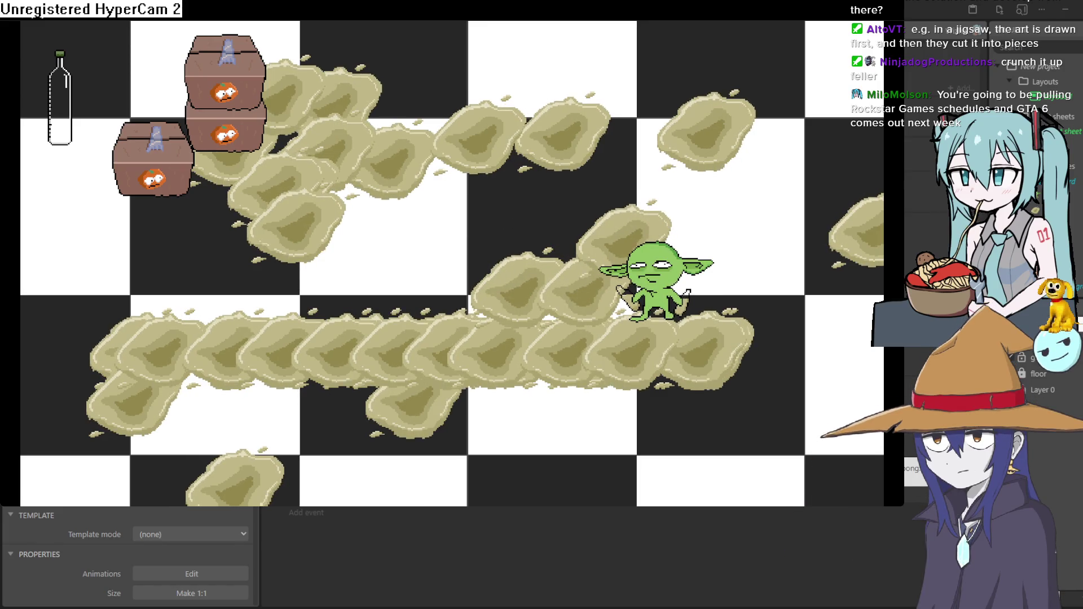
{"action": "key", "text": "Right"}
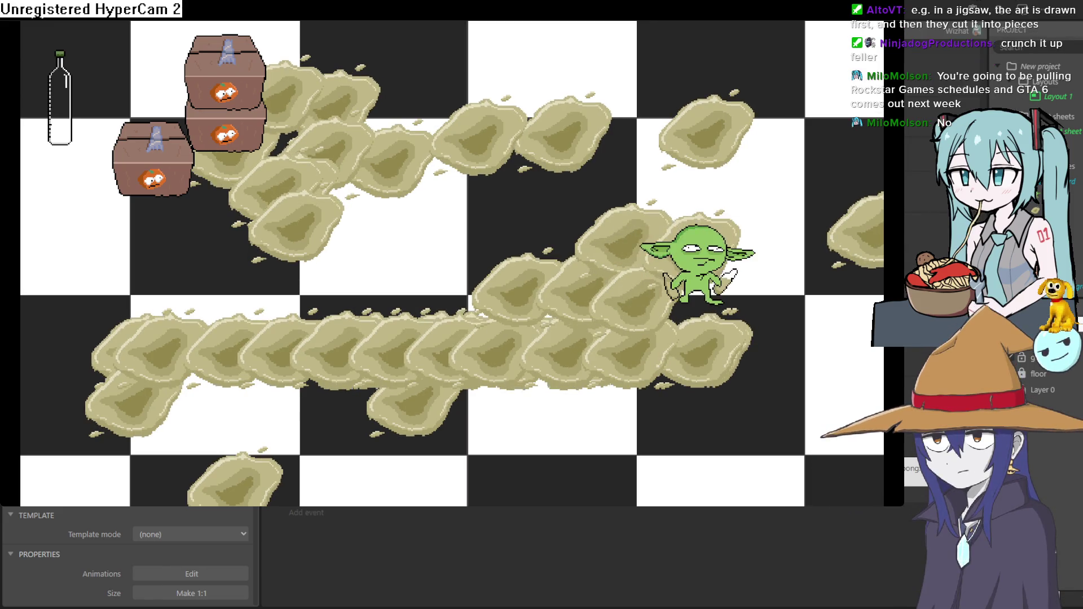
{"action": "key", "text": "Down"}
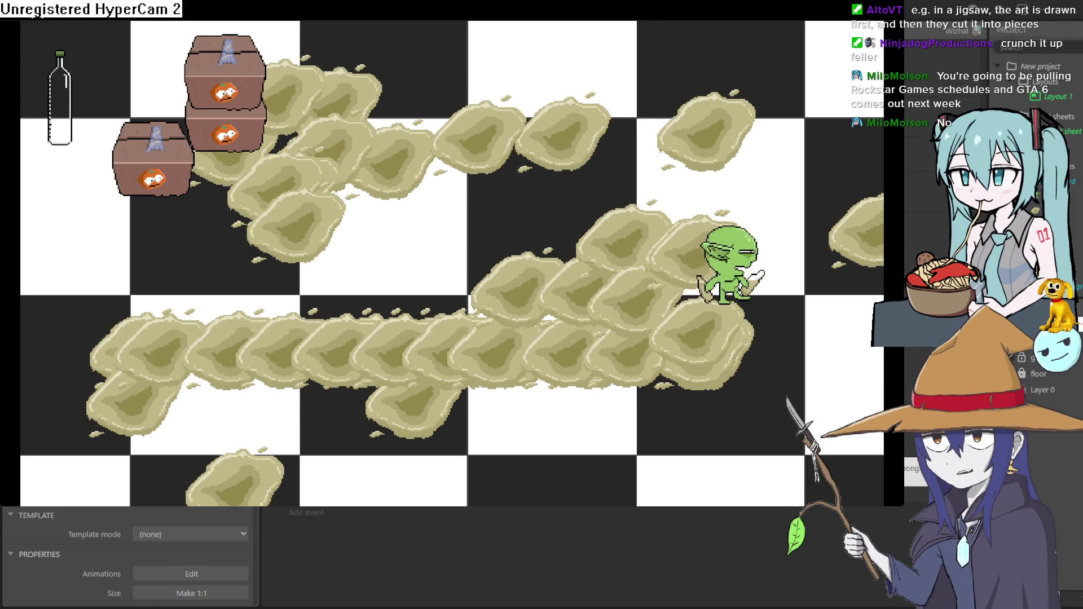
{"action": "key", "text": "Left"}
{"action": "key", "text": "Left"}
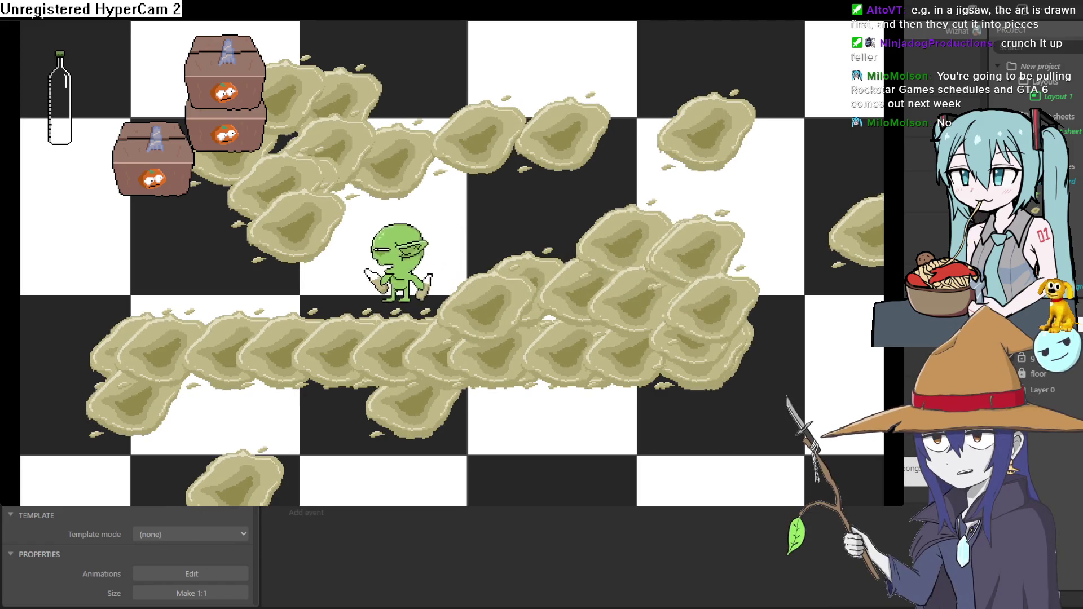
{"action": "key", "text": "Up"}
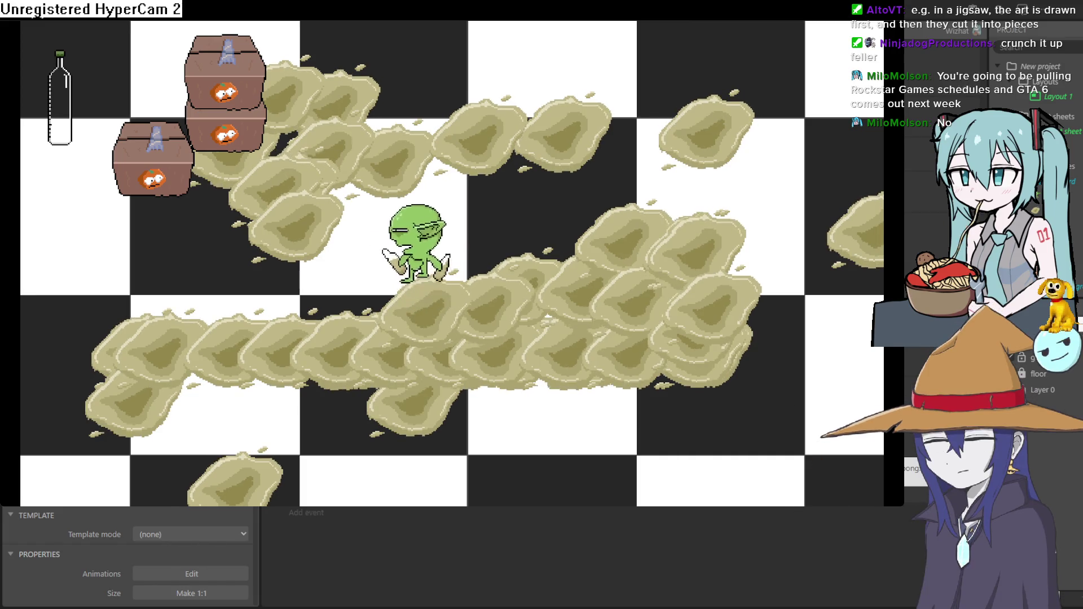
{"action": "key", "text": "Left"}
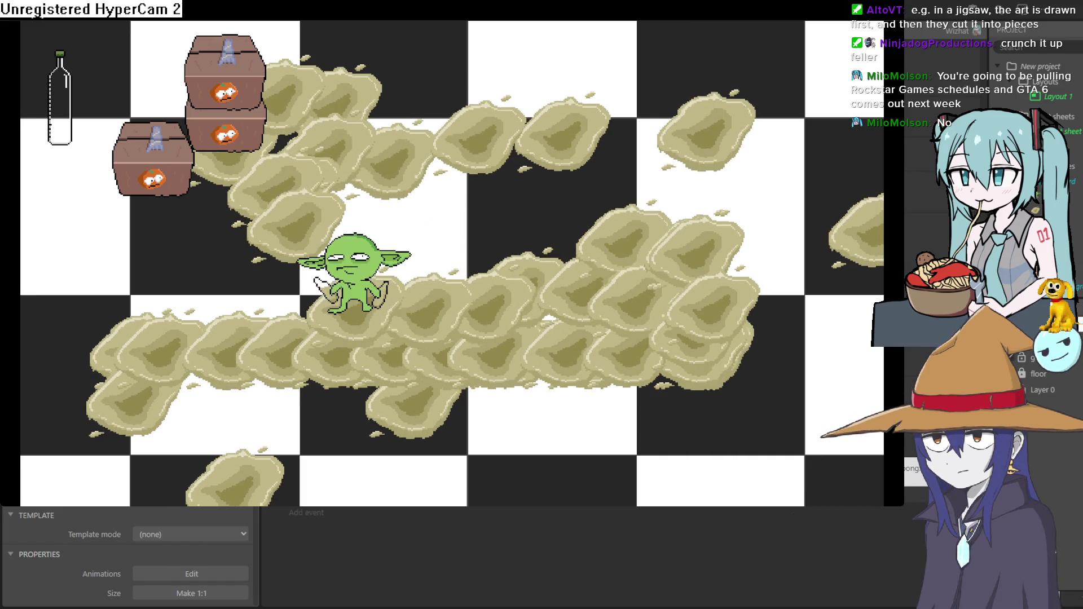
- Roam the goblin in short diagonal steps across the board and off the top edge, thickening the blob pile
{"action": "key", "text": "Up"}
{"action": "key", "text": "Left"}
{"action": "key", "text": "Down"}
{"action": "key", "text": "Up"}
{"action": "key", "text": "Right"}
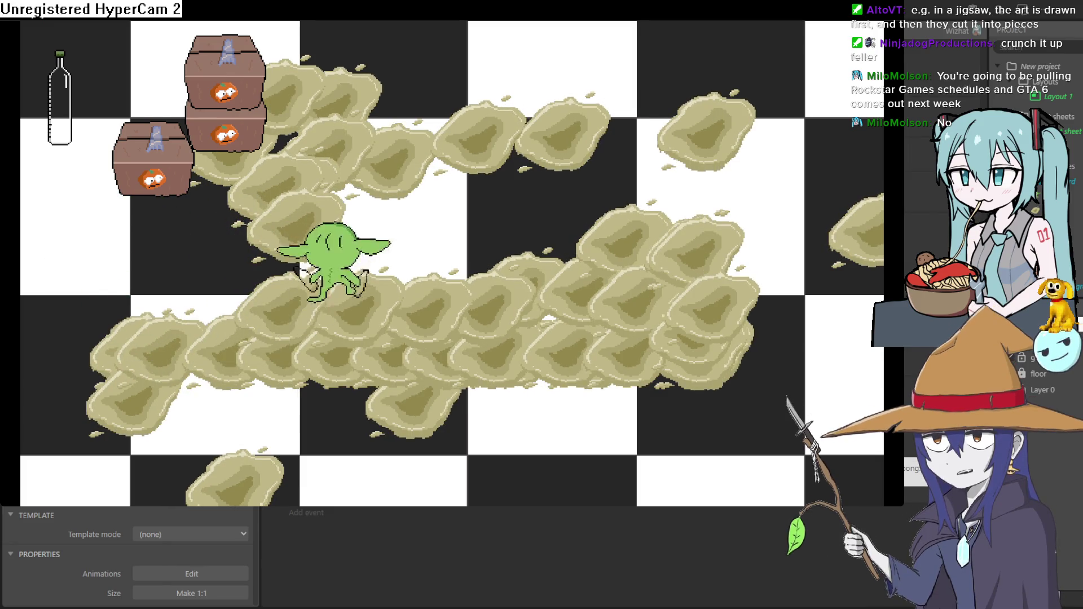
{"action": "key", "text": "Left"}
{"action": "key", "text": "Up"}
{"action": "key", "text": "Right"}
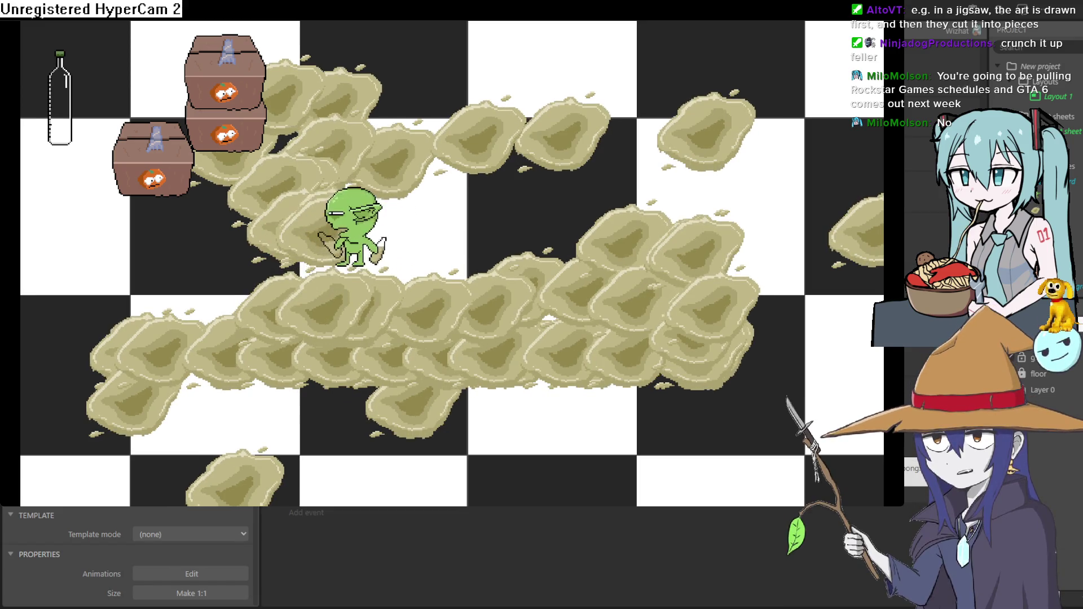
{"action": "key", "text": "Right"}
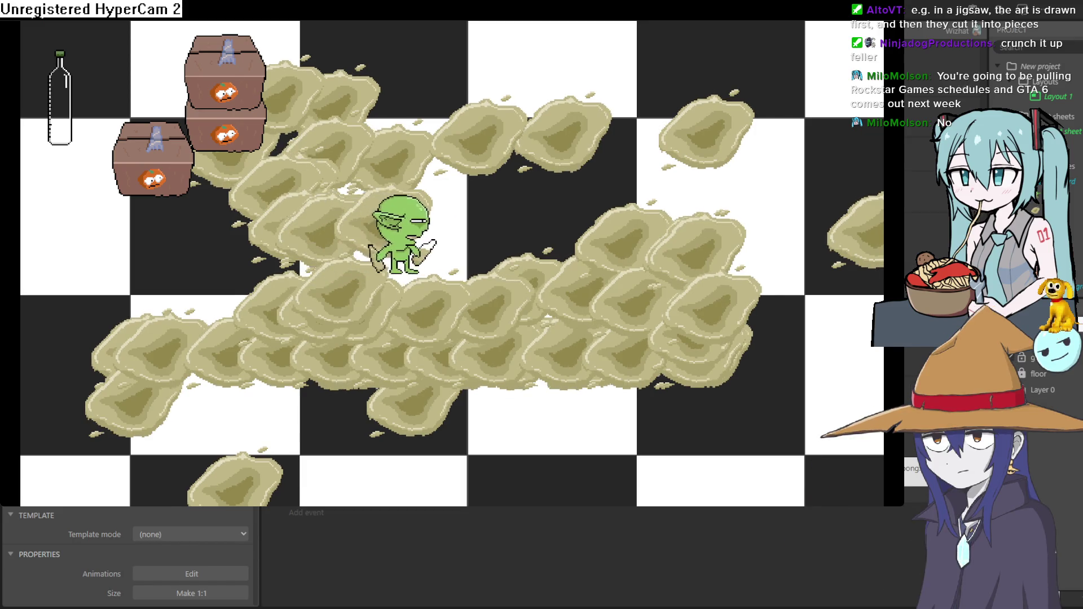
{"action": "key", "text": "Left"}
{"action": "key", "text": "Up"}
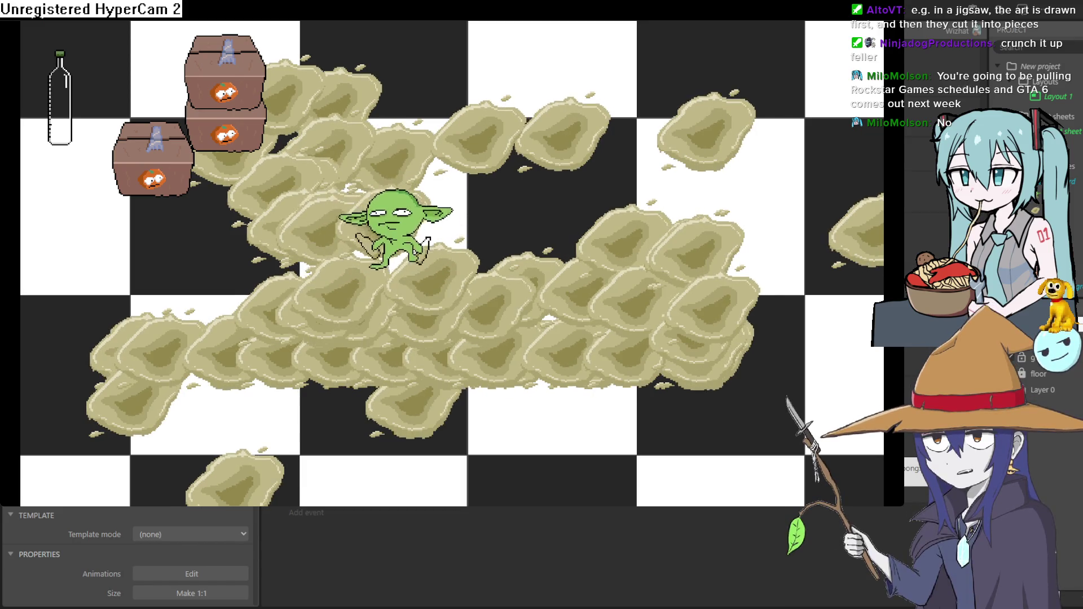
{"action": "key", "text": "Up"}
{"action": "key", "text": "Right"}
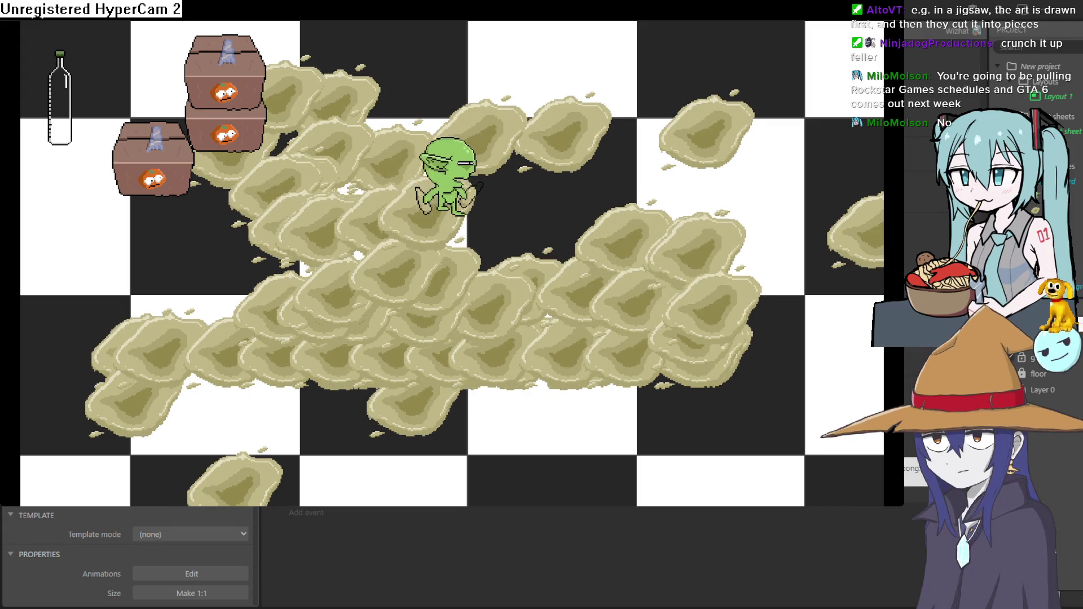
{"action": "key", "text": "Down"}
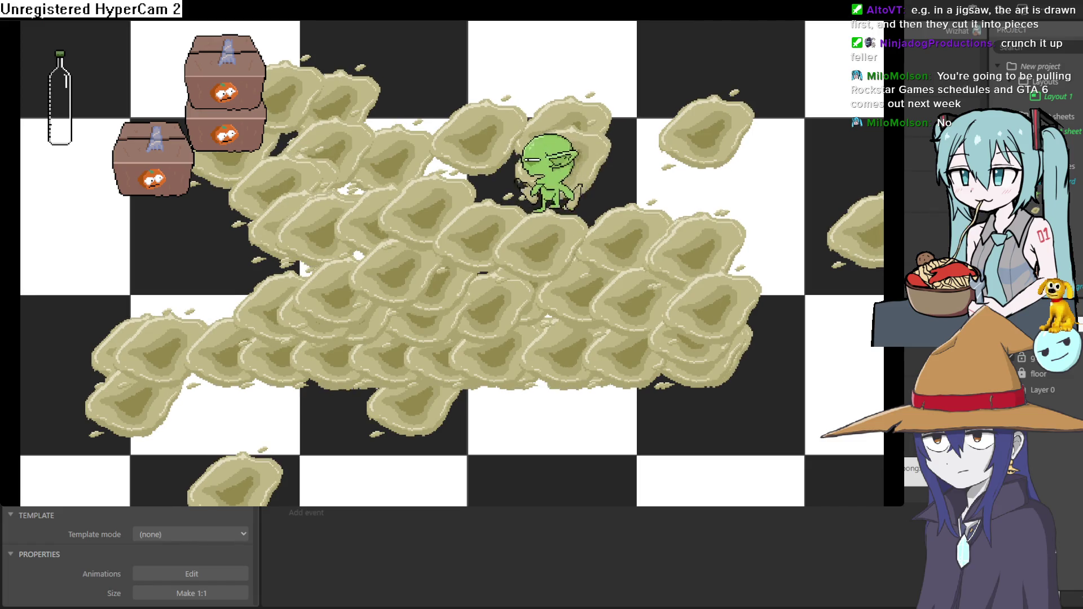
{"action": "key", "text": "Up"}
{"action": "key", "text": "Left"}
{"action": "key", "text": "Up"}
{"action": "key", "text": "Left"}
{"action": "key", "text": "Up"}
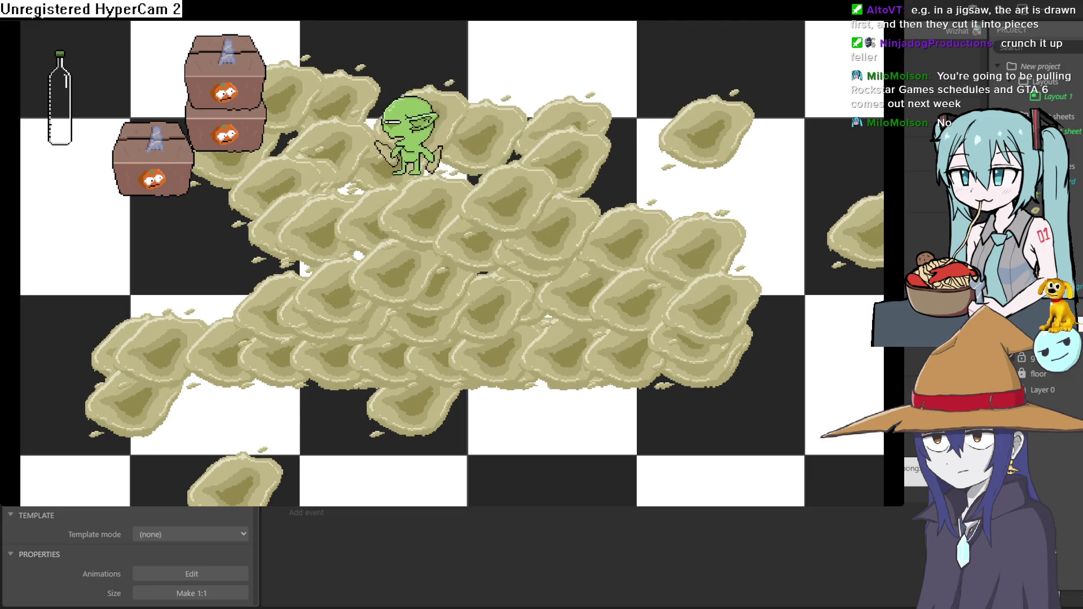
{"action": "key", "text": "Down"}
{"action": "key", "text": "Right"}
{"action": "key", "text": "Right"}
{"action": "key", "text": "Right"}
{"action": "key", "text": "Left"}
{"action": "key", "text": "Up"}
{"action": "key", "text": "Right"}
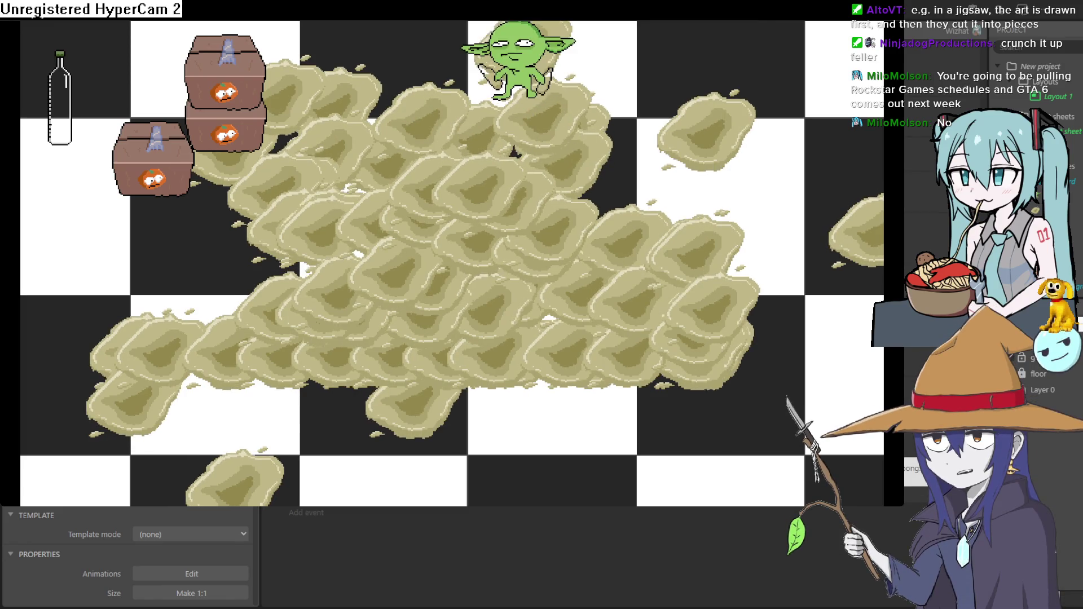
{"action": "key", "text": "Up"}
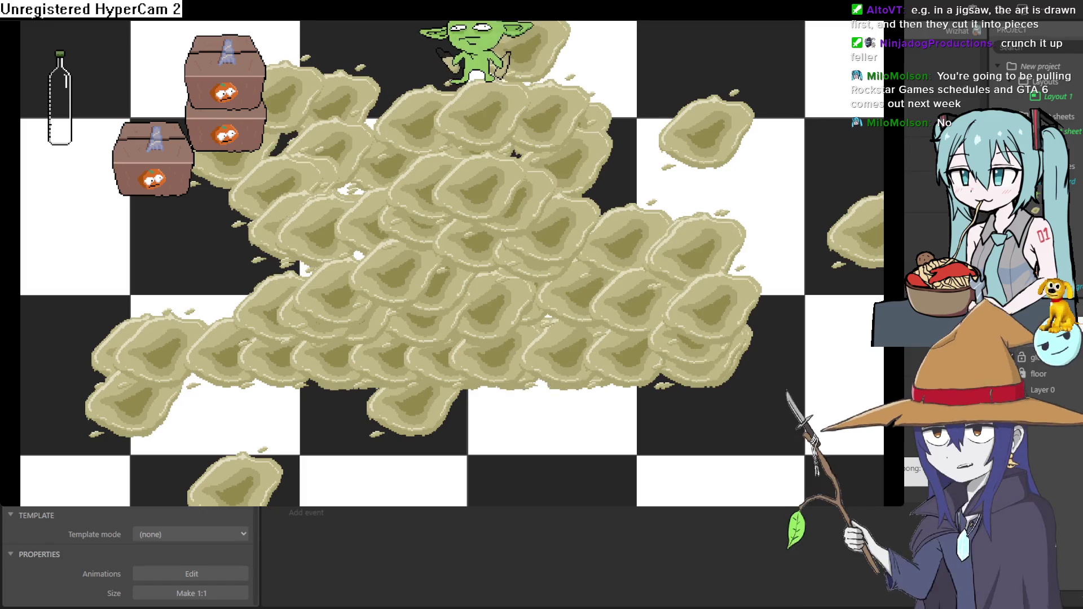
{"action": "key", "text": "Up"}
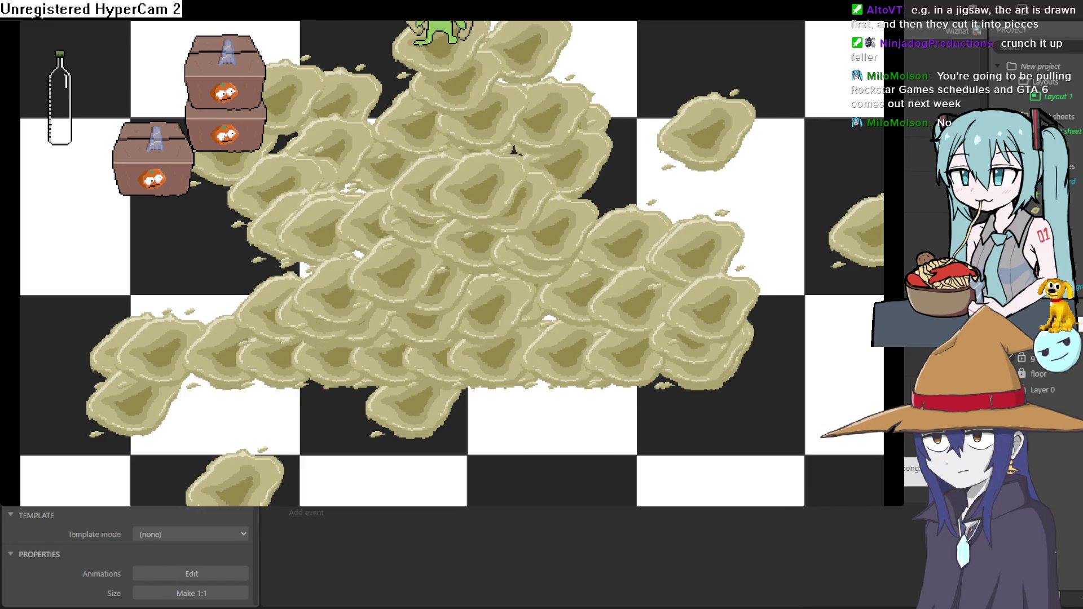
{"action": "key", "text": "Left"}
{"action": "key", "text": "Right"}
- Bring the goblin down to the bottom row, then close the preview with Alt+F4
{"action": "key", "text": "Down"}
{"action": "key", "text": "Down"}
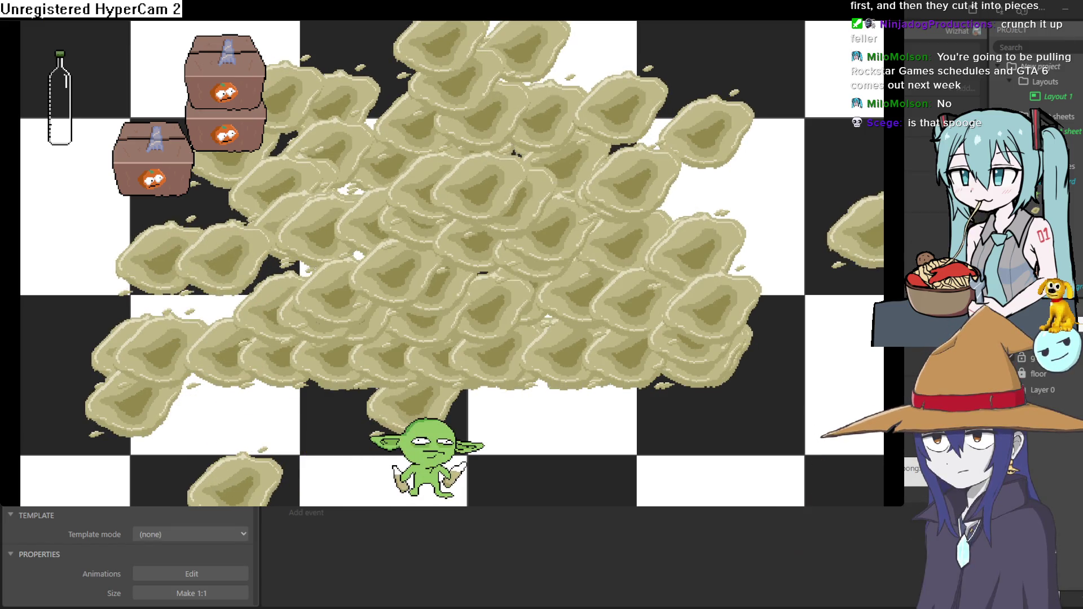
{"action": "key", "text": "alt+F4"}
- Launch the preview twice from a clean start, test movement and blob throwing, then close it
{"action": "left_click", "coordinate": [392, 31]}
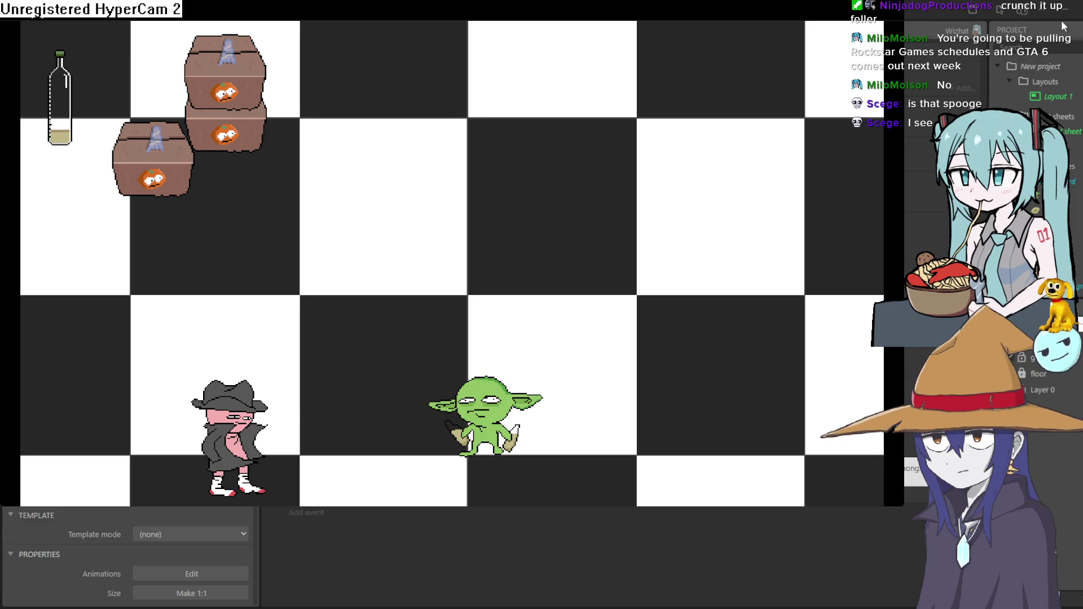
{"action": "key", "text": "alt+F4"}
{"action": "left_click", "coordinate": [390, 32]}
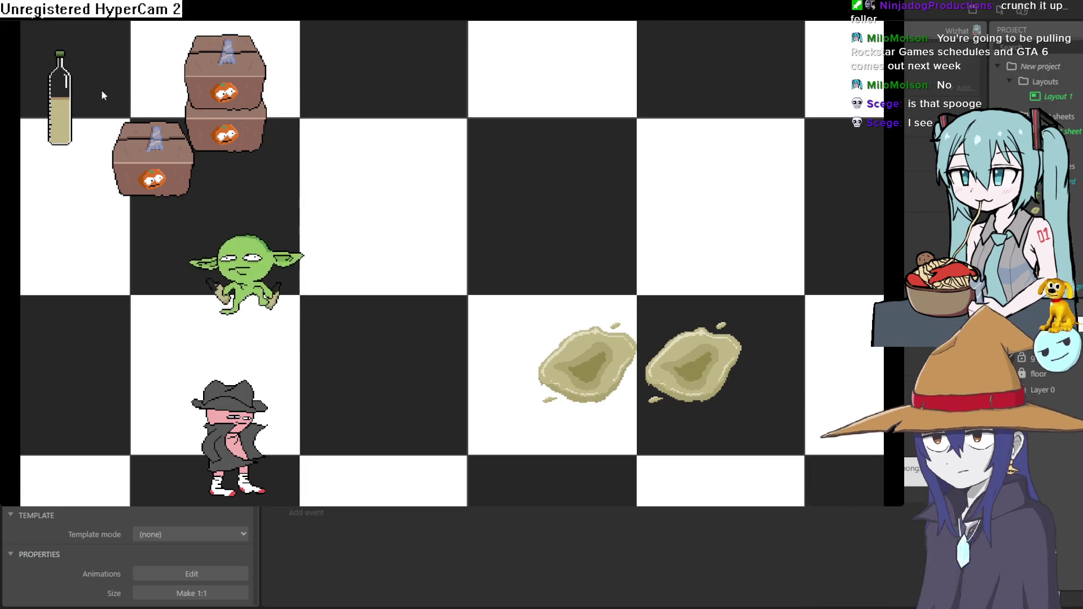
{"action": "left_click", "coordinate": [1069, 19]}
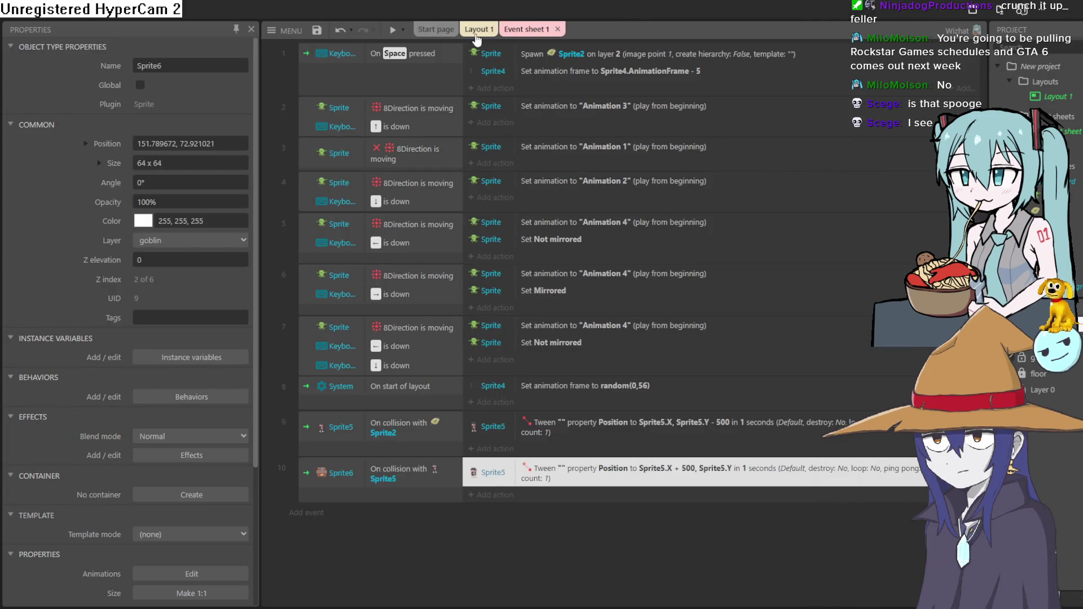
- Insert a new Sprite7 object in Layout 1 drawn as a dark hole in the Animations Editor
{"action": "left_click", "coordinate": [477, 31]}
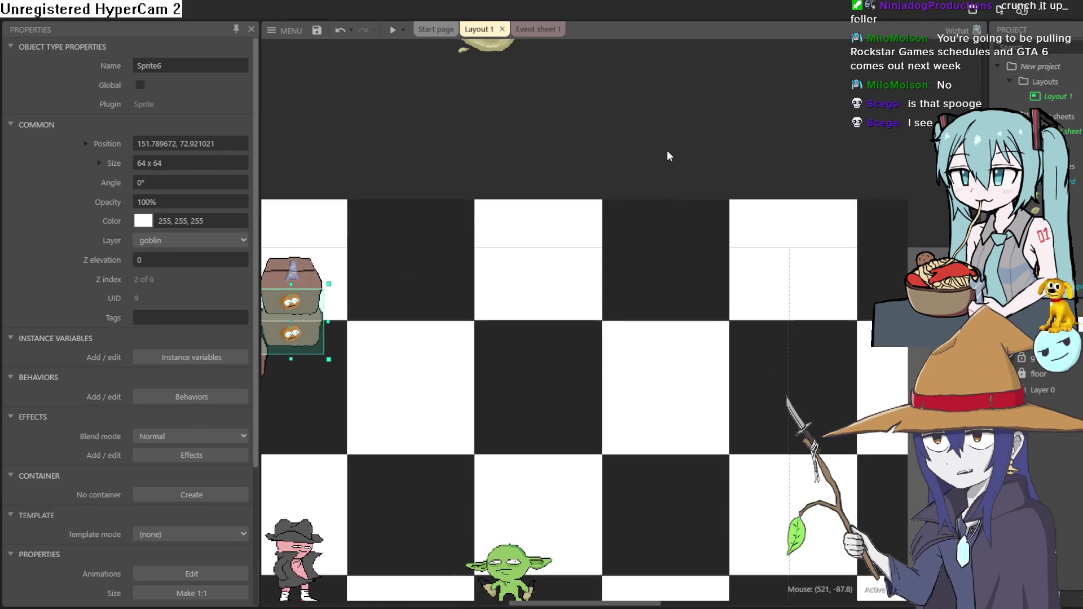
{"action": "double_click", "coordinate": [670, 155]}
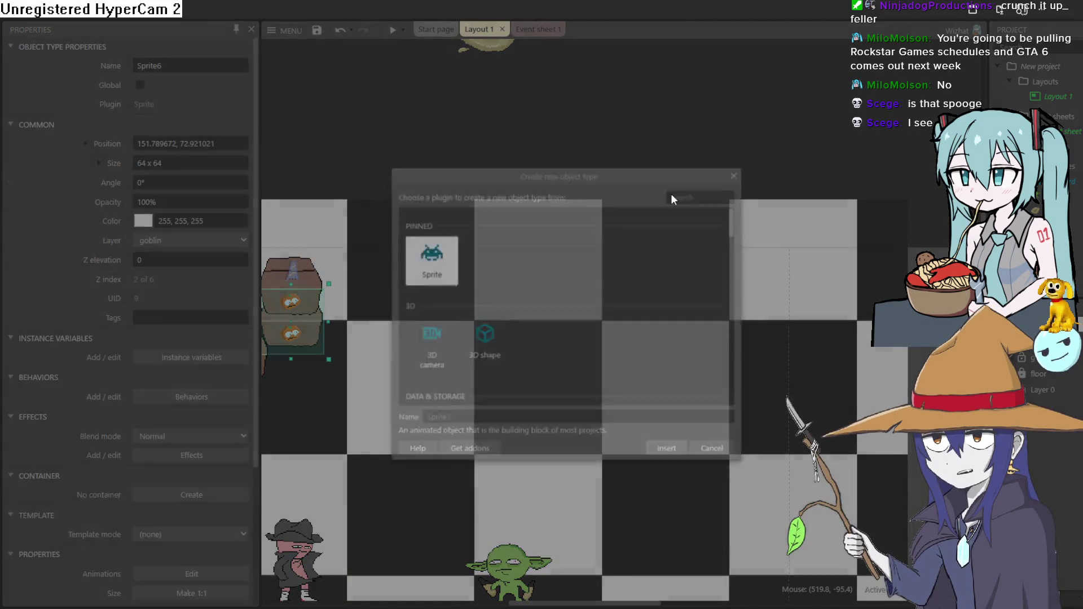
{"action": "key", "text": "Return"}
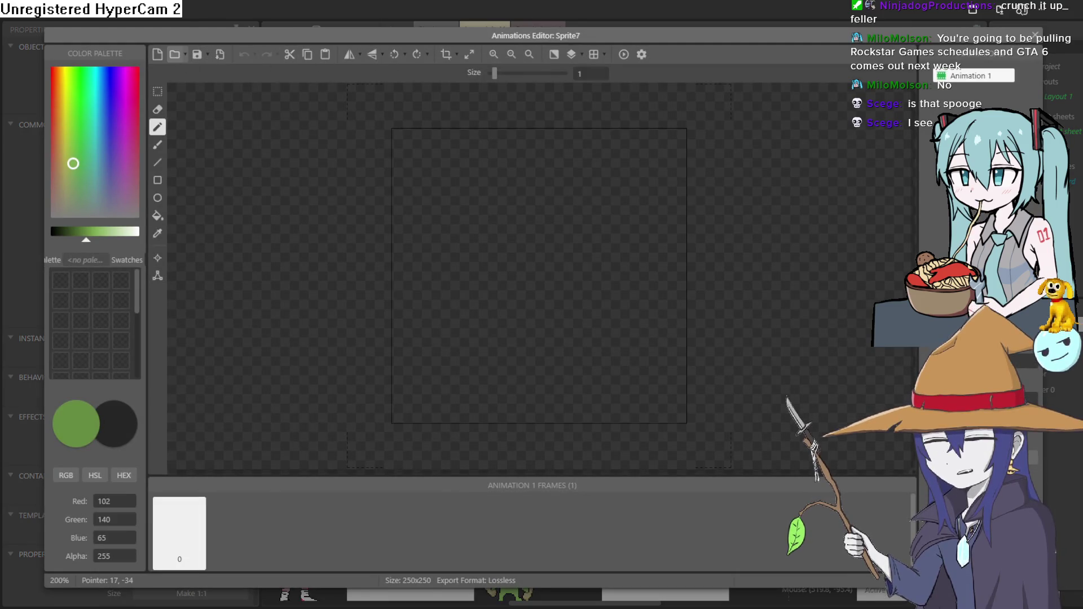
{"action": "left_click", "coordinate": [1034, 36]}
- Place the hole sprite right of centre on the board and return to the event sheet
{"action": "left_click_drag", "start_coordinate": [641, 145], "coordinate": [732, 360]}
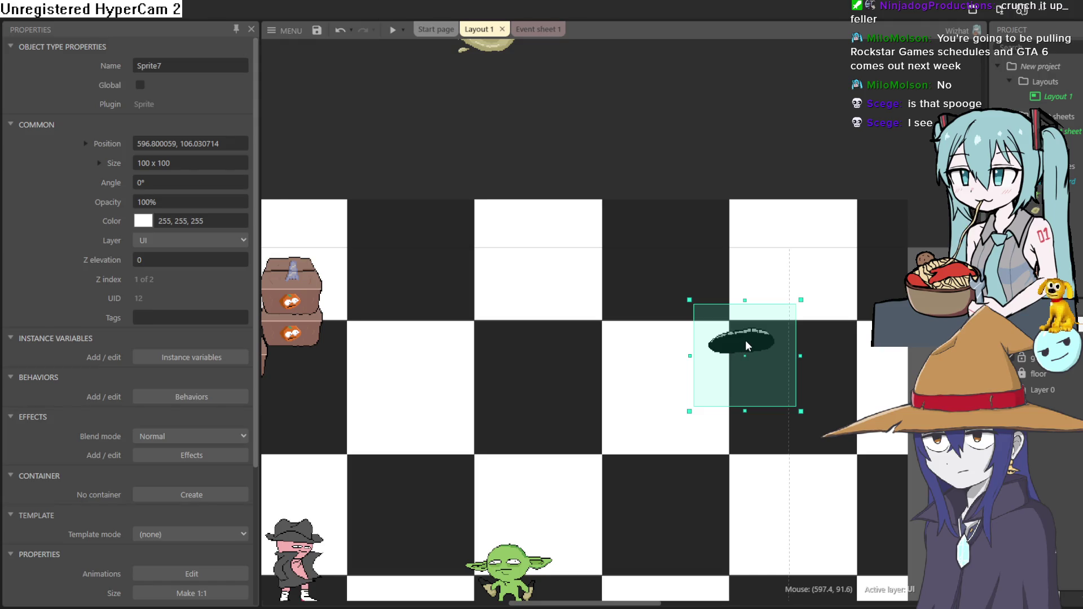
{"action": "left_click_drag", "start_coordinate": [746, 342], "coordinate": [737, 350]}
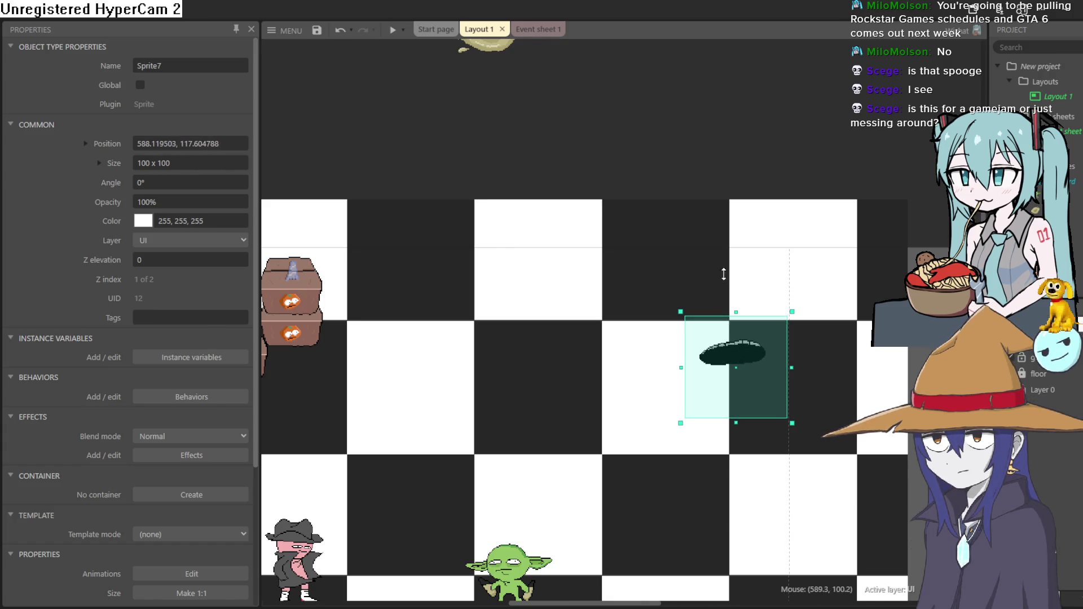
{"action": "key", "text": "ctrl+Tab"}
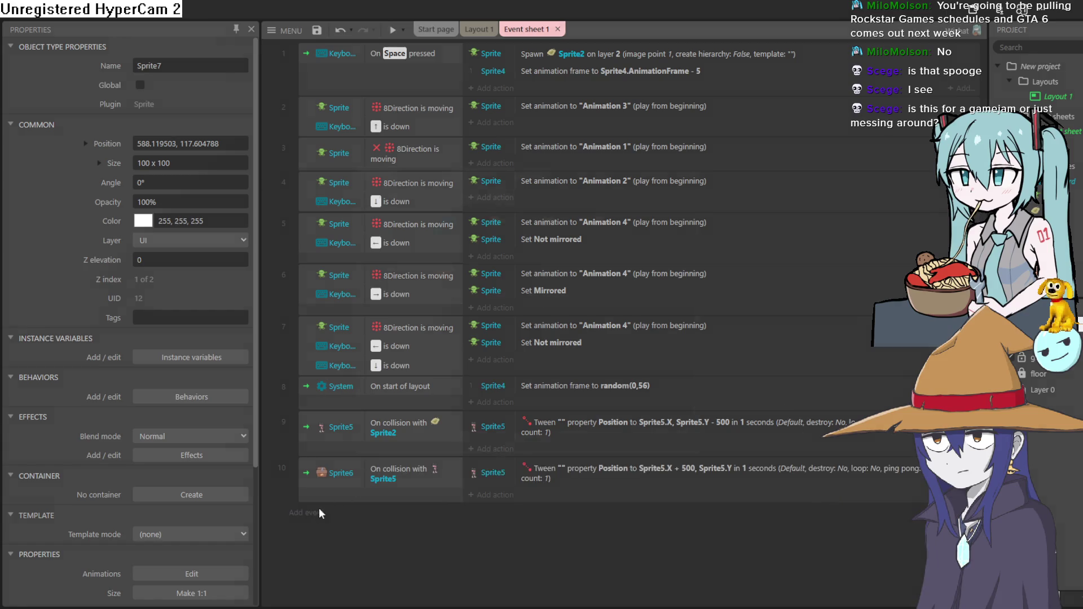
- Add a new event on Sprite5 using the On collision with another object condition
{"action": "left_click", "coordinate": [317, 512]}
{"action": "double_click", "coordinate": [394, 287]}
{"action": "scroll", "coordinate": [554, 314], "scroll_direction": "down", "scroll_amount": 5}
{"action": "scroll", "coordinate": [561, 321], "scroll_direction": "down", "scroll_amount": 2}
{"action": "scroll", "coordinate": [560, 327], "scroll_direction": "down", "scroll_amount": 4}
{"action": "scroll", "coordinate": [441, 320], "scroll_direction": "down", "scroll_amount": 1}
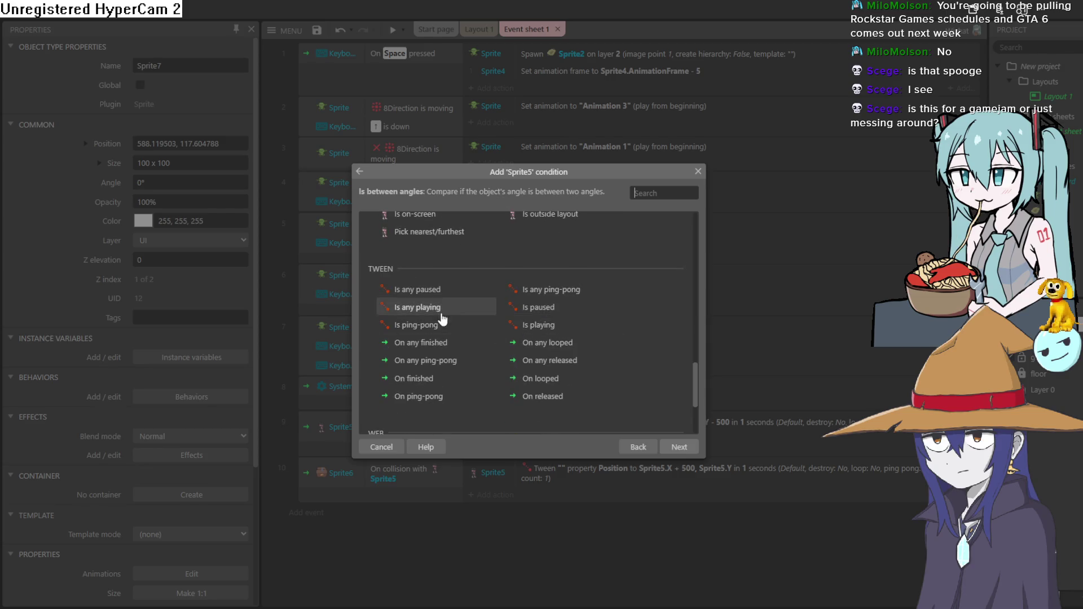
{"action": "scroll", "coordinate": [462, 296], "scroll_direction": "up", "scroll_amount": 1}
{"action": "scroll", "coordinate": [449, 210], "scroll_direction": "up", "scroll_amount": 3}
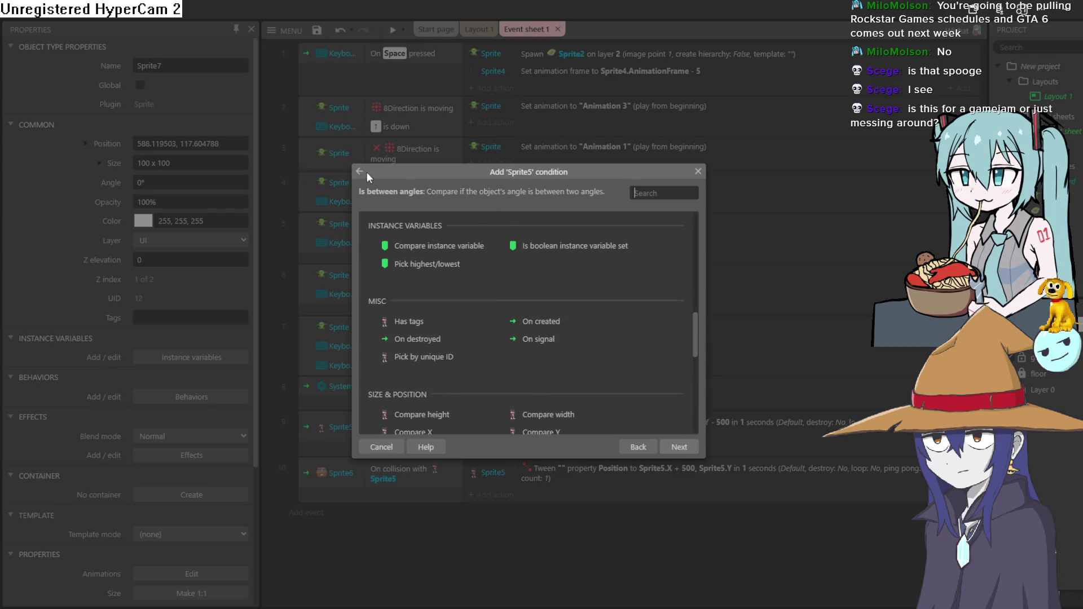
{"action": "scroll", "coordinate": [486, 279], "scroll_direction": "up", "scroll_amount": 1}
{"action": "scroll", "coordinate": [525, 306], "scroll_direction": "down", "scroll_amount": 3}
{"action": "left_click", "coordinate": [560, 315]}
{"action": "double_click", "coordinate": [560, 315]}
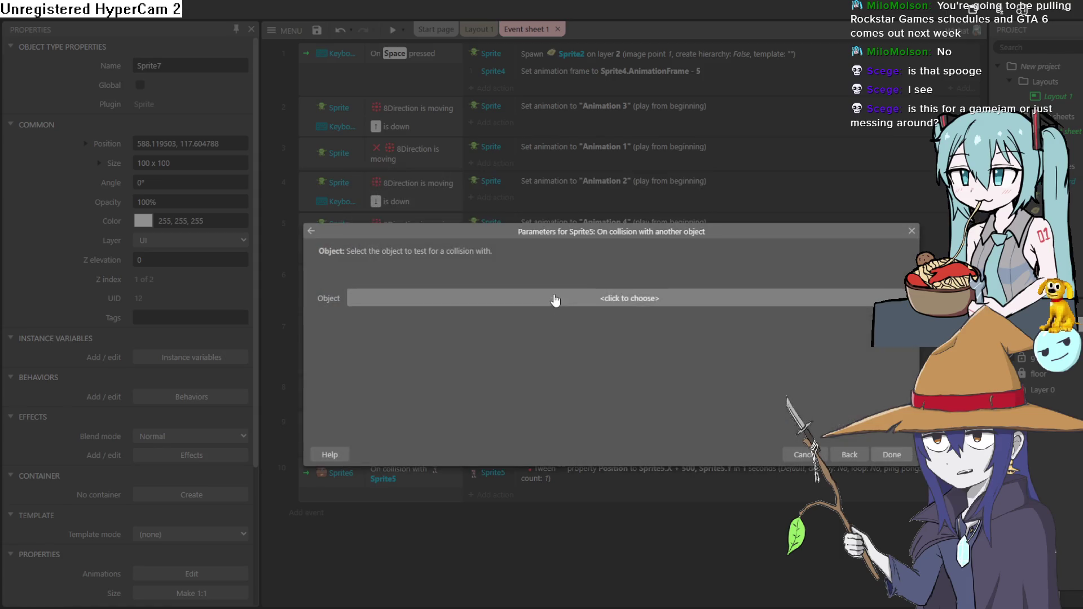
- Set the collision target to Sprite7, confirm the event, and return to Layout 1
{"action": "left_click", "coordinate": [556, 301]}
{"action": "left_click", "coordinate": [670, 358]}
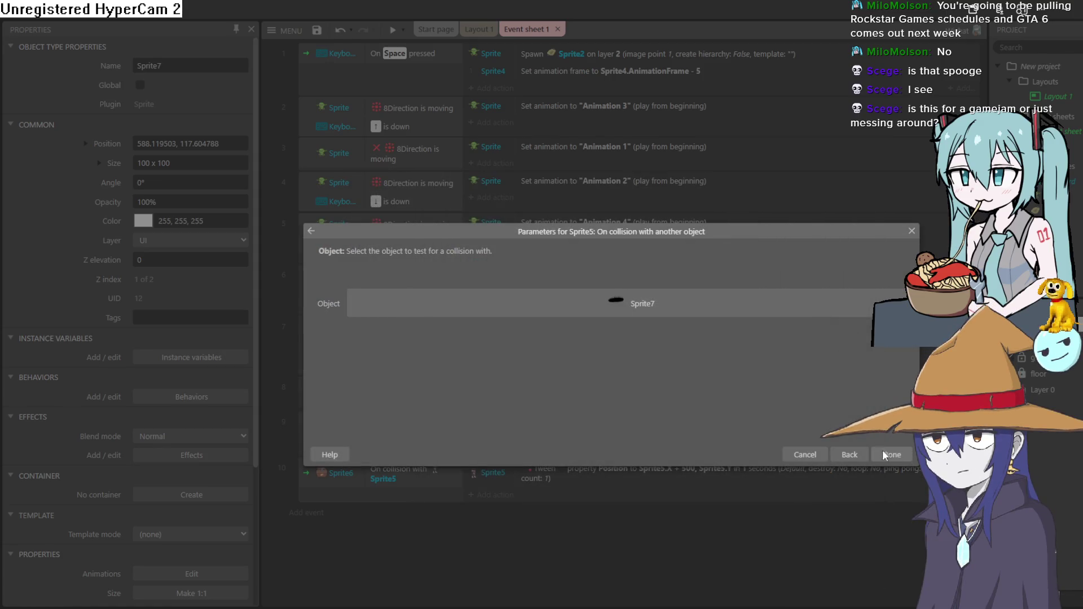
{"action": "left_click", "coordinate": [883, 452]}
{"action": "left_click", "coordinate": [489, 32]}
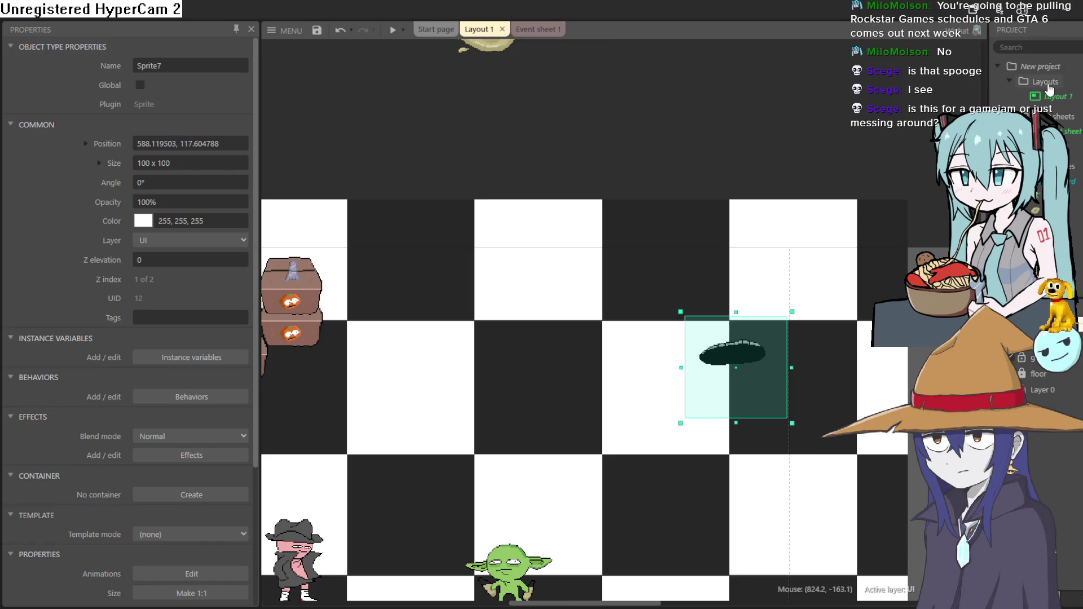
- Add Layout 2 from the Layouts folder with its own Event sheet 2 and open it
{"action": "left_click", "coordinate": [1051, 68]}
{"action": "right_click", "coordinate": [1044, 81]}
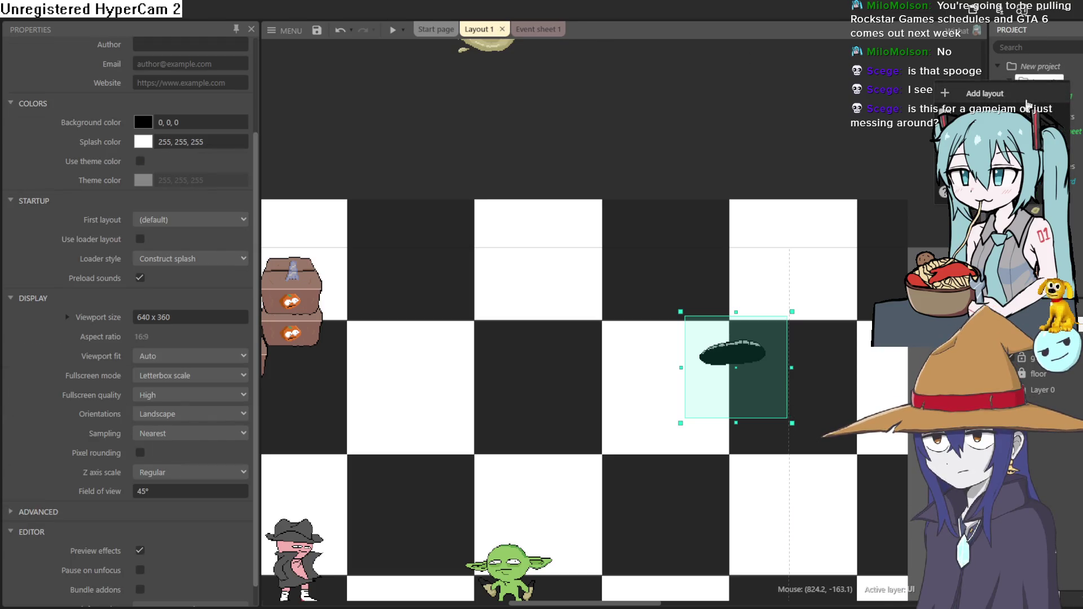
{"action": "left_click", "coordinate": [1007, 95]}
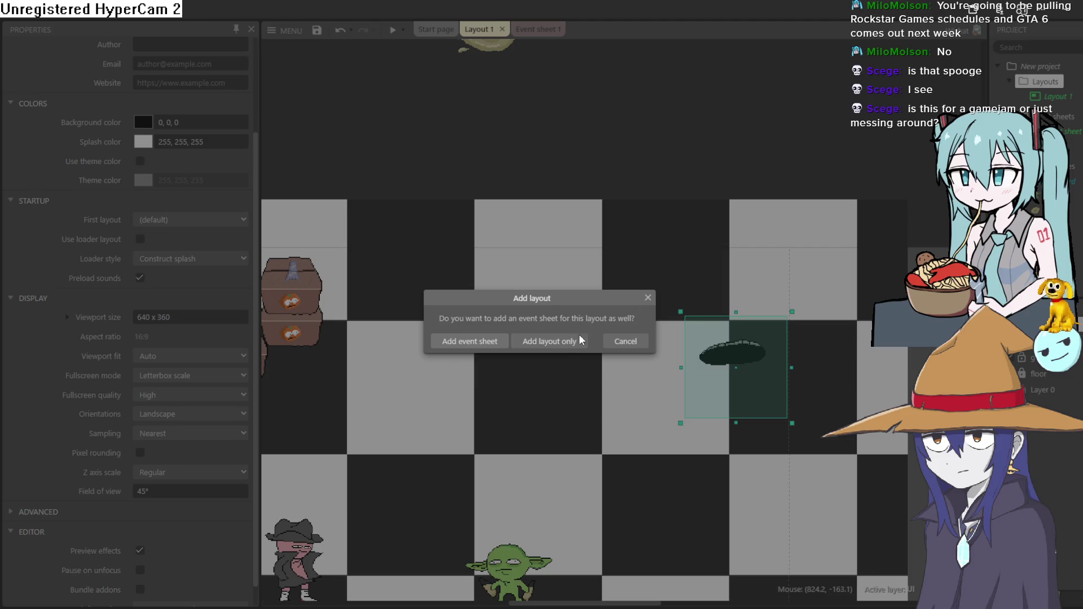
{"action": "left_click", "coordinate": [489, 342]}
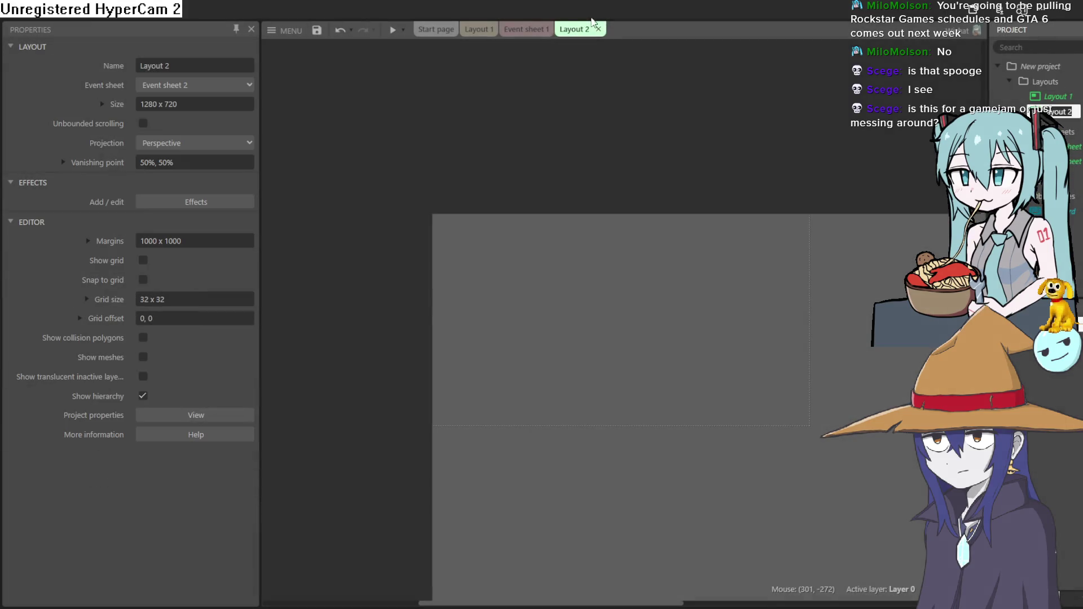